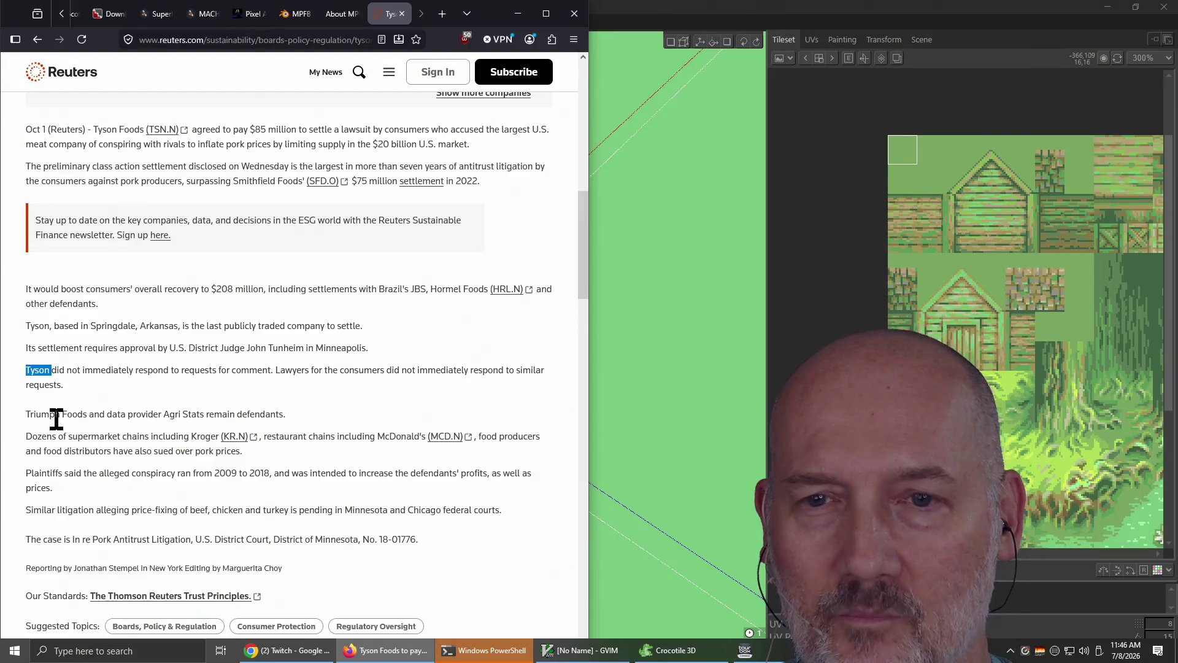
Select the 'conspiracy' paragraph and word in the browser article, then clear the selection
{"action": "left_click", "coordinate": [132, 489]}
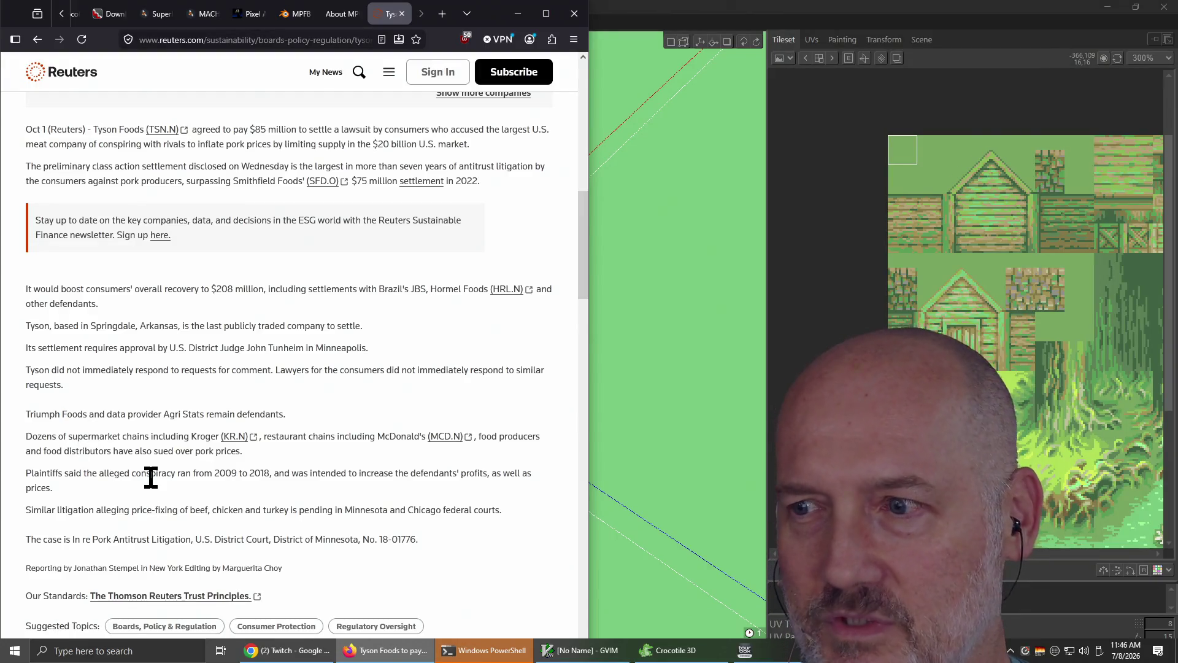
{"action": "triple_click", "coordinate": [151, 473]}
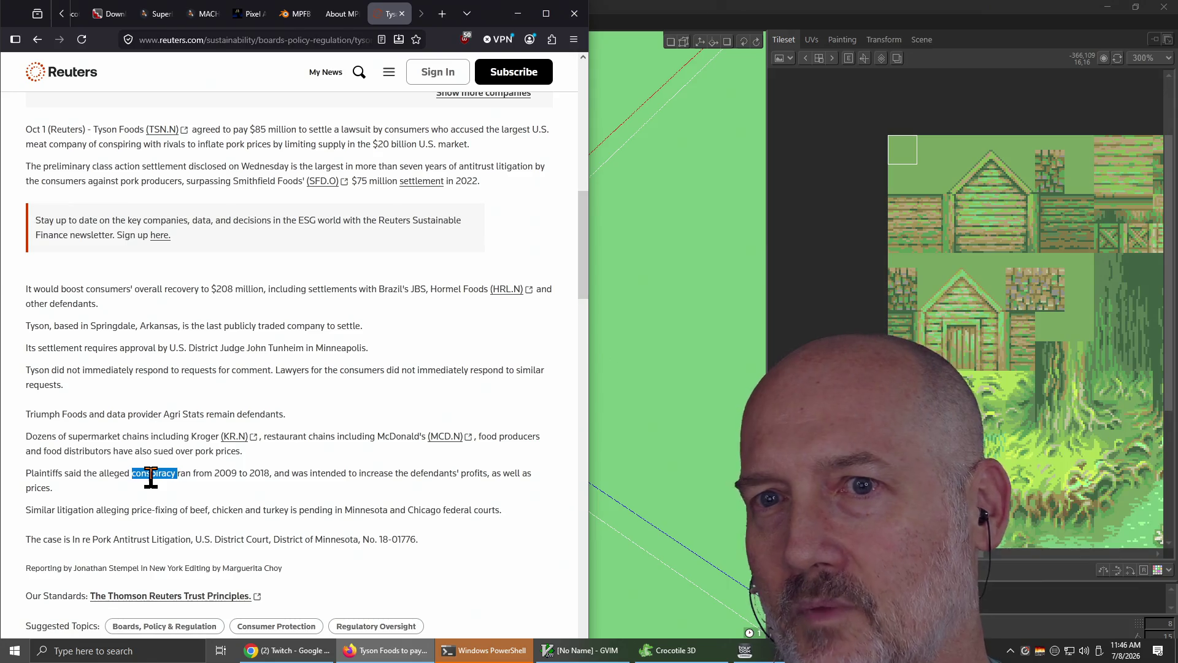
{"action": "double_click", "coordinate": [151, 474]}
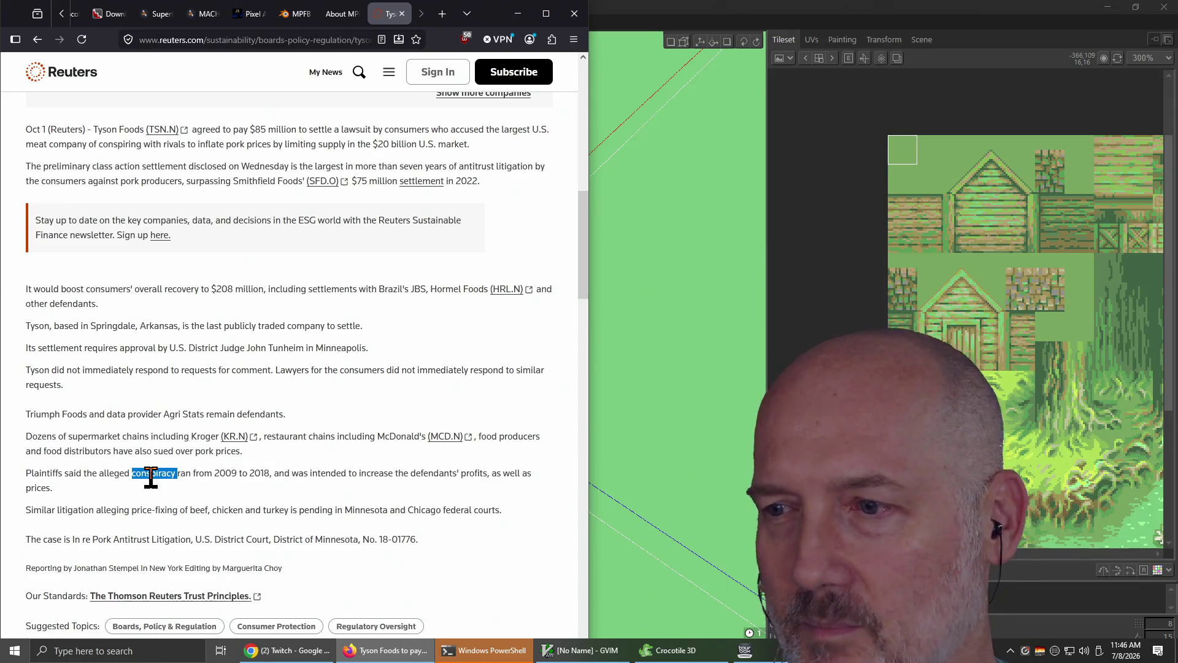
{"action": "left_click", "coordinate": [151, 474]}
{"action": "double_click", "coordinate": [151, 474]}
{"action": "left_click", "coordinate": [151, 474]}
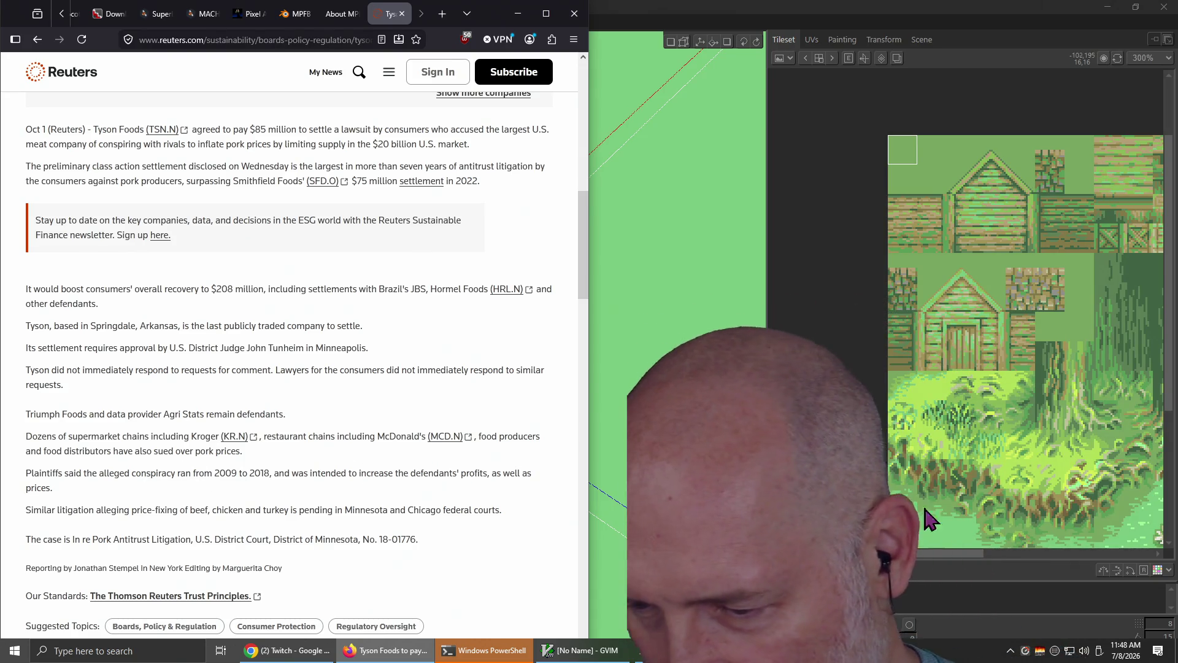
Bring the Crocotile 3D window to the front and switch windows with Alt+Tab
{"action": "left_click", "coordinate": [1013, 461]}
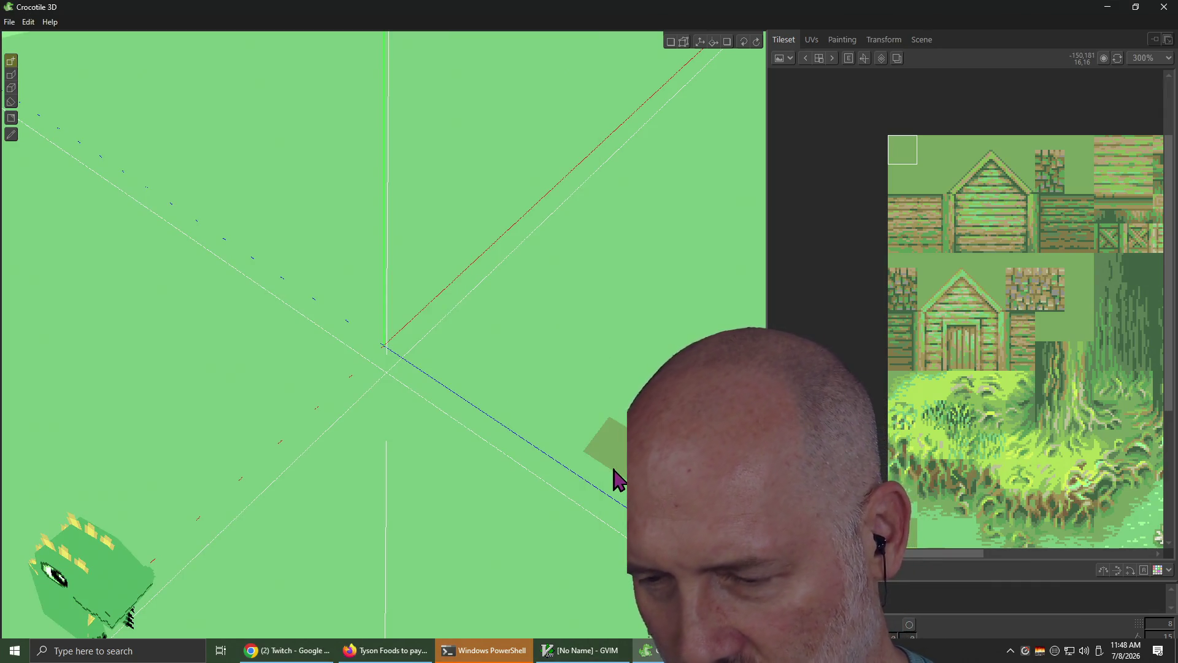
{"action": "key", "text": "alt+Tab"}
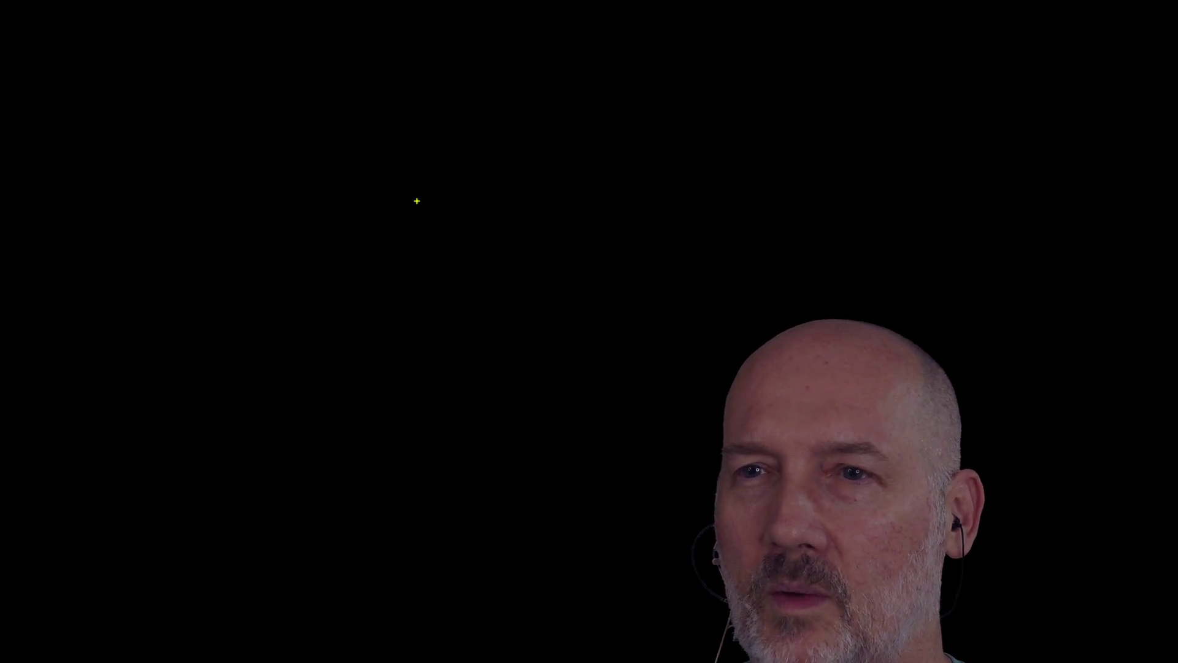
In yellow, draw a central circle linked by lines to four small satellite circles, scribbling inside the centre
{"action": "left_click_drag", "start_coordinate": [229, 54], "coordinate": [222, 38]}
{"action": "mouse_move", "coordinate": [594, 320]}
{"action": "left_mouse_down"}
{"action": "mouse_move", "coordinate": [596, 371]}
{"action": "mouse_move", "coordinate": [593, 329]}
{"action": "left_mouse_up"}
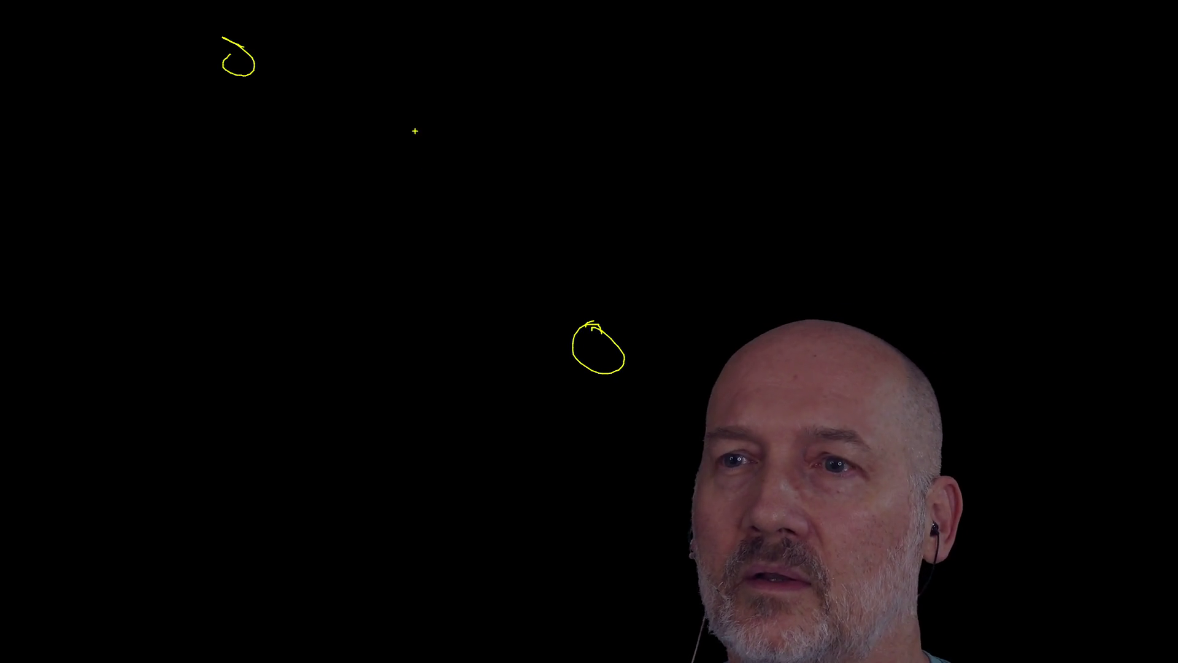
{"action": "mouse_move", "coordinate": [410, 154]}
{"action": "left_mouse_down"}
{"action": "mouse_move", "coordinate": [385, 153]}
{"action": "mouse_move", "coordinate": [411, 254]}
{"action": "mouse_move", "coordinate": [424, 160]}
{"action": "mouse_move", "coordinate": [410, 154]}
{"action": "left_mouse_up"}
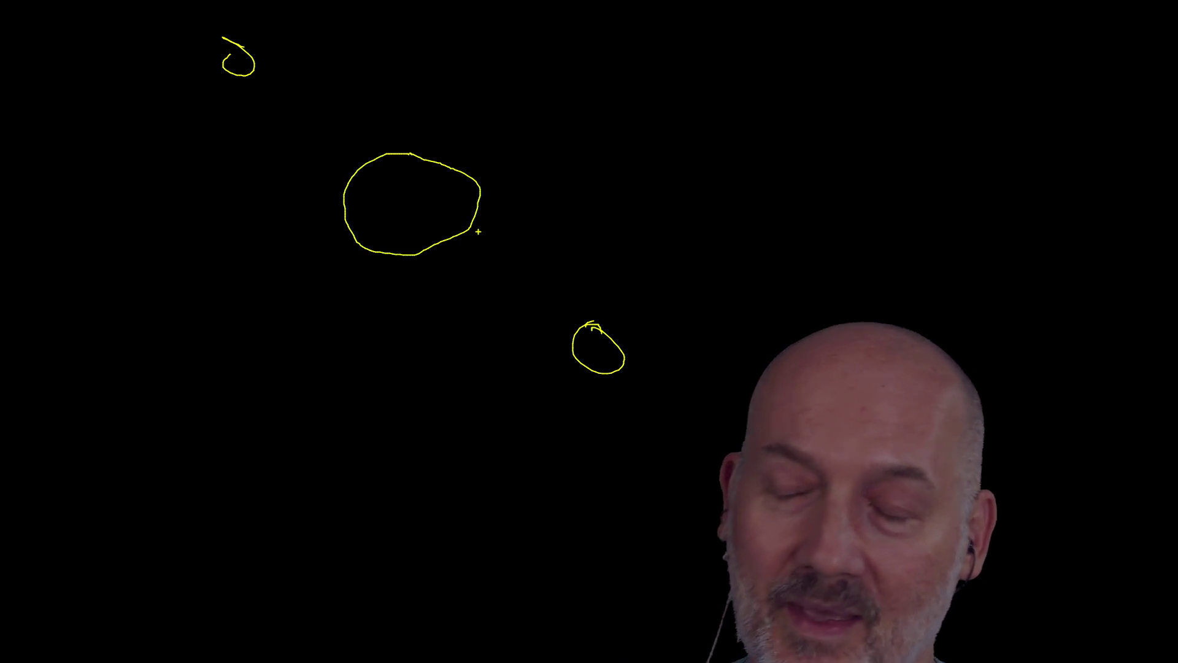
{"action": "left_click_drag", "start_coordinate": [581, 326], "coordinate": [462, 235]}
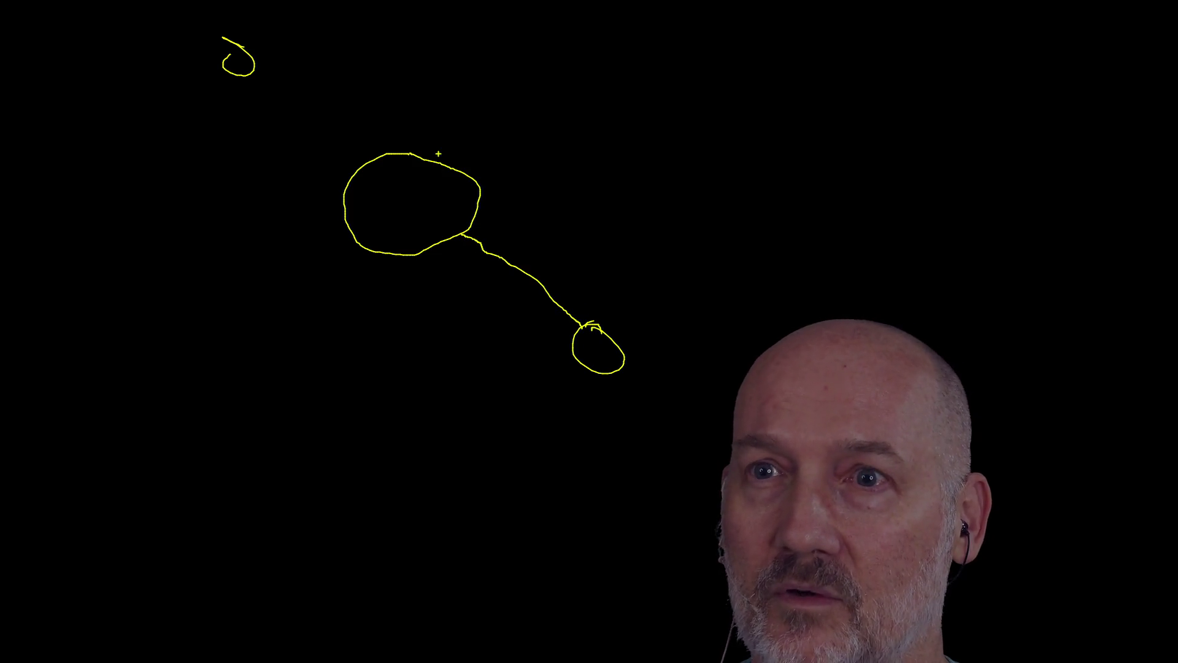
{"action": "left_click_drag", "start_coordinate": [252, 71], "coordinate": [366, 165]}
{"action": "mouse_move", "coordinate": [649, 58]}
{"action": "left_mouse_down"}
{"action": "mouse_move", "coordinate": [505, 126]}
{"action": "mouse_move", "coordinate": [460, 166]}
{"action": "left_mouse_up"}
{"action": "mouse_move", "coordinate": [651, 43]}
{"action": "left_mouse_down"}
{"action": "mouse_move", "coordinate": [674, 69]}
{"action": "mouse_move", "coordinate": [641, 39]}
{"action": "left_mouse_up"}
{"action": "mouse_move", "coordinate": [358, 243]}
{"action": "left_mouse_down"}
{"action": "mouse_move", "coordinate": [190, 338]}
{"action": "mouse_move", "coordinate": [187, 378]}
{"action": "mouse_move", "coordinate": [182, 324]}
{"action": "left_mouse_up"}
{"action": "mouse_move", "coordinate": [367, 189]}
{"action": "left_mouse_down"}
{"action": "mouse_move", "coordinate": [401, 224]}
{"action": "mouse_move", "coordinate": [439, 212]}
{"action": "mouse_move", "coordinate": [376, 230]}
{"action": "mouse_move", "coordinate": [365, 212]}
{"action": "left_mouse_up"}
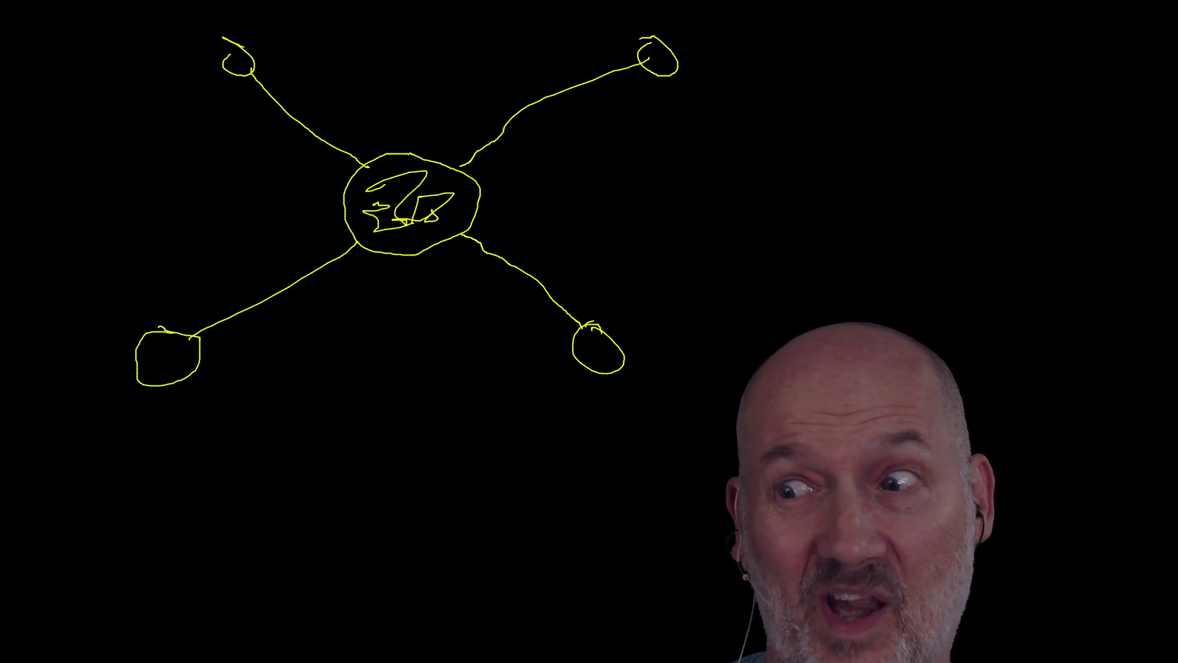
{"action": "left_click_drag", "start_coordinate": [365, 192], "coordinate": [399, 223]}
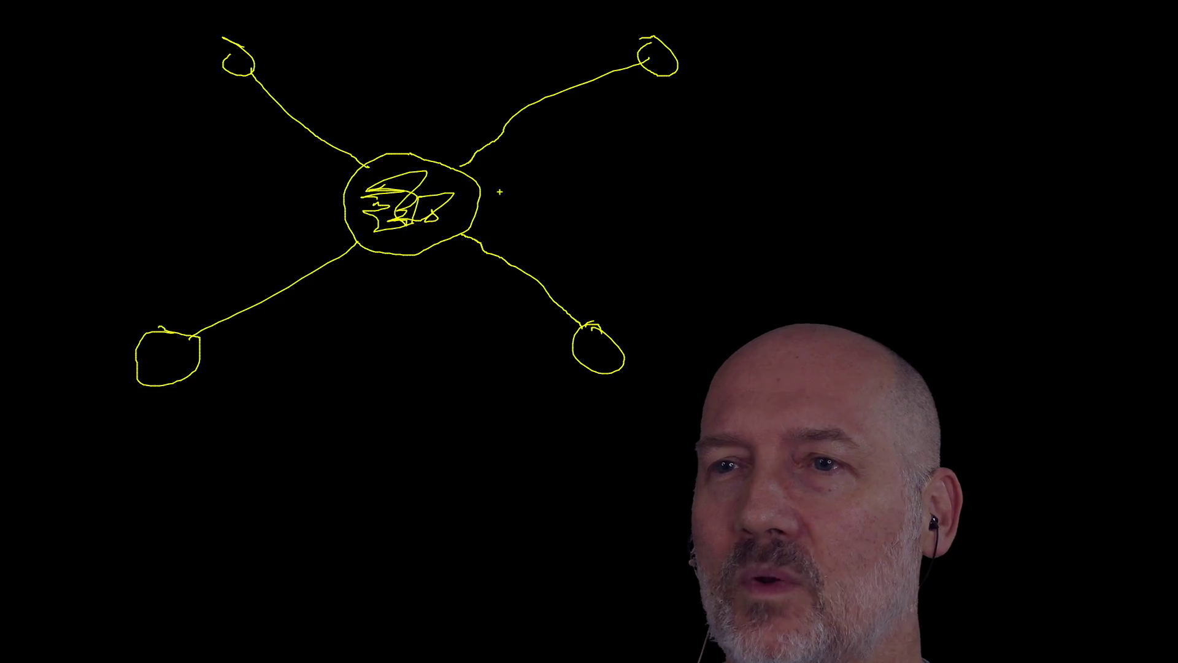
Draw green arrows from the hub to the top-right, bottom-right and top-left circles
{"action": "mouse_move", "coordinate": [476, 190]}
{"action": "left_mouse_down"}
{"action": "mouse_move", "coordinate": [673, 123]}
{"action": "mouse_move", "coordinate": [668, 77]}
{"action": "left_mouse_up"}
{"action": "mouse_move", "coordinate": [431, 249]}
{"action": "left_mouse_down"}
{"action": "mouse_move", "coordinate": [483, 348]}
{"action": "mouse_move", "coordinate": [574, 355]}
{"action": "mouse_move", "coordinate": [560, 345]}
{"action": "mouse_move", "coordinate": [563, 370]}
{"action": "left_mouse_up"}
{"action": "left_click_drag", "start_coordinate": [666, 79], "coordinate": [652, 95]}
{"action": "left_click_drag", "start_coordinate": [666, 77], "coordinate": [690, 83]}
{"action": "mouse_move", "coordinate": [347, 215]}
{"action": "left_mouse_down"}
{"action": "mouse_move", "coordinate": [313, 212]}
{"action": "mouse_move", "coordinate": [213, 83]}
{"action": "mouse_move", "coordinate": [236, 95]}
{"action": "left_mouse_up"}
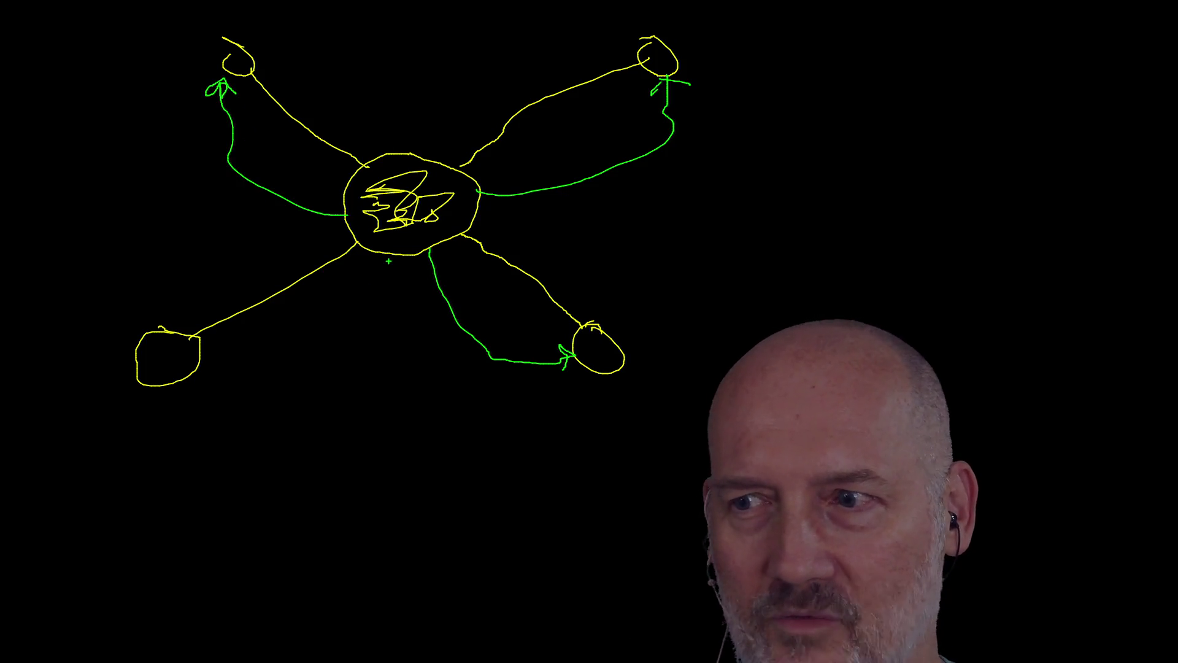
Add a green arrow to the bottom-left circle and a vertical line above the hub, then dismiss the sketch
{"action": "mouse_move", "coordinate": [389, 261]}
{"action": "left_mouse_down"}
{"action": "mouse_move", "coordinate": [265, 371]}
{"action": "mouse_move", "coordinate": [205, 365]}
{"action": "mouse_move", "coordinate": [224, 348]}
{"action": "left_mouse_up"}
{"action": "left_click_drag", "start_coordinate": [198, 362], "coordinate": [191, 394]}
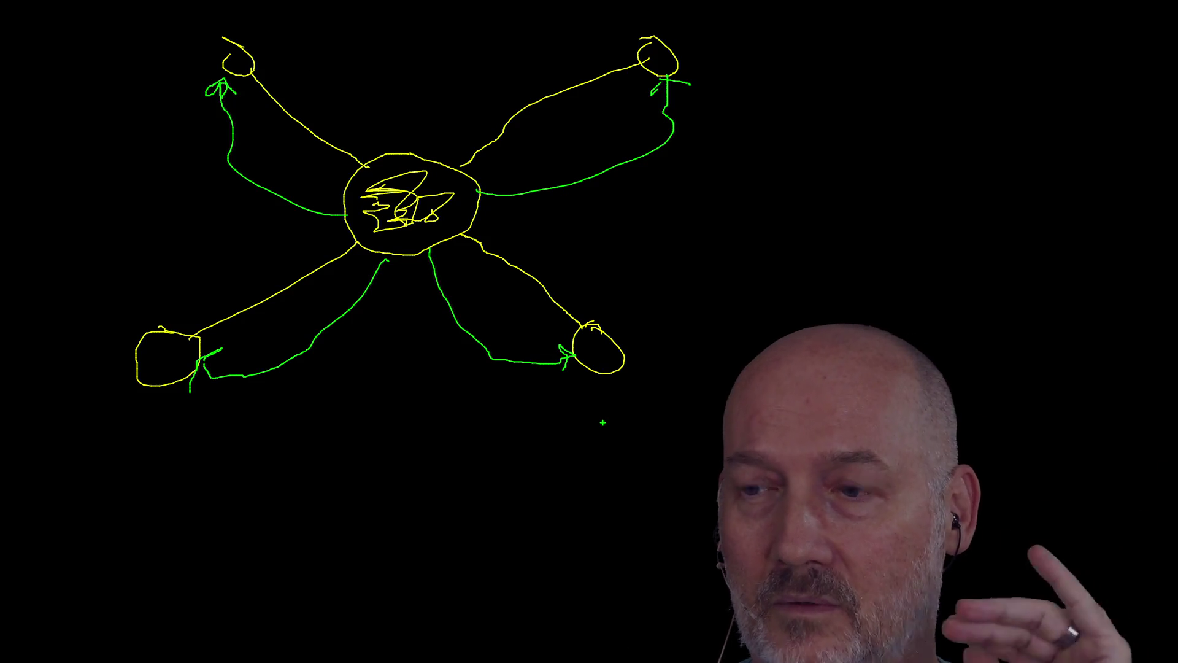
{"action": "left_click_drag", "start_coordinate": [585, 356], "coordinate": [592, 352]}
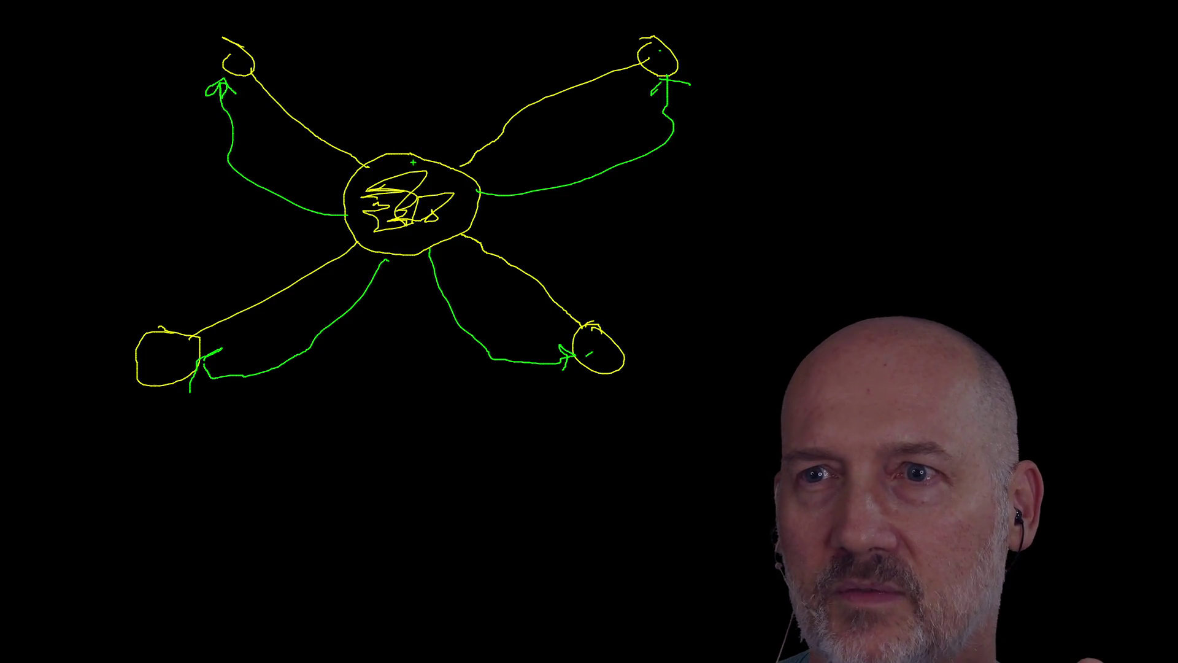
{"action": "left_click_drag", "start_coordinate": [413, 154], "coordinate": [413, 88]}
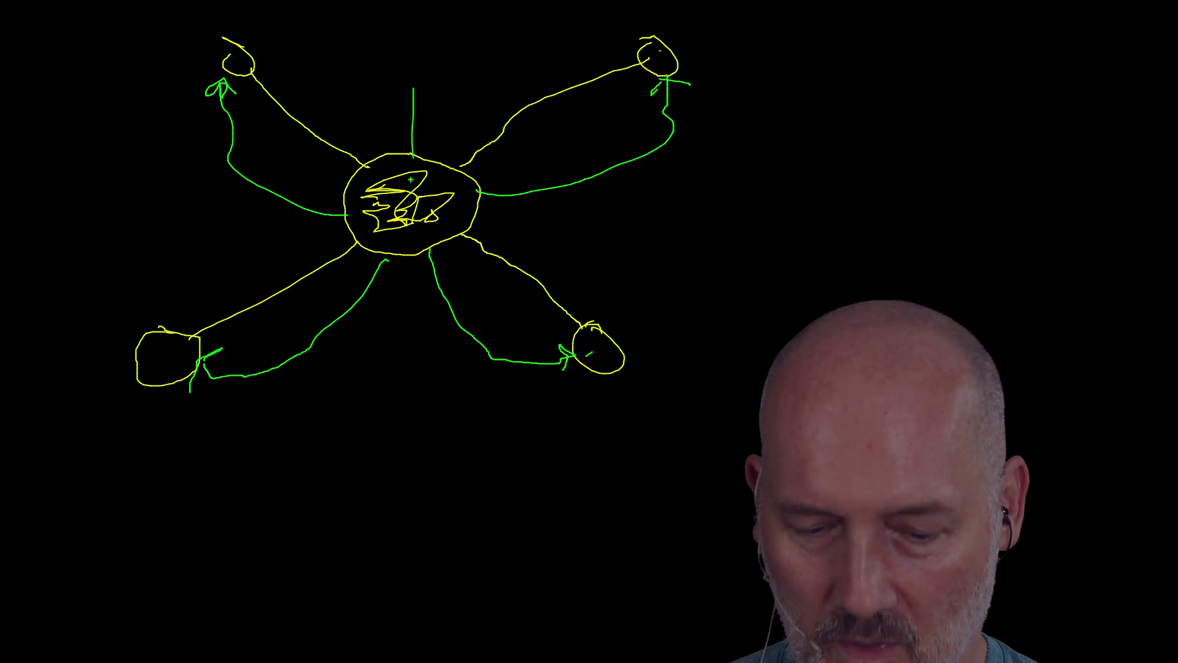
{"action": "key", "text": "Escape"}
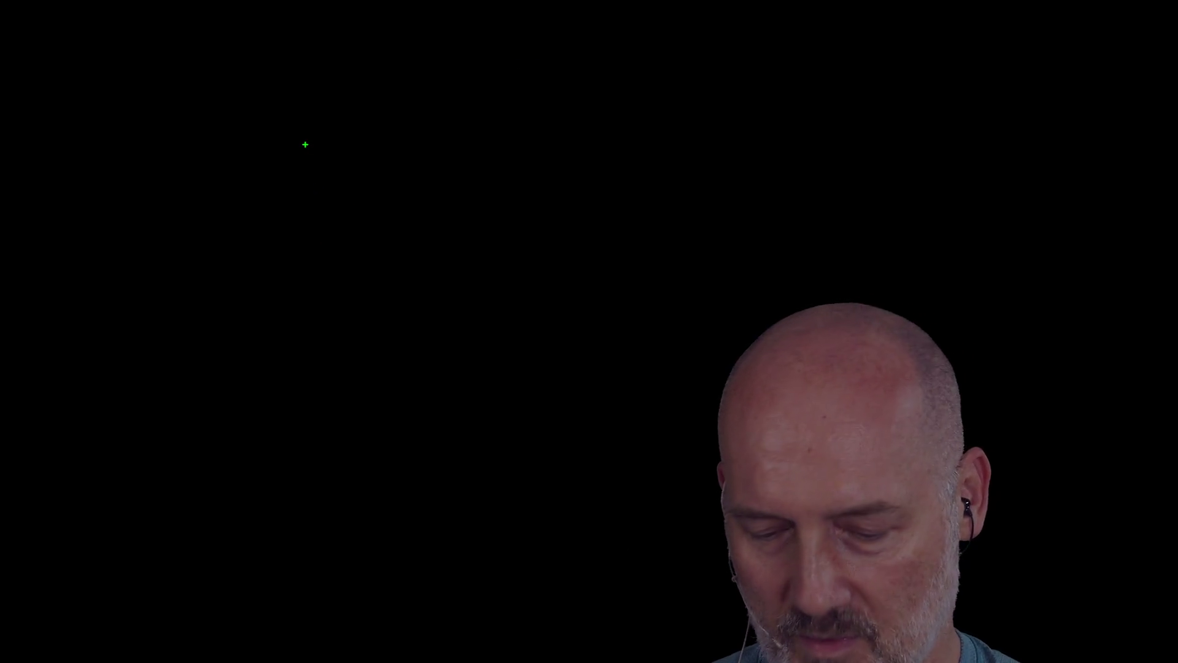
Redraw the yellow diagram: a large central loop connected to three smaller outer loops
{"action": "mouse_move", "coordinate": [265, 58]}
{"action": "left_mouse_down"}
{"action": "mouse_move", "coordinate": [263, 84]}
{"action": "mouse_move", "coordinate": [280, 54]}
{"action": "left_mouse_up"}
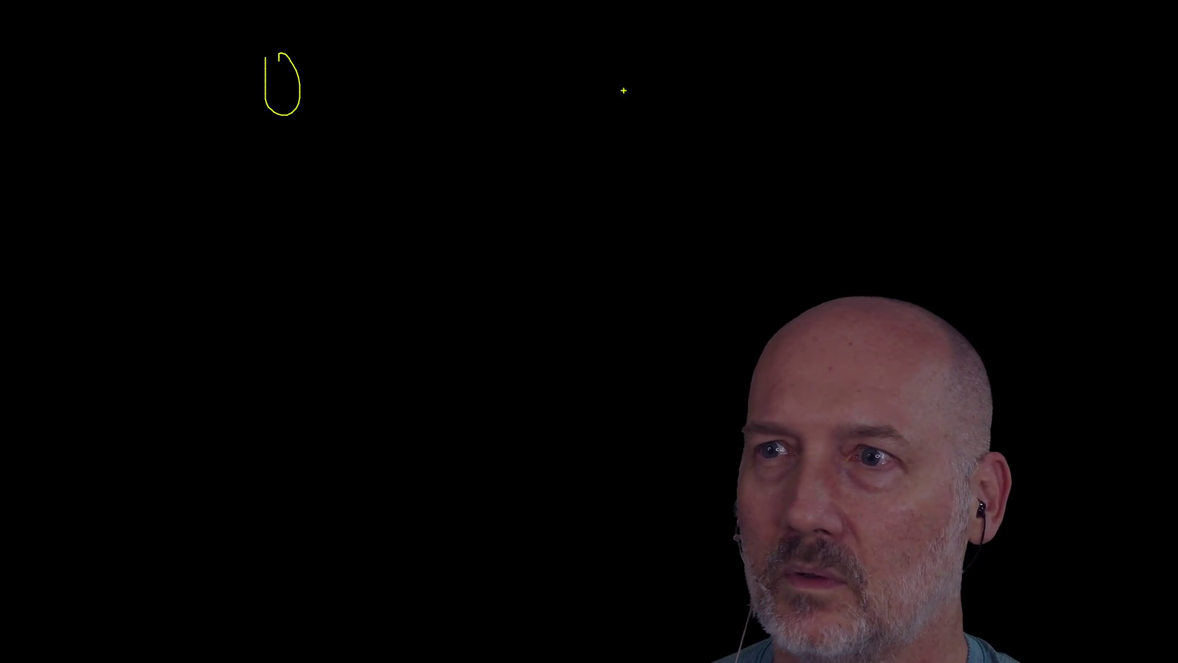
{"action": "left_click_drag", "start_coordinate": [606, 106], "coordinate": [621, 81]}
{"action": "mouse_move", "coordinate": [342, 434]}
{"action": "left_mouse_down"}
{"action": "mouse_move", "coordinate": [336, 484]}
{"action": "mouse_move", "coordinate": [324, 423]}
{"action": "left_mouse_up"}
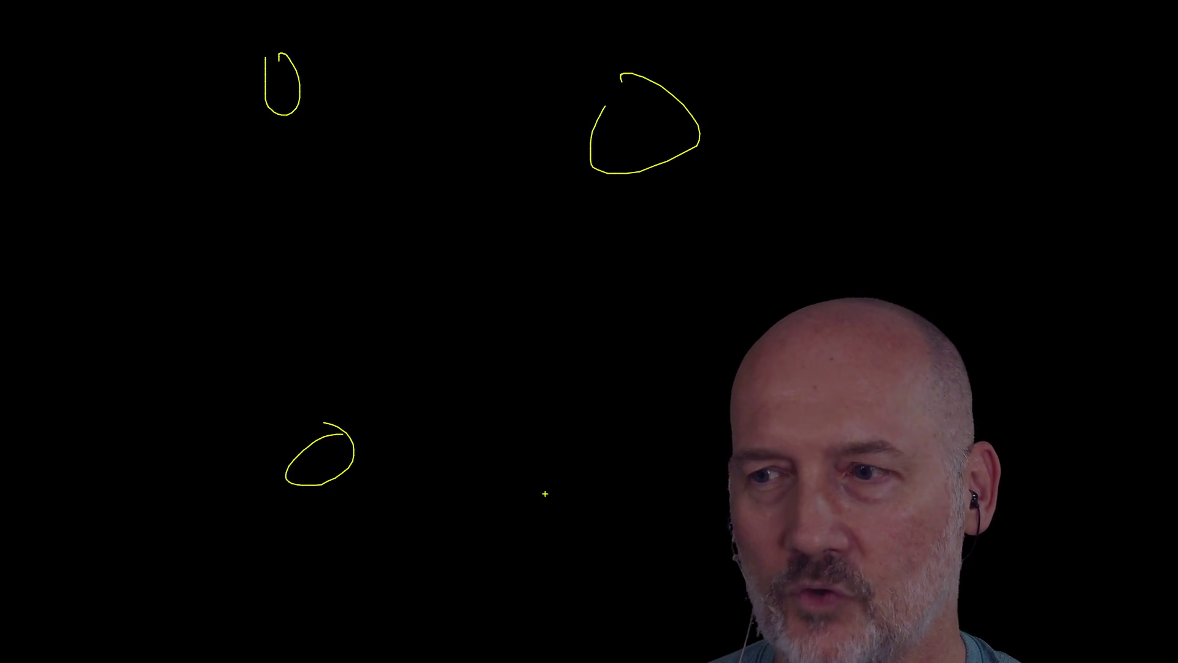
{"action": "mouse_move", "coordinate": [488, 192]}
{"action": "left_mouse_down"}
{"action": "mouse_move", "coordinate": [452, 350]}
{"action": "mouse_move", "coordinate": [472, 183]}
{"action": "left_mouse_up"}
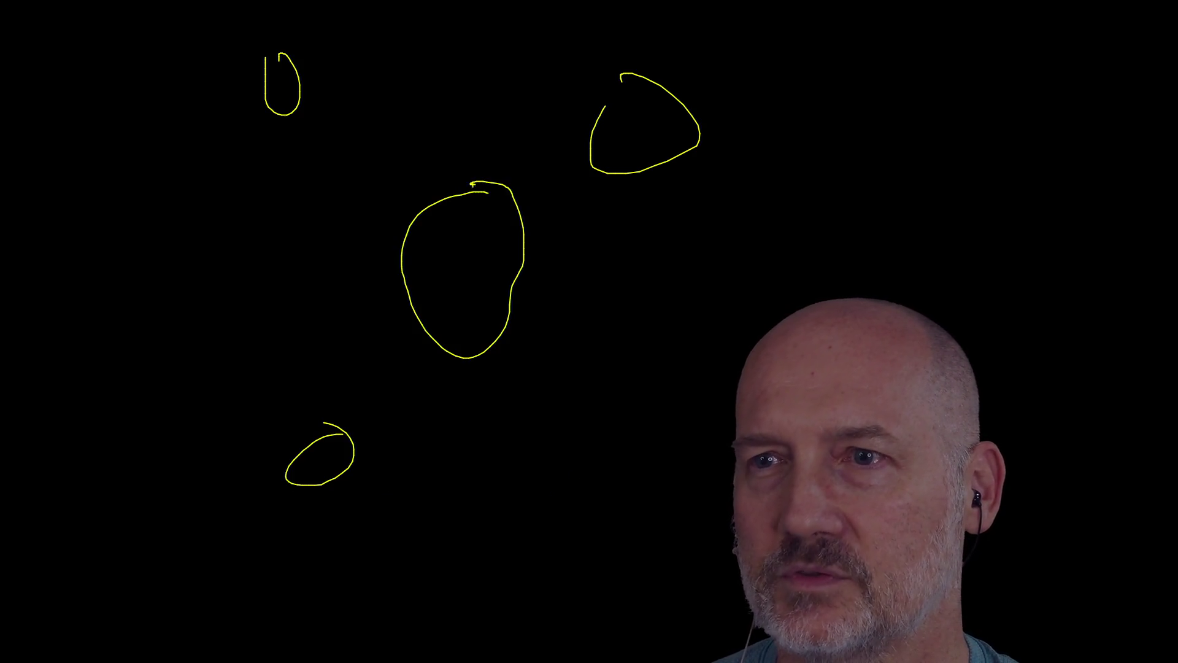
{"action": "left_click_drag", "start_coordinate": [605, 155], "coordinate": [519, 209]}
{"action": "left_click_drag", "start_coordinate": [290, 115], "coordinate": [414, 217]}
{"action": "left_click_drag", "start_coordinate": [347, 437], "coordinate": [435, 335]}
{"action": "mouse_move", "coordinate": [438, 236]}
{"action": "left_mouse_down"}
{"action": "mouse_move", "coordinate": [470, 253]}
{"action": "mouse_move", "coordinate": [491, 309]}
{"action": "mouse_move", "coordinate": [488, 264]}
{"action": "mouse_move", "coordinate": [405, 270]}
{"action": "mouse_move", "coordinate": [482, 307]}
{"action": "mouse_move", "coordinate": [625, 195]}
{"action": "mouse_move", "coordinate": [612, 193]}
{"action": "mouse_move", "coordinate": [661, 215]}
{"action": "left_mouse_up"}
Add green arrows to the lower-left and top-left loops, plus green marks on the centre
{"action": "mouse_move", "coordinate": [486, 354]}
{"action": "left_mouse_down"}
{"action": "mouse_move", "coordinate": [362, 473]}
{"action": "mouse_move", "coordinate": [372, 457]}
{"action": "mouse_move", "coordinate": [366, 481]}
{"action": "left_mouse_up"}
{"action": "mouse_move", "coordinate": [395, 260]}
{"action": "left_mouse_down"}
{"action": "mouse_move", "coordinate": [258, 206]}
{"action": "mouse_move", "coordinate": [278, 107]}
{"action": "mouse_move", "coordinate": [293, 167]}
{"action": "left_mouse_up"}
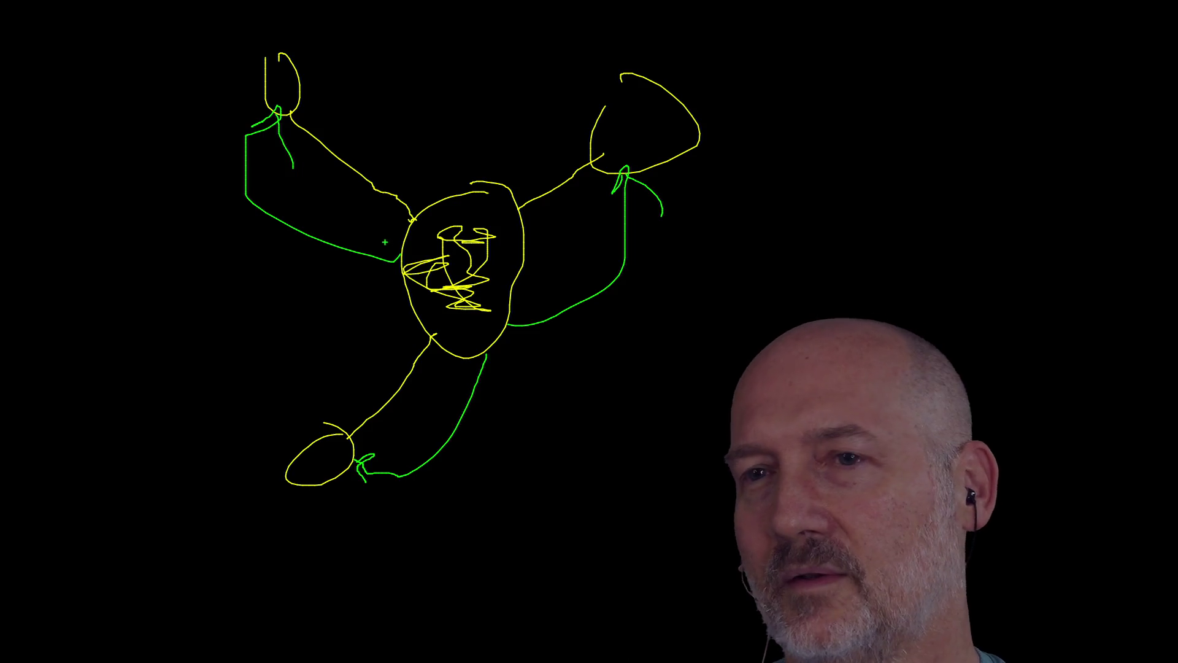
{"action": "left_click_drag", "start_coordinate": [463, 235], "coordinate": [443, 267]}
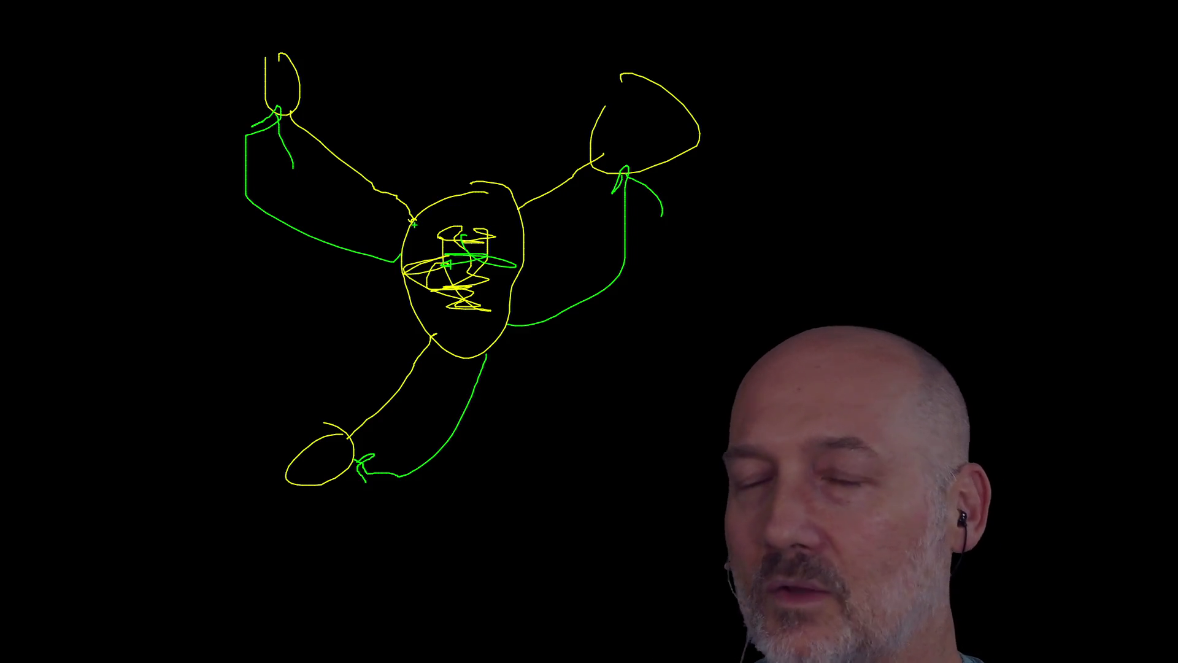
{"action": "left_click_drag", "start_coordinate": [465, 226], "coordinate": [504, 229]}
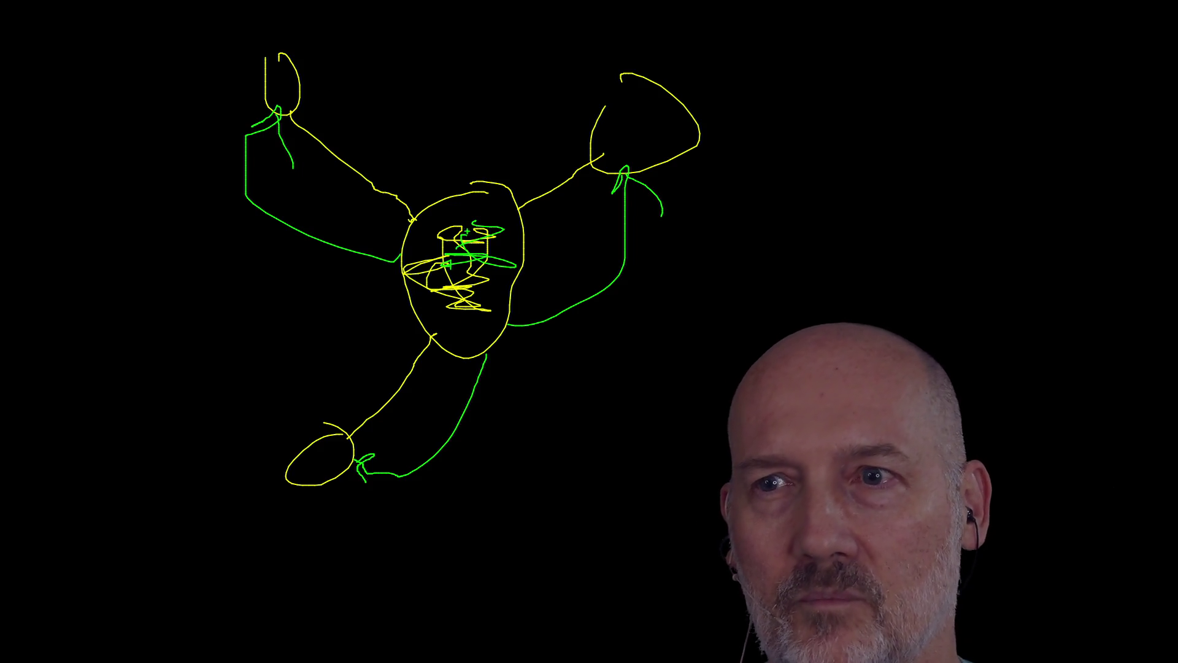
{"action": "mouse_move", "coordinate": [508, 56]}
{"action": "left_mouse_down"}
{"action": "mouse_move", "coordinate": [473, 179]}
{"action": "mouse_move", "coordinate": [513, 173]}
{"action": "left_mouse_up"}
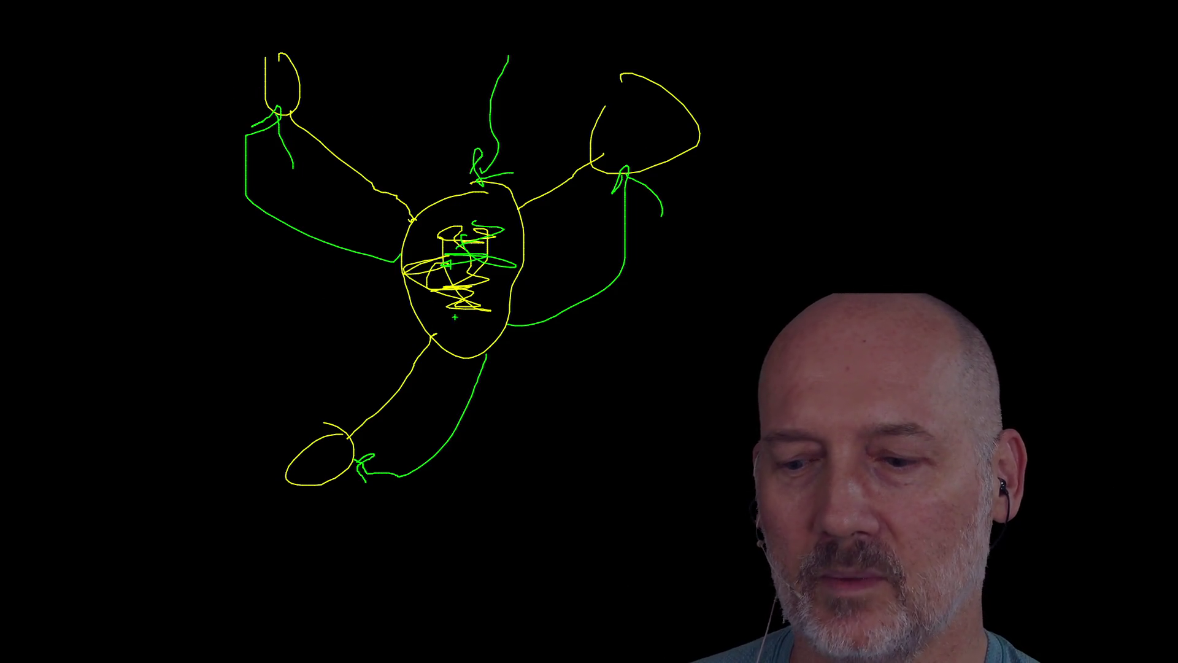
Exit the drawing overlay, close the Tyson Foods article tab, and bring Crocotile 3D forward
{"action": "key", "text": "Escape"}
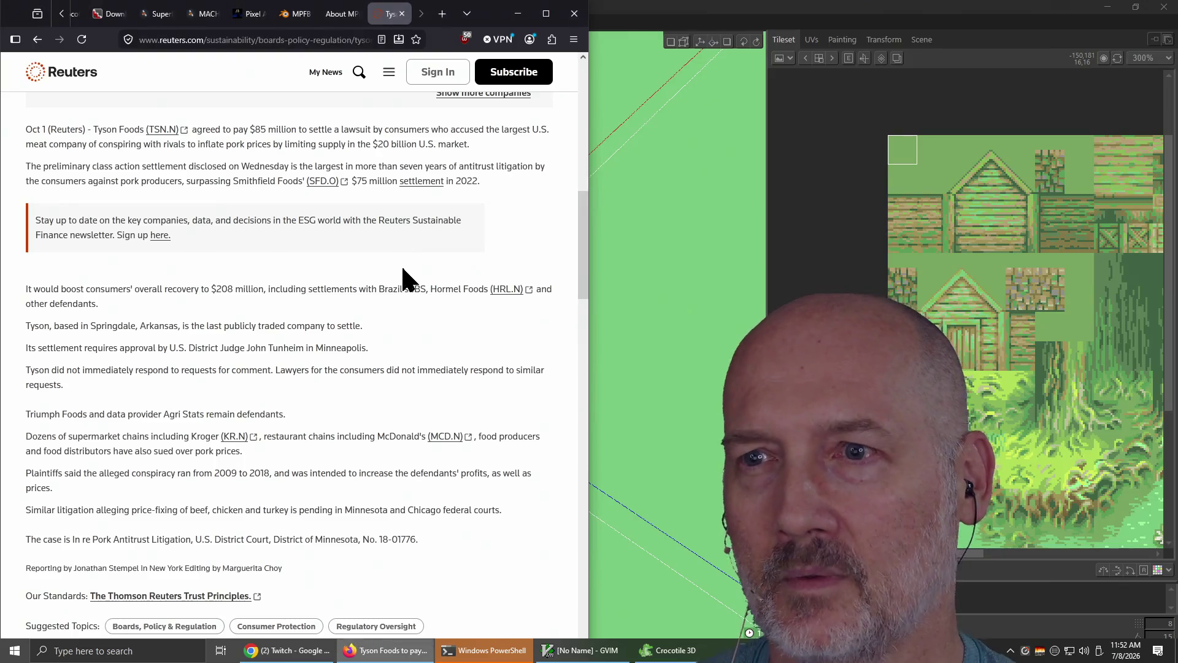
{"action": "left_click", "coordinate": [402, 13]}
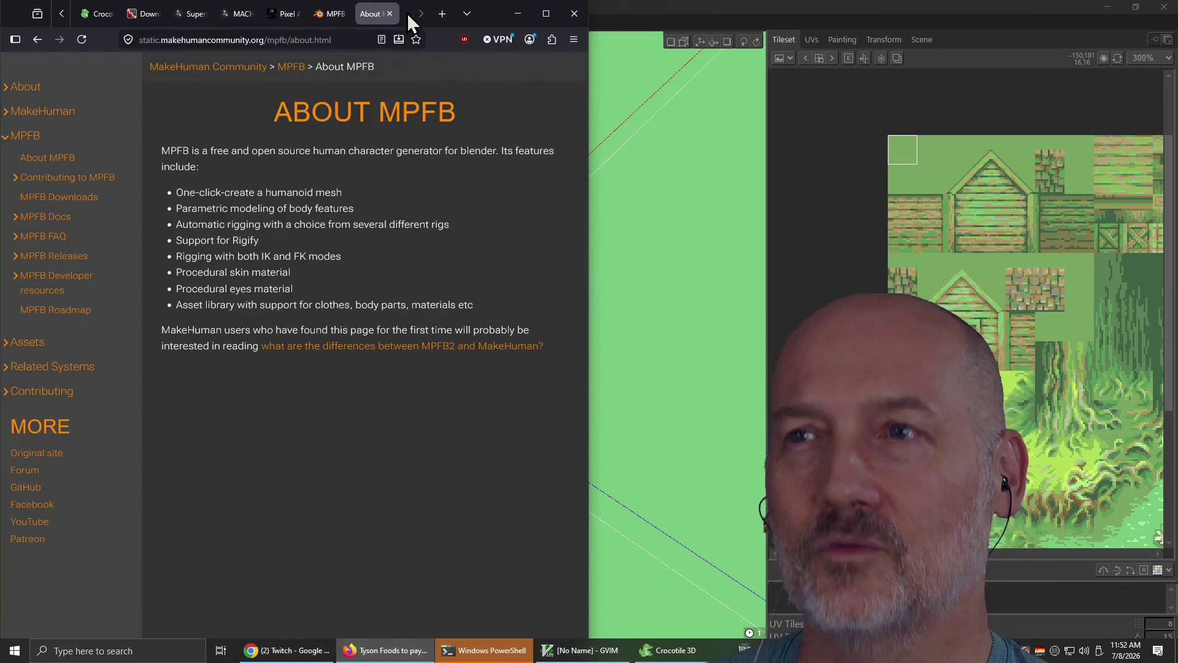
{"action": "left_click", "coordinate": [627, 8]}
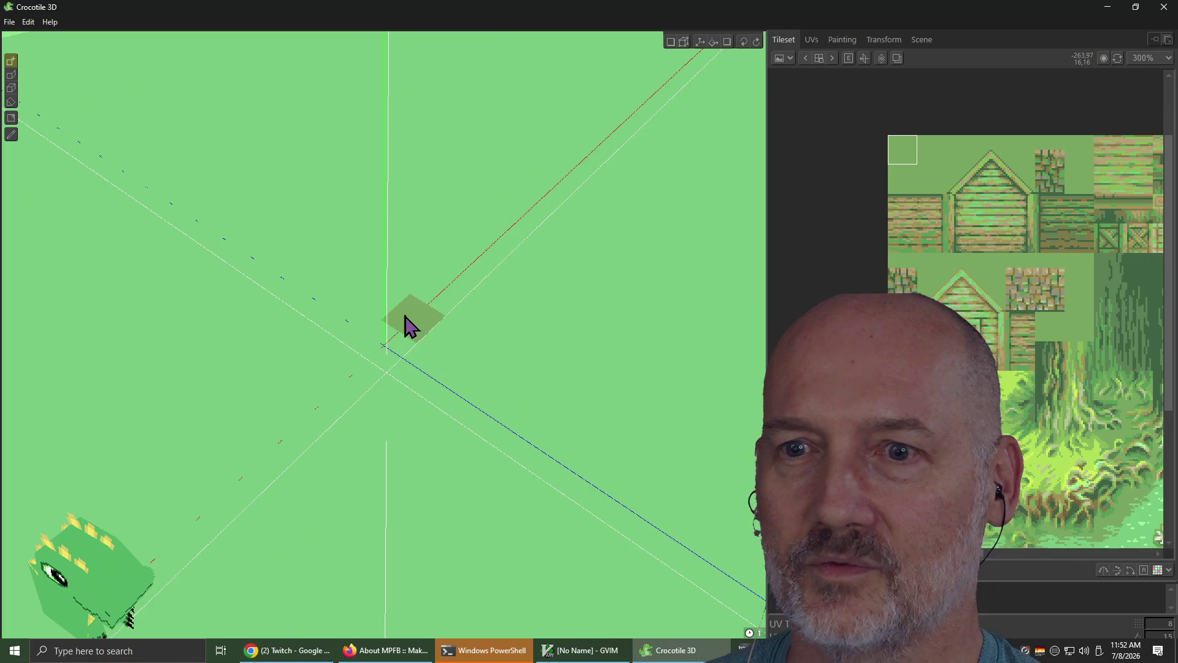
Place two grass tiles side by side near the origin and orbit around them
{"action": "mouse_move", "coordinate": [400, 385]}
{"action": "right_mouse_down"}
{"action": "mouse_move", "coordinate": [423, 362]}
{"action": "mouse_move", "coordinate": [442, 368]}
{"action": "right_mouse_up"}
{"action": "left_click", "coordinate": [453, 398]}
{"action": "left_click", "coordinate": [378, 418]}
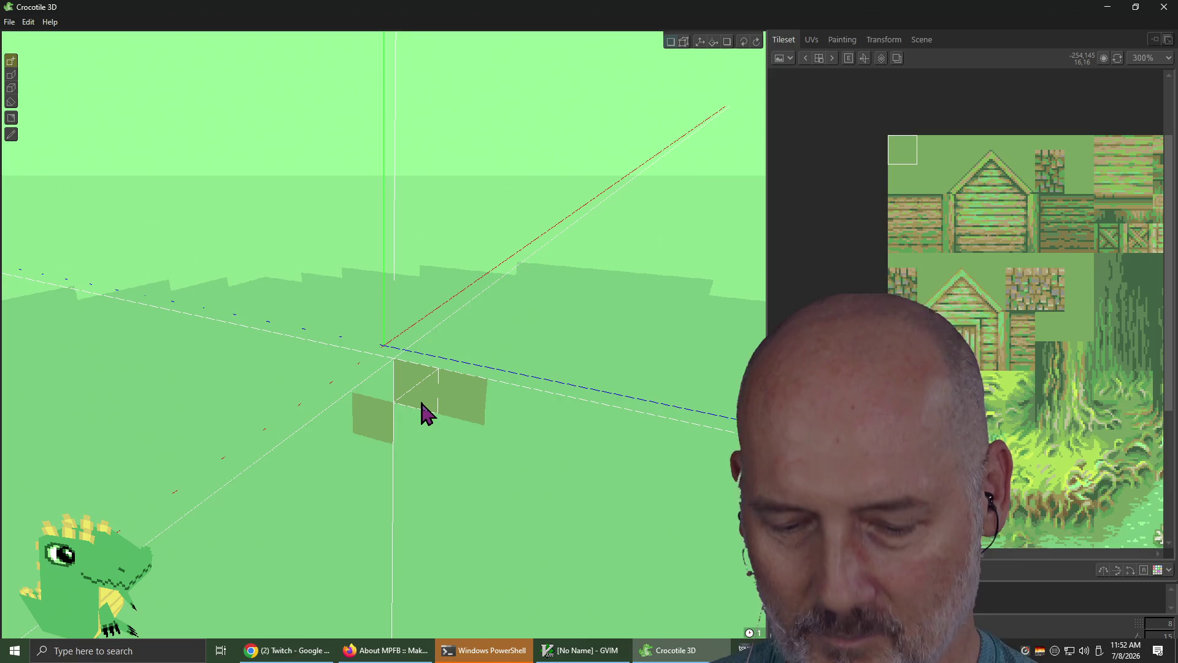
{"action": "right_click_drag", "start_coordinate": [481, 349], "coordinate": [614, 356]}
{"action": "mouse_move", "coordinate": [380, 368]}
{"action": "right_mouse_down"}
{"action": "mouse_move", "coordinate": [342, 389]}
{"action": "mouse_move", "coordinate": [276, 389]}
{"action": "right_mouse_up"}
{"action": "right_click_drag", "start_coordinate": [426, 399], "coordinate": [282, 399]}
{"action": "mouse_move", "coordinate": [405, 399]}
{"action": "right_mouse_down"}
{"action": "mouse_move", "coordinate": [434, 399]}
{"action": "mouse_move", "coordinate": [429, 381]}
{"action": "mouse_move", "coordinate": [489, 390]}
{"action": "mouse_move", "coordinate": [460, 417]}
{"action": "mouse_move", "coordinate": [325, 423]}
{"action": "mouse_move", "coordinate": [381, 424]}
{"action": "right_mouse_up"}
{"action": "right_click_drag", "start_coordinate": [448, 387], "coordinate": [450, 380]}
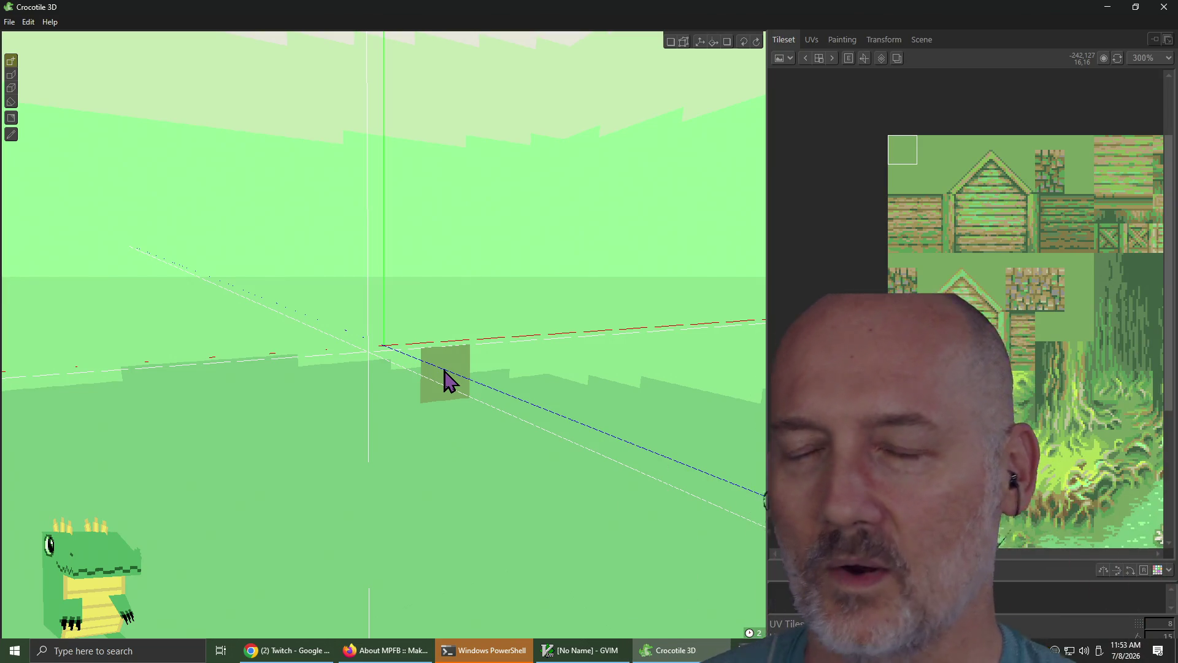
Orbit around the grass tile from several angles, then snap to preset views with the C key
{"action": "mouse_move", "coordinate": [485, 380]}
{"action": "right_mouse_down"}
{"action": "mouse_move", "coordinate": [448, 368]}
{"action": "mouse_move", "coordinate": [435, 233]}
{"action": "mouse_move", "coordinate": [447, 394]}
{"action": "right_mouse_up"}
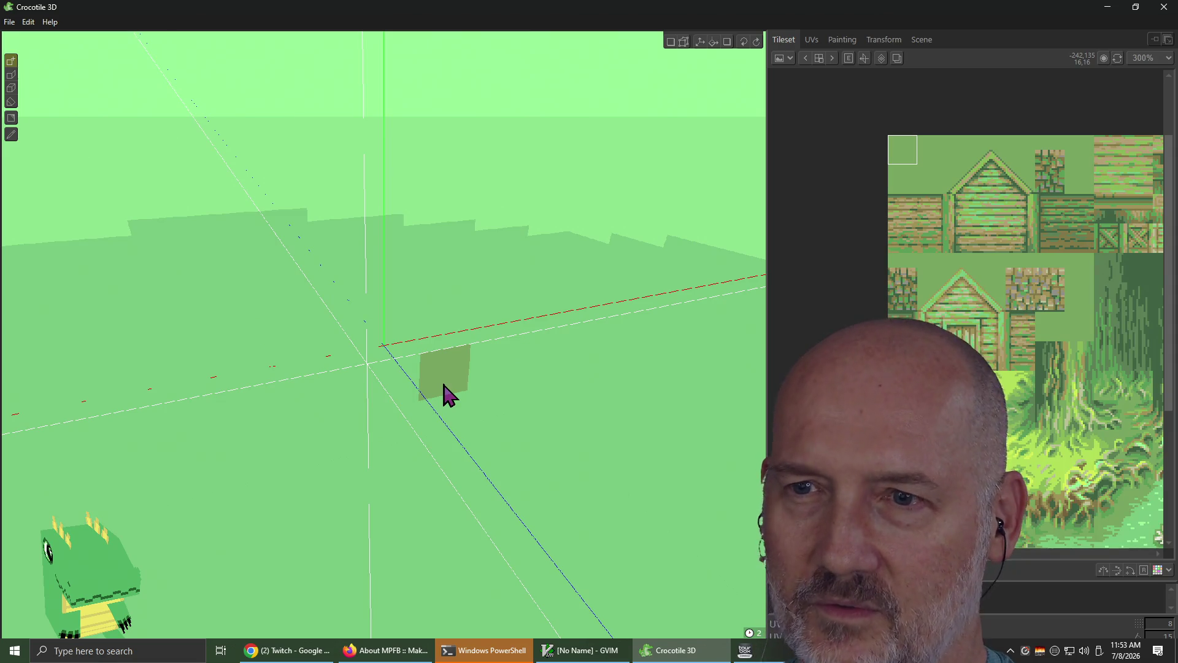
{"action": "right_click_drag", "start_coordinate": [459, 402], "coordinate": [402, 413]}
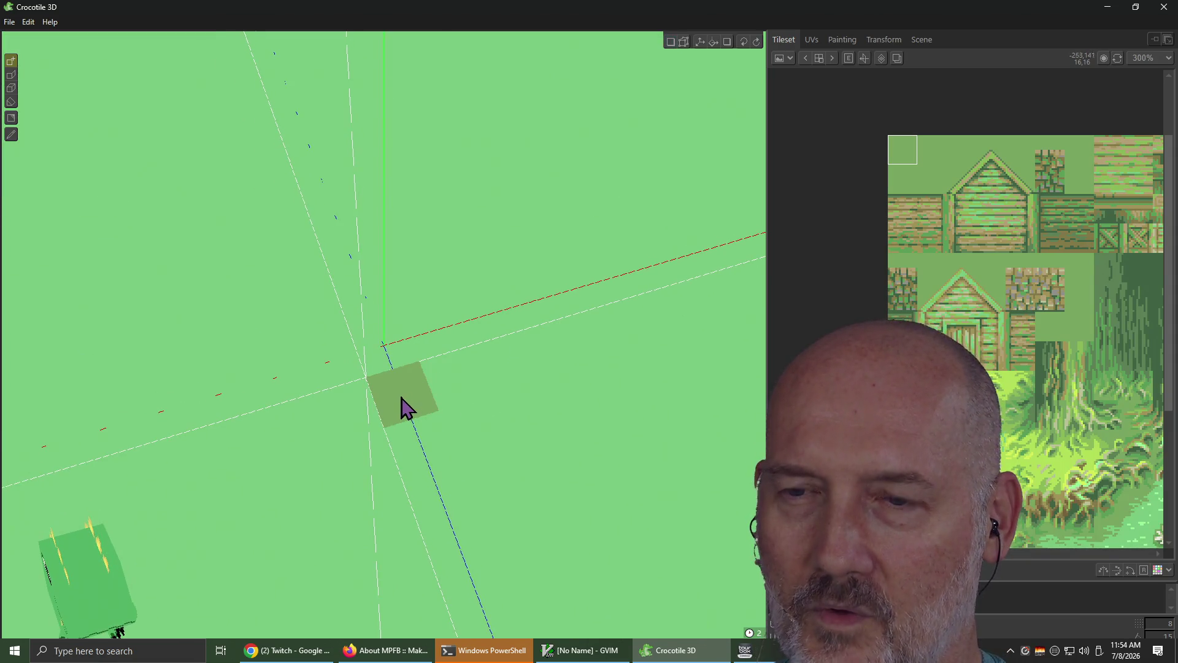
{"action": "mouse_move", "coordinate": [397, 342]}
{"action": "right_mouse_down"}
{"action": "mouse_move", "coordinate": [387, 270]}
{"action": "mouse_move", "coordinate": [319, 281]}
{"action": "mouse_move", "coordinate": [397, 318]}
{"action": "right_mouse_up"}
{"action": "mouse_move", "coordinate": [479, 399]}
{"action": "right_mouse_down"}
{"action": "mouse_move", "coordinate": [415, 394]}
{"action": "mouse_move", "coordinate": [393, 368]}
{"action": "mouse_move", "coordinate": [445, 402]}
{"action": "mouse_move", "coordinate": [531, 368]}
{"action": "mouse_move", "coordinate": [489, 399]}
{"action": "right_mouse_up"}
{"action": "key", "text": "c"}
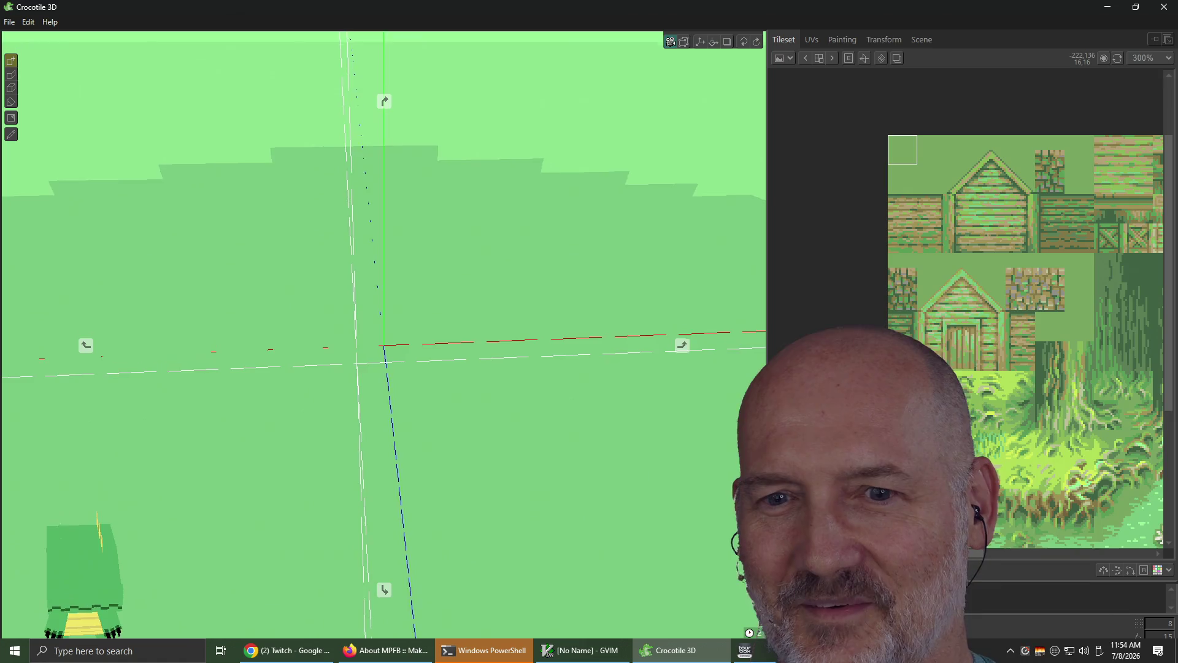
{"action": "key", "text": "c"}
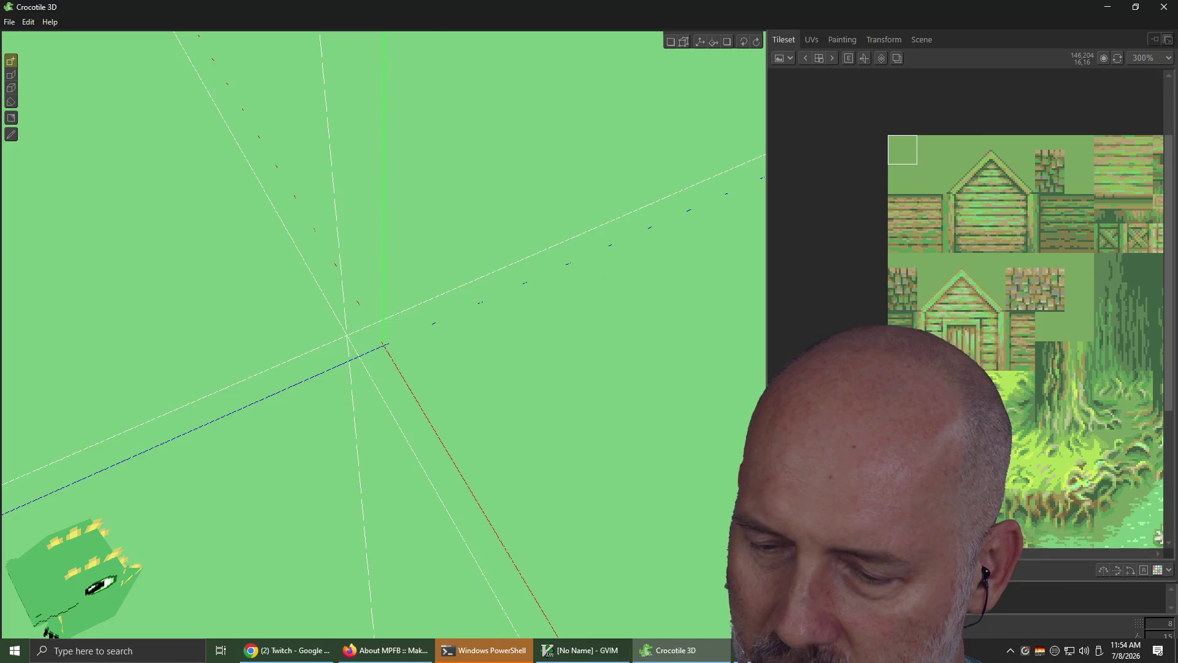
Leave the 3D scene and bring up the Windows task switcher with Alt+Tab
{"action": "key", "text": "alt+Tab"}
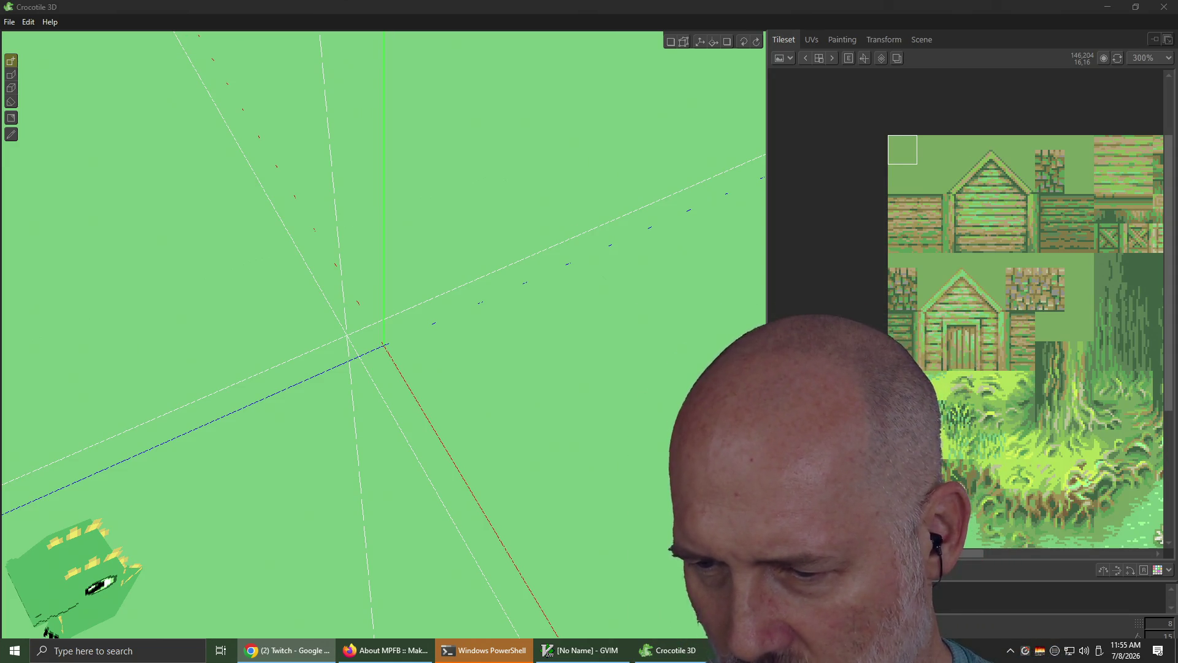
{"action": "key", "text": "alt+Tab"}
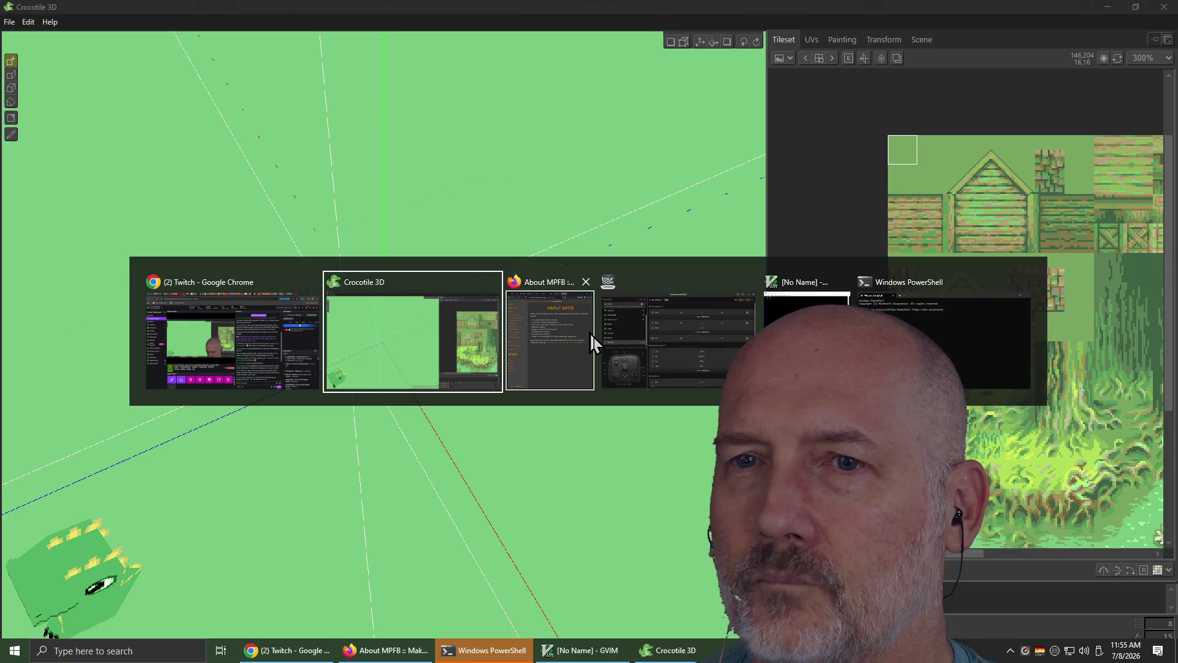
In a new Firefox tab, search the Justice Department egg-producer benchmark ruling and open the justice.gov release
{"action": "left_click", "coordinate": [591, 332]}
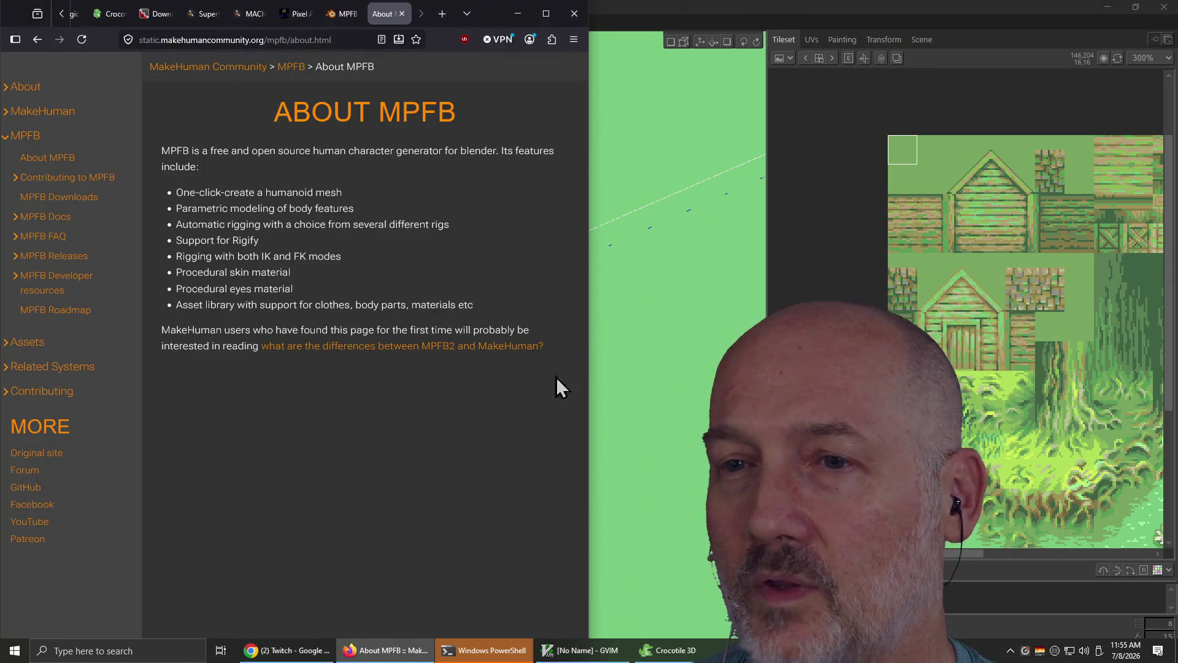
{"action": "key", "text": "ctrl+t"}
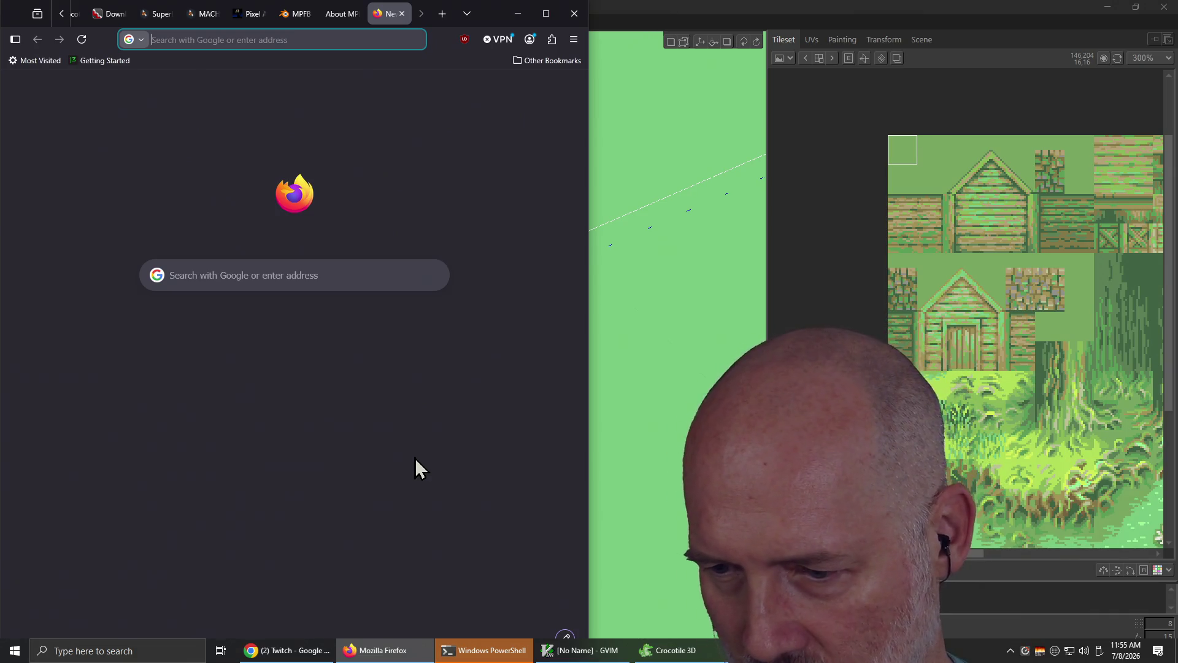
{"action": "type", "text": "justice departm"}
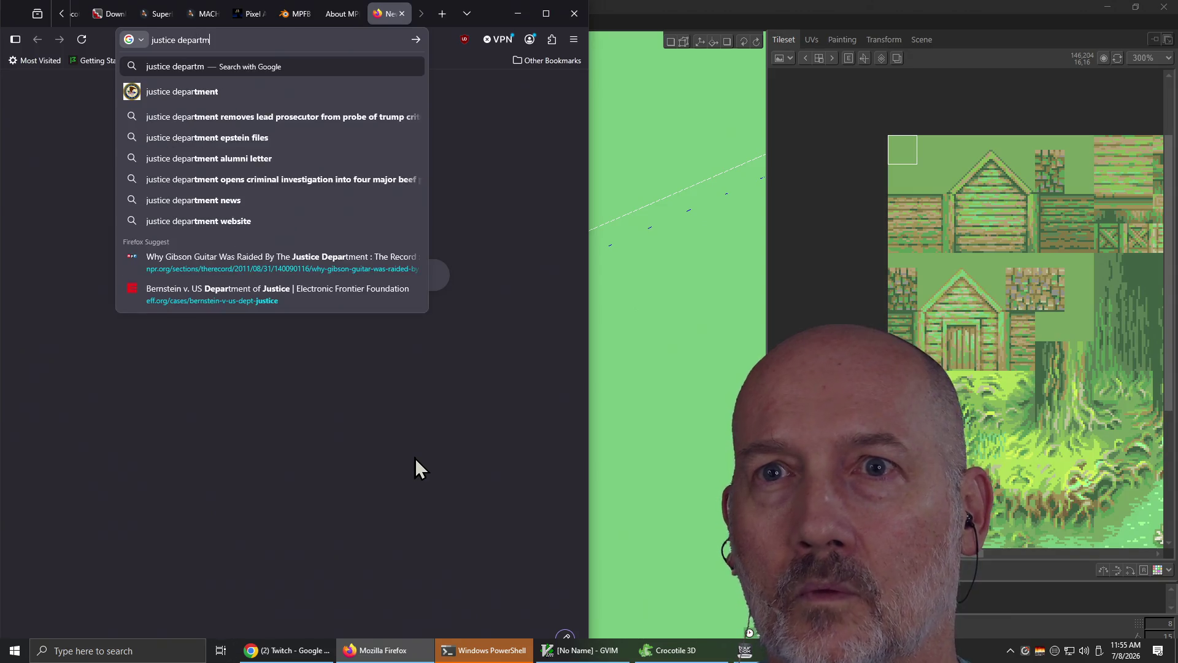
{"action": "type", "text": "ent re"}
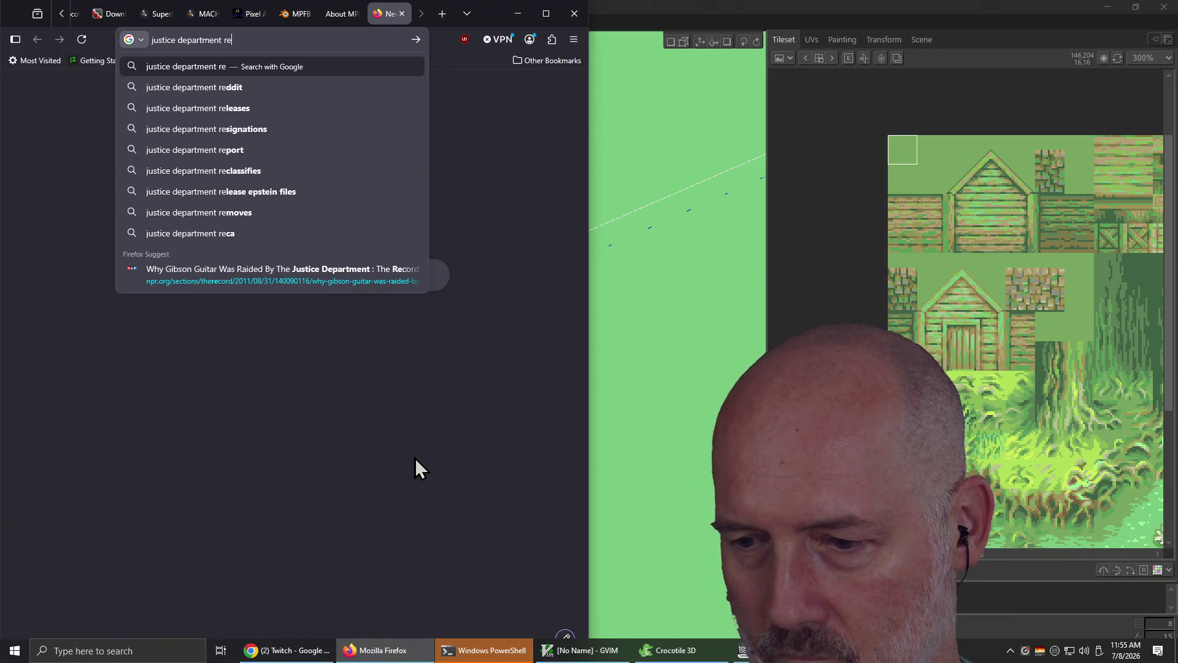
{"action": "type", "text": "quires egg pr"}
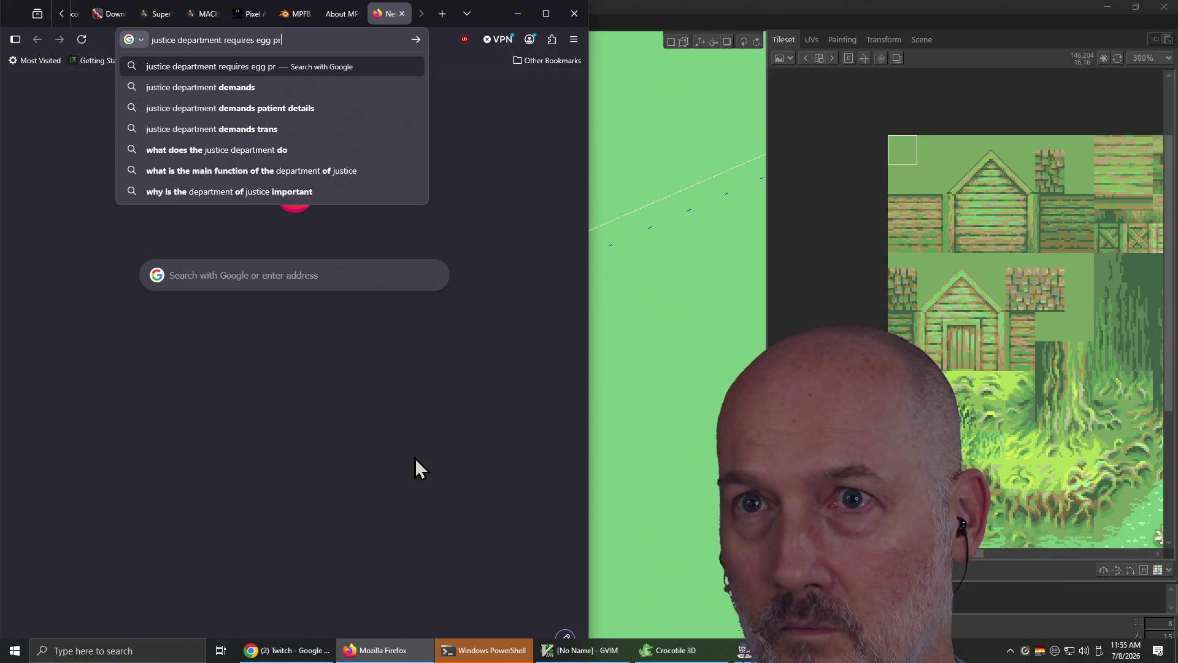
{"action": "type", "text": "oducers to end coordinated"}
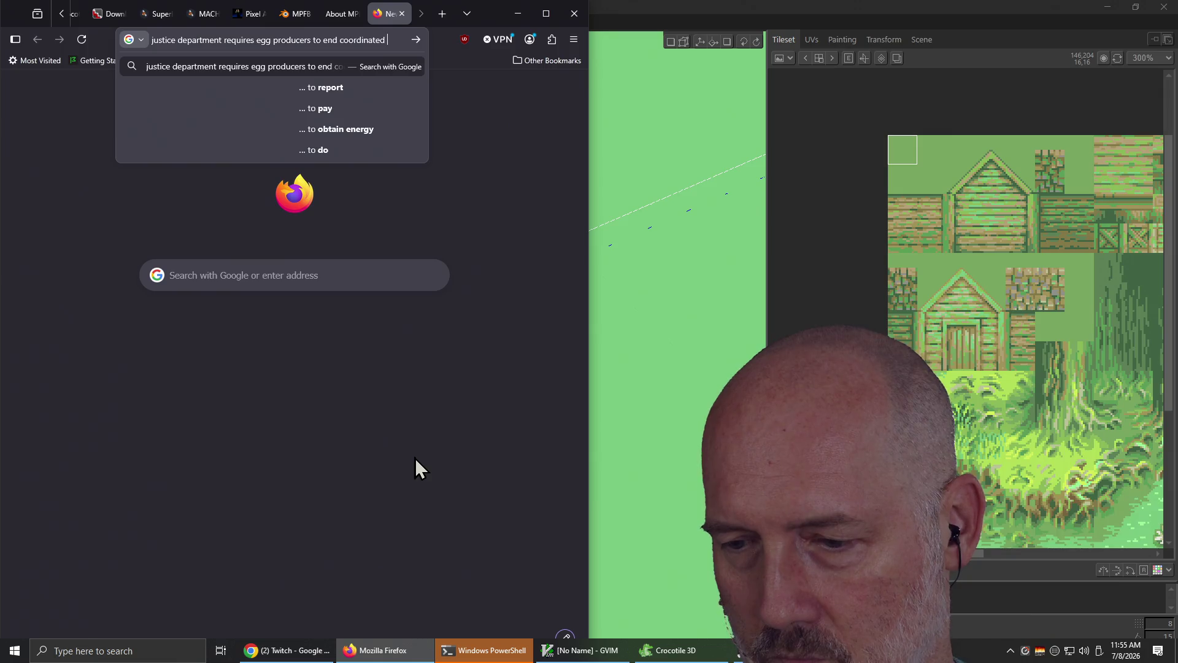
{"action": "type", "text": "benchmark"}
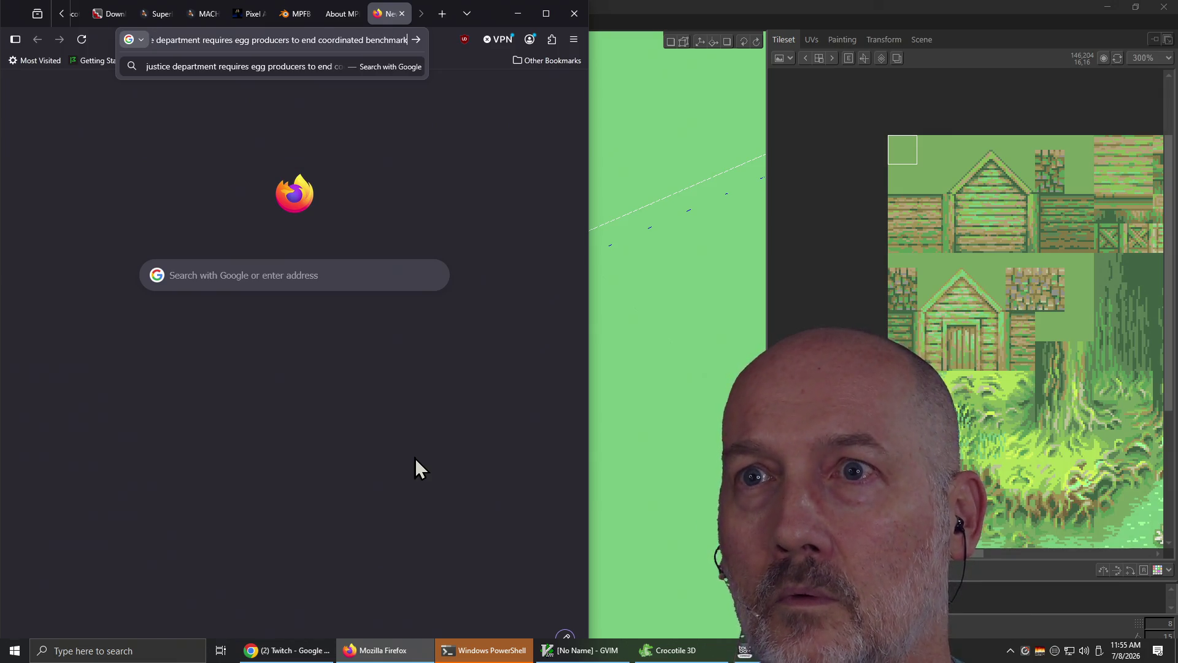
{"action": "type", "text": " manipulat"}
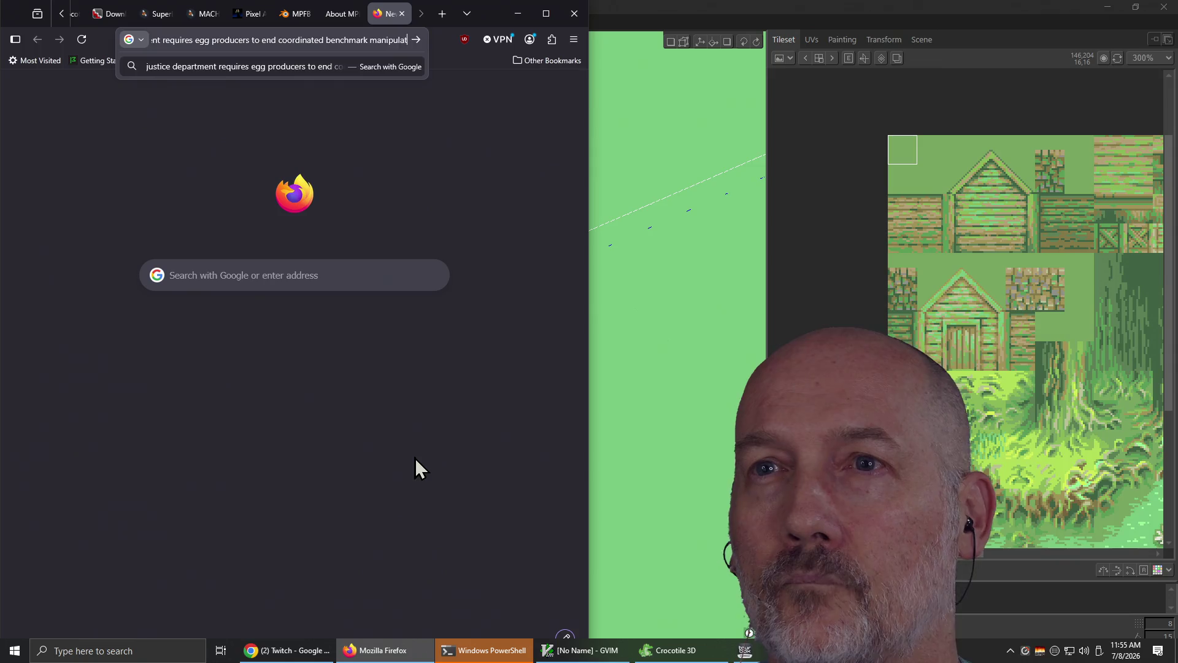
{"action": "type", "text": "ion"}
{"action": "key", "text": "Return"}
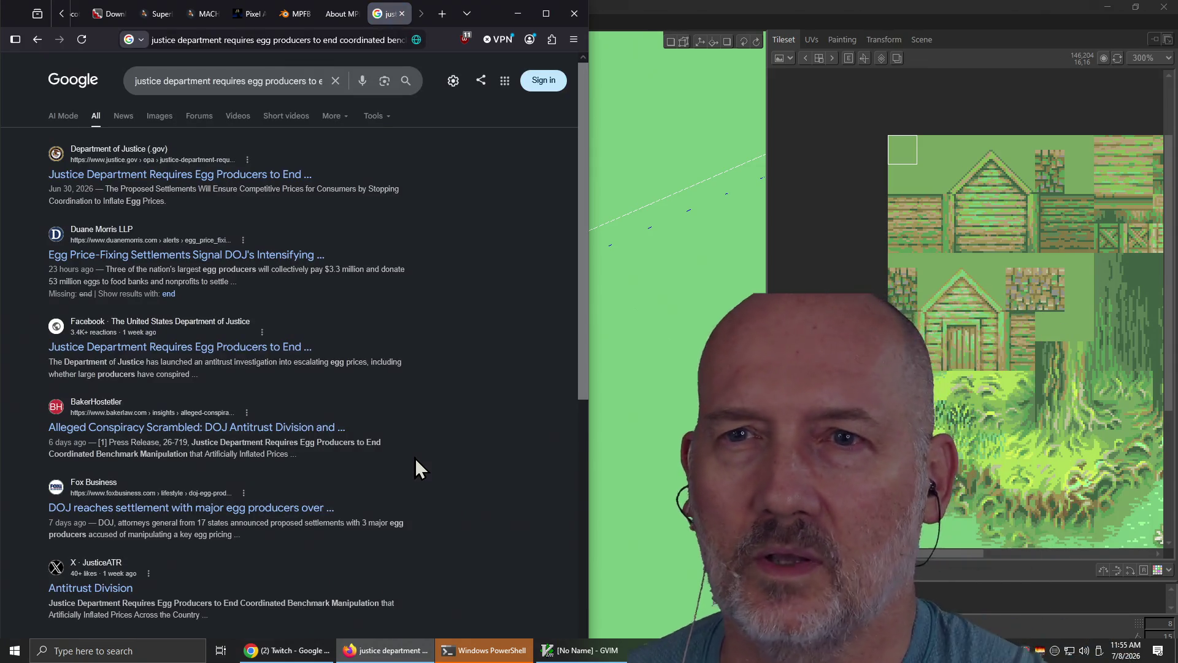
{"action": "left_click", "coordinate": [184, 174]}
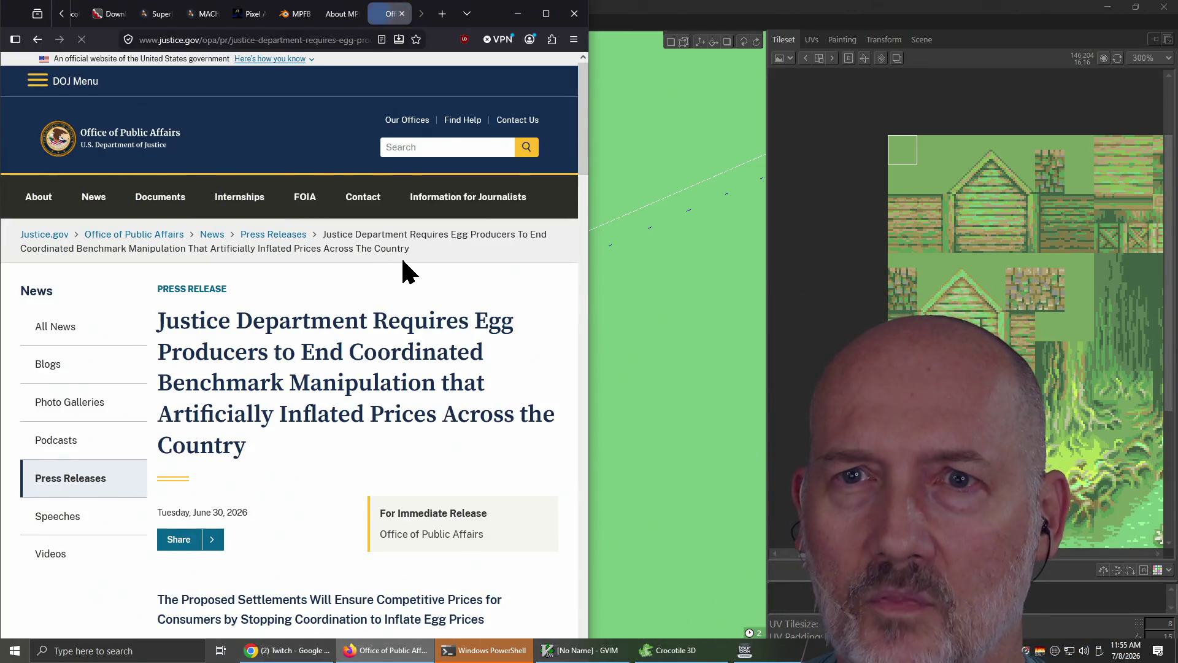
{"action": "scroll", "coordinate": [376, 343], "scroll_direction": "down", "scroll_amount": 9}
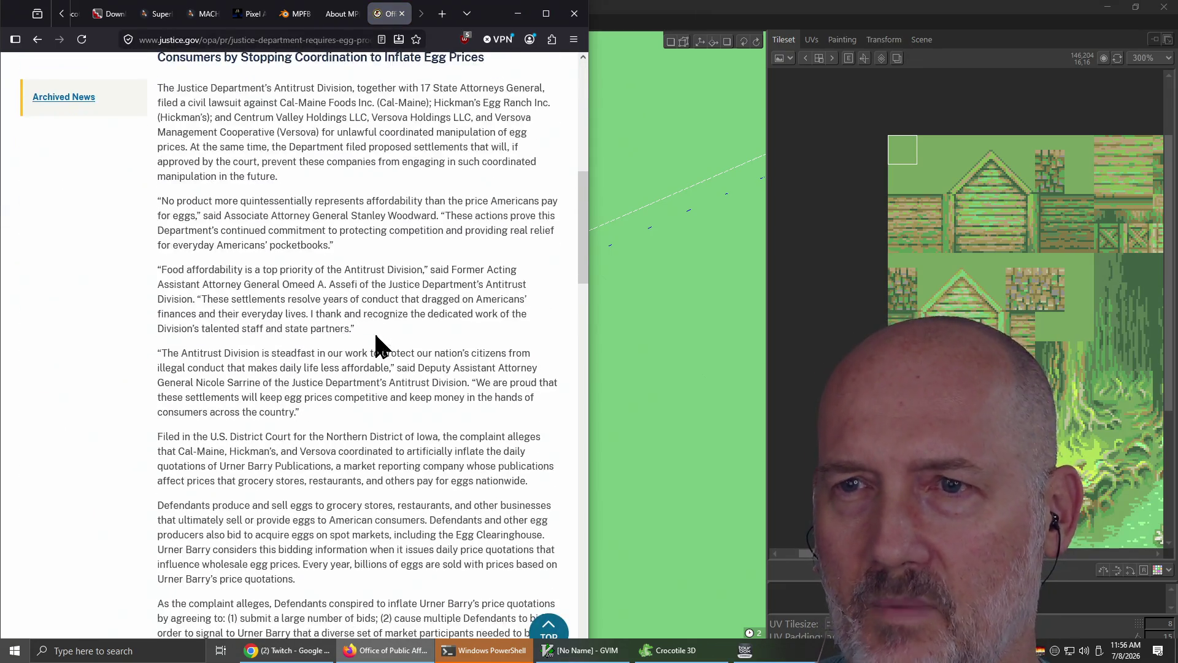
{"action": "scroll", "coordinate": [375, 344], "scroll_direction": "up", "scroll_amount": 9}
{"action": "left_click", "coordinate": [293, 40]}
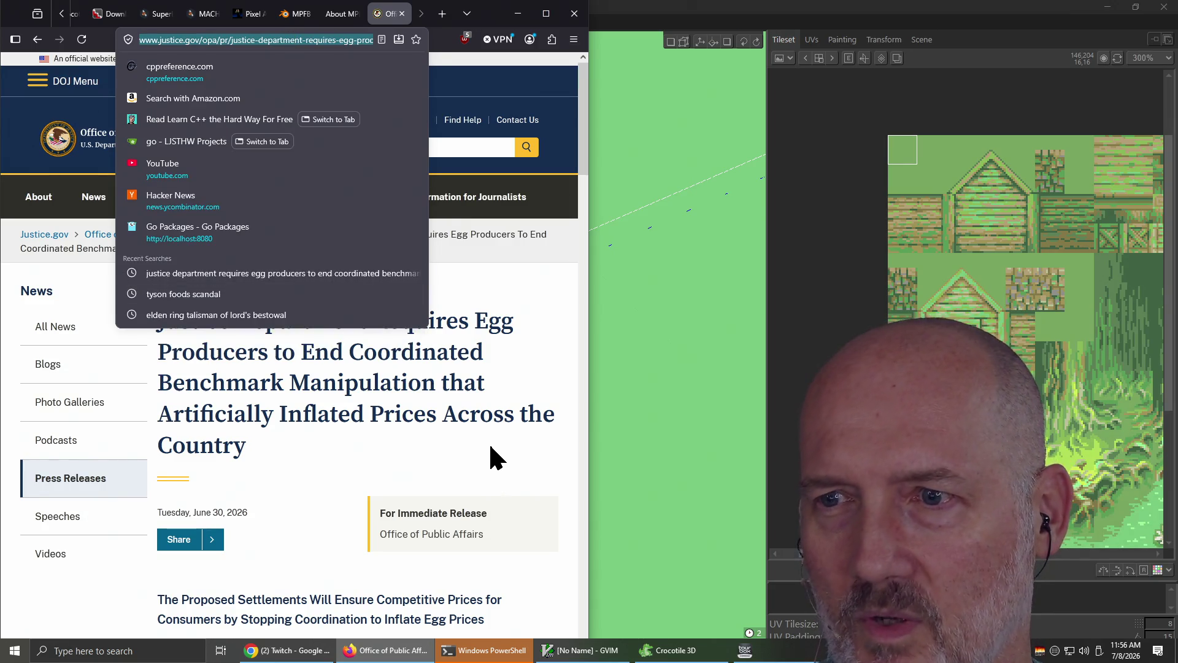
{"action": "scroll", "coordinate": [488, 442], "scroll_direction": "down", "scroll_amount": 6}
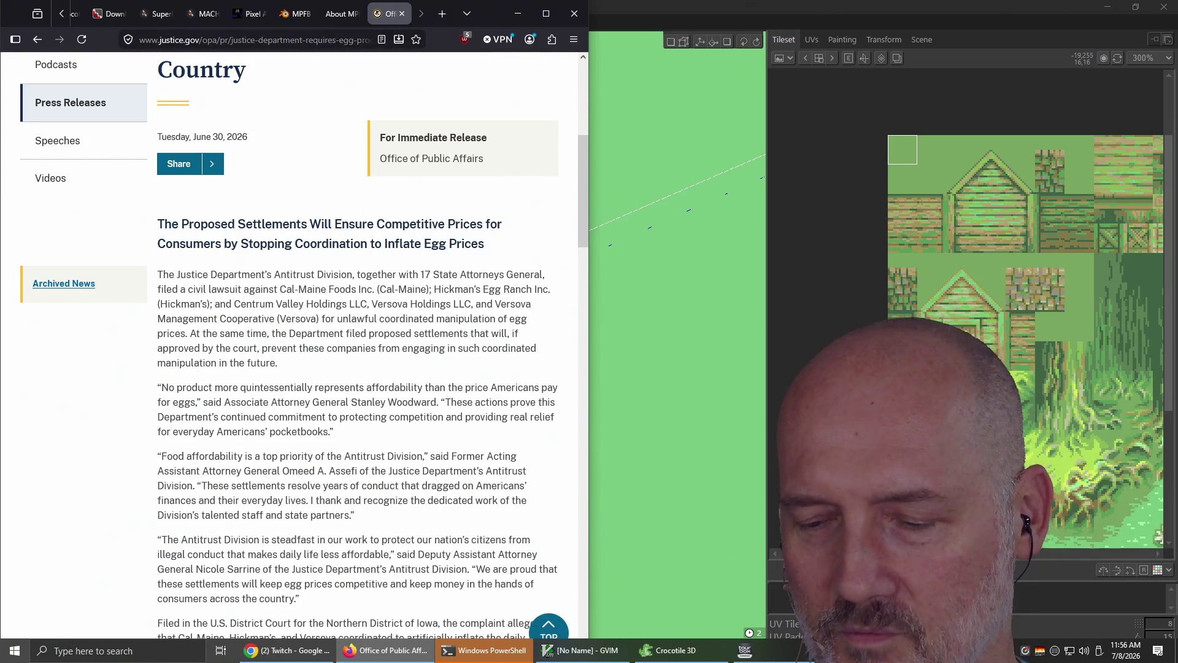
{"action": "key", "text": "alt+Tab"}
{"action": "key", "text": "alt+Tab"}
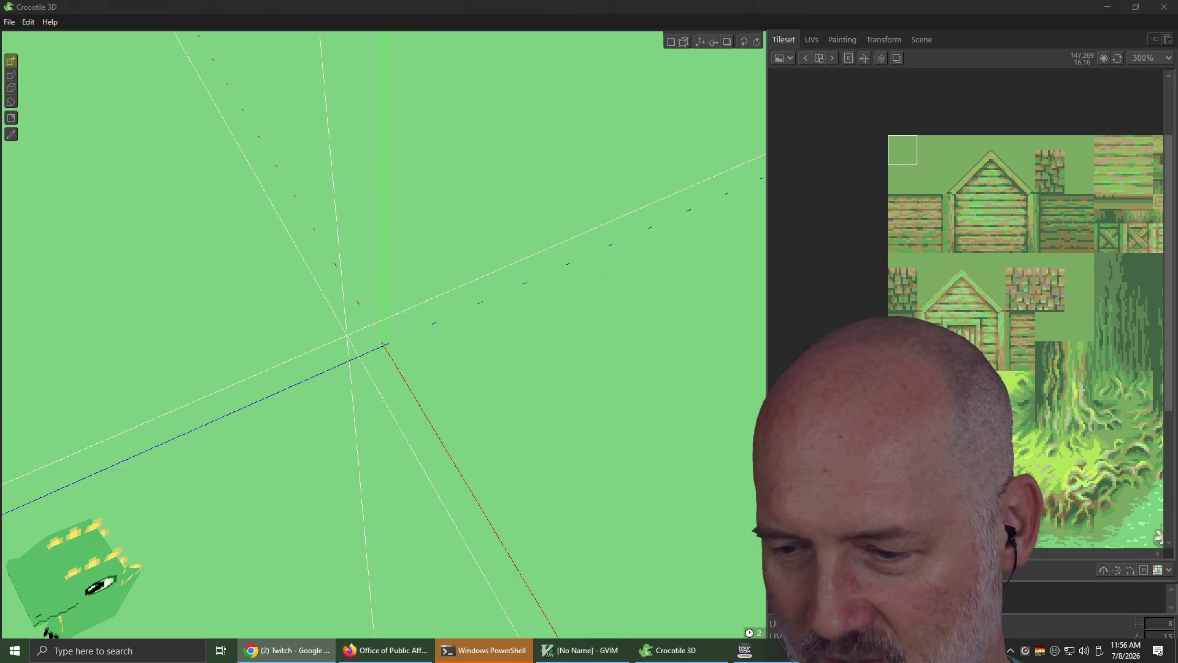
{"action": "key", "text": "alt+Tab"}
{"action": "key", "text": "alt+Tab"}
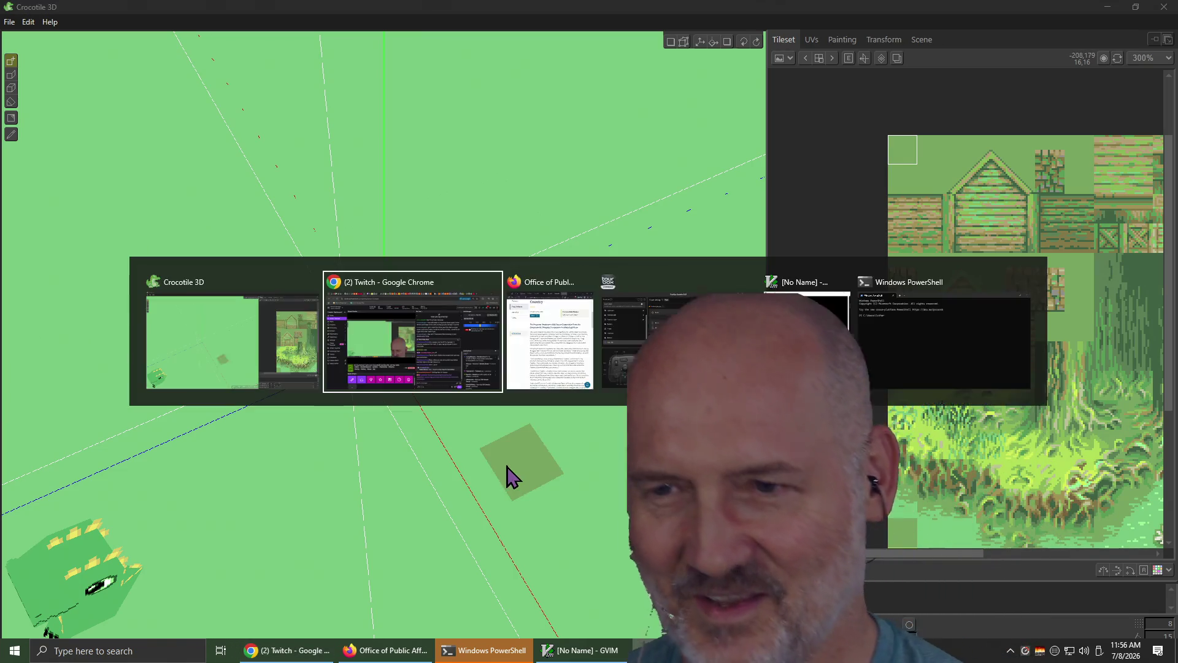
{"action": "key", "text": "alt+Tab"}
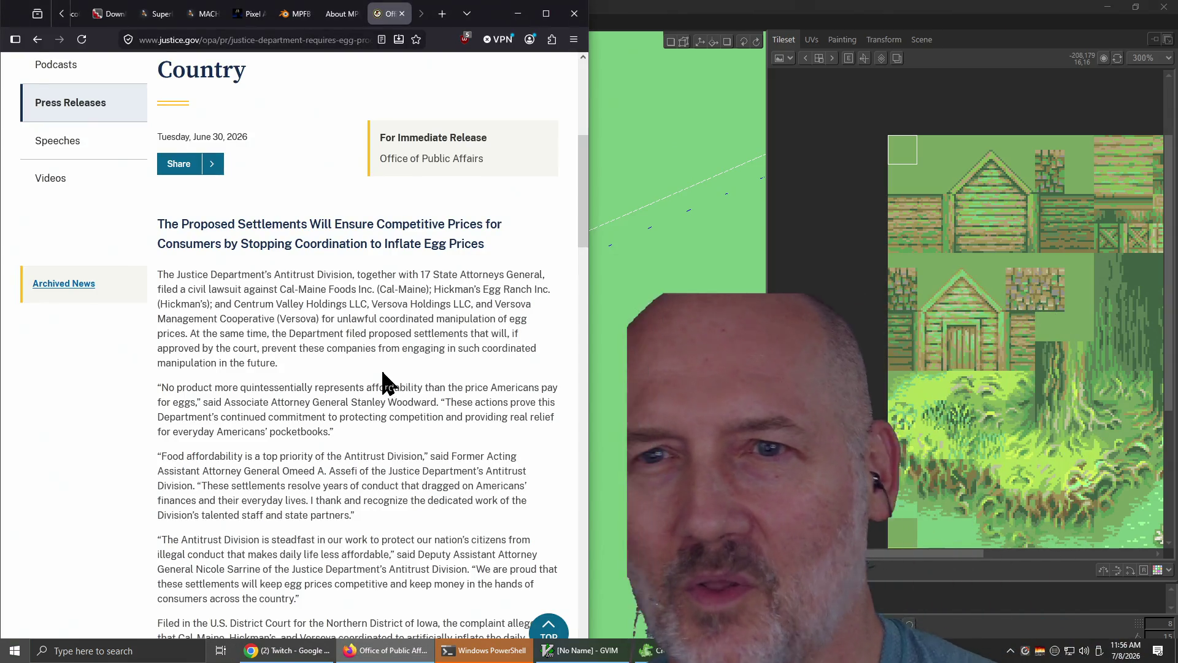
{"action": "scroll", "coordinate": [382, 372], "scroll_direction": "down", "scroll_amount": 3}
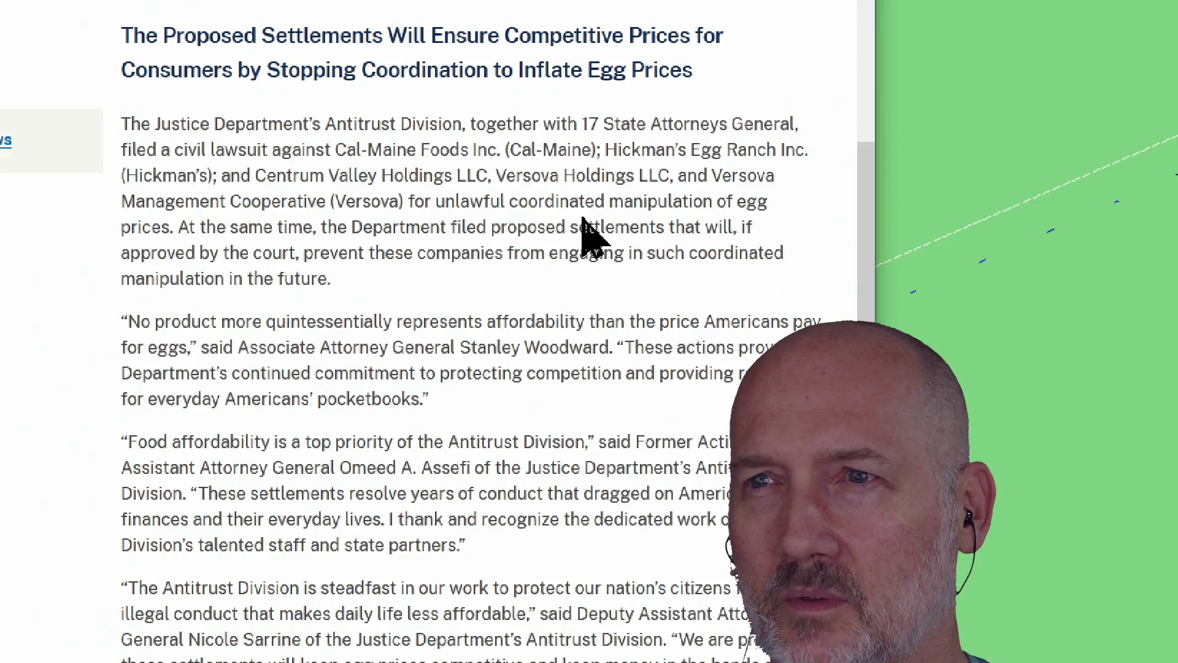
{"action": "triple_click", "coordinate": [529, 176]}
{"action": "double_click", "coordinate": [528, 177]}
{"action": "scroll", "coordinate": [452, 257], "scroll_direction": "down", "scroll_amount": 2}
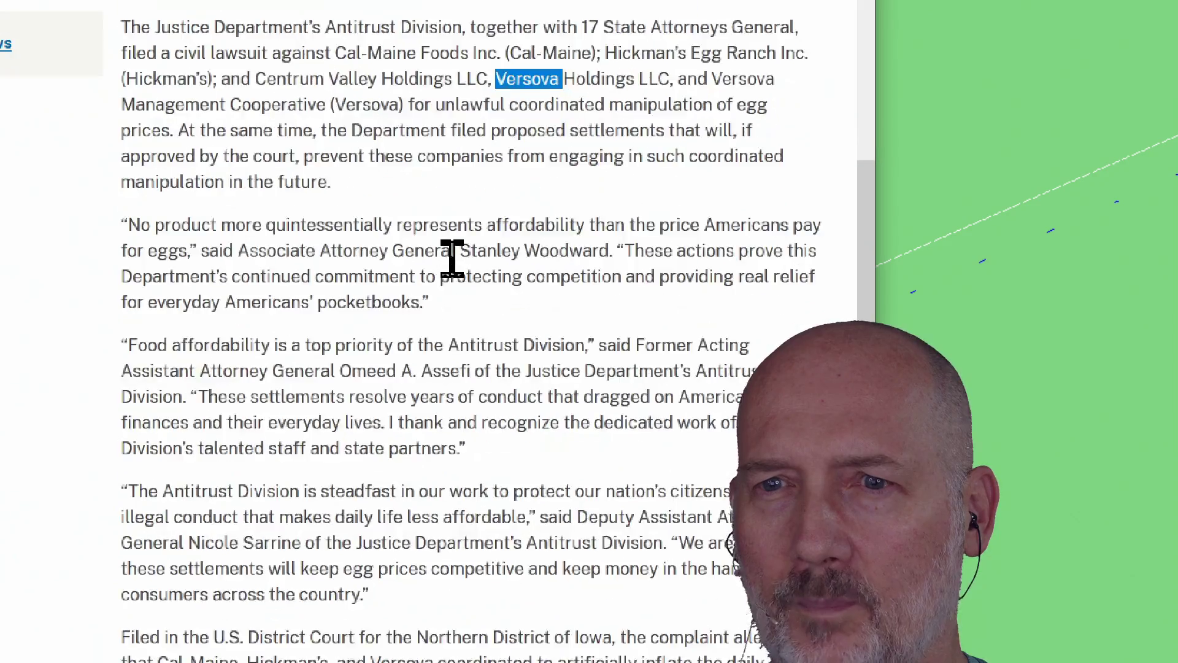
{"action": "scroll", "coordinate": [452, 258], "scroll_direction": "down", "scroll_amount": 1}
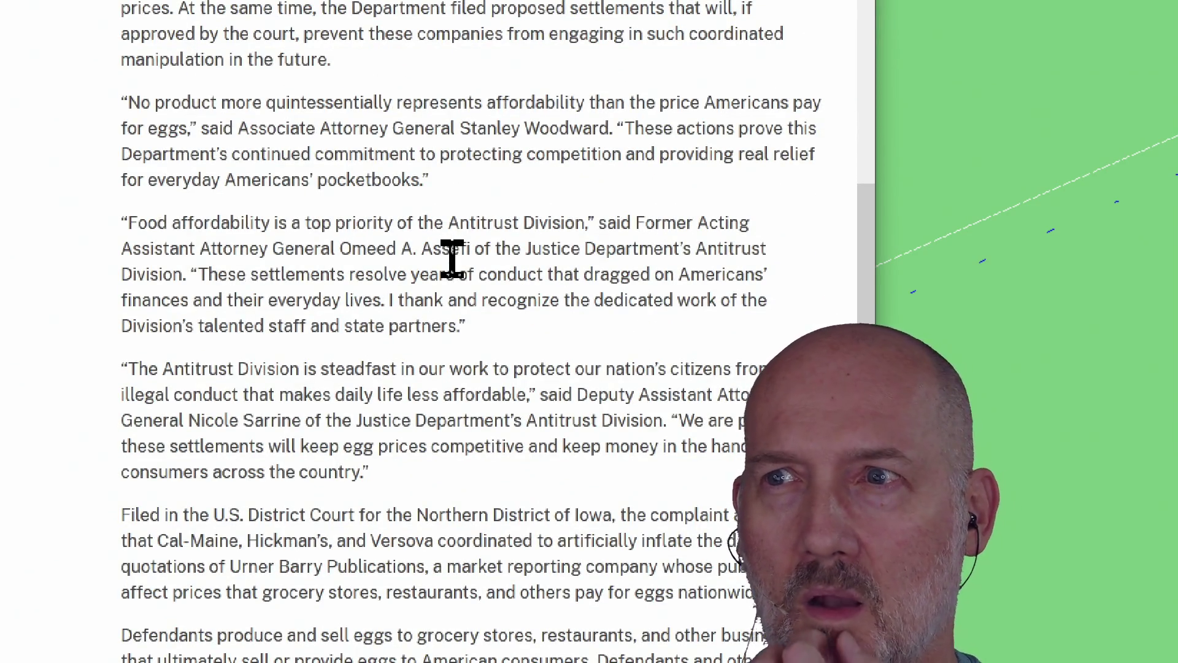
{"action": "scroll", "coordinate": [452, 258], "scroll_direction": "down", "scroll_amount": 3}
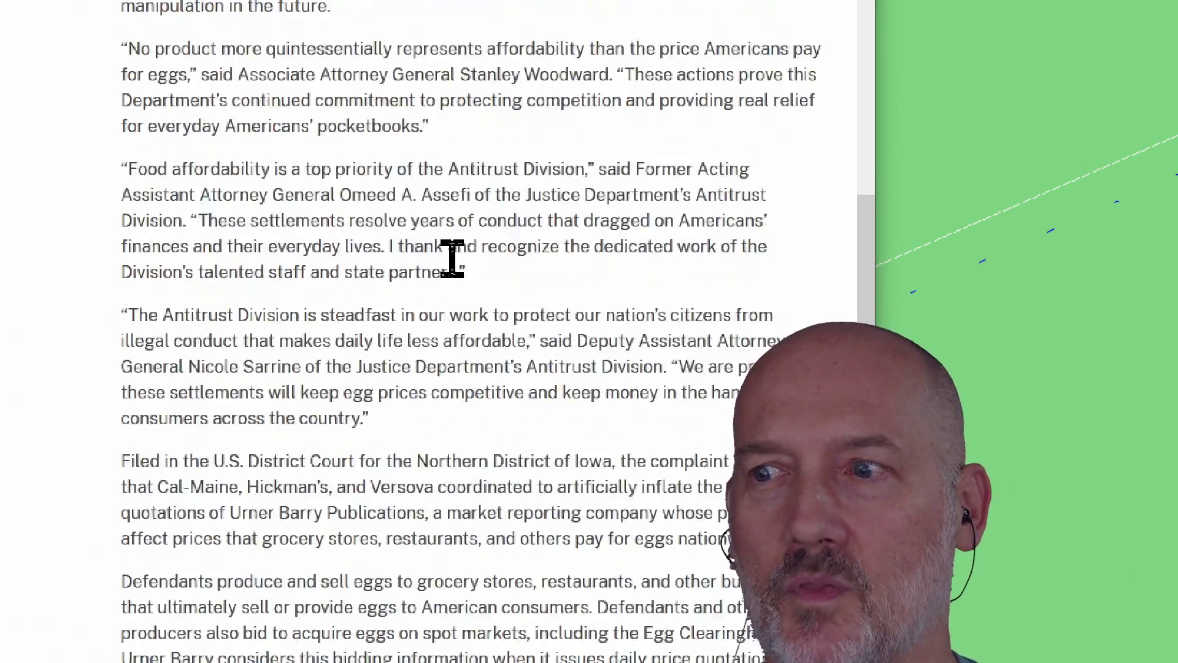
{"action": "scroll", "coordinate": [452, 258], "scroll_direction": "up", "scroll_amount": 2}
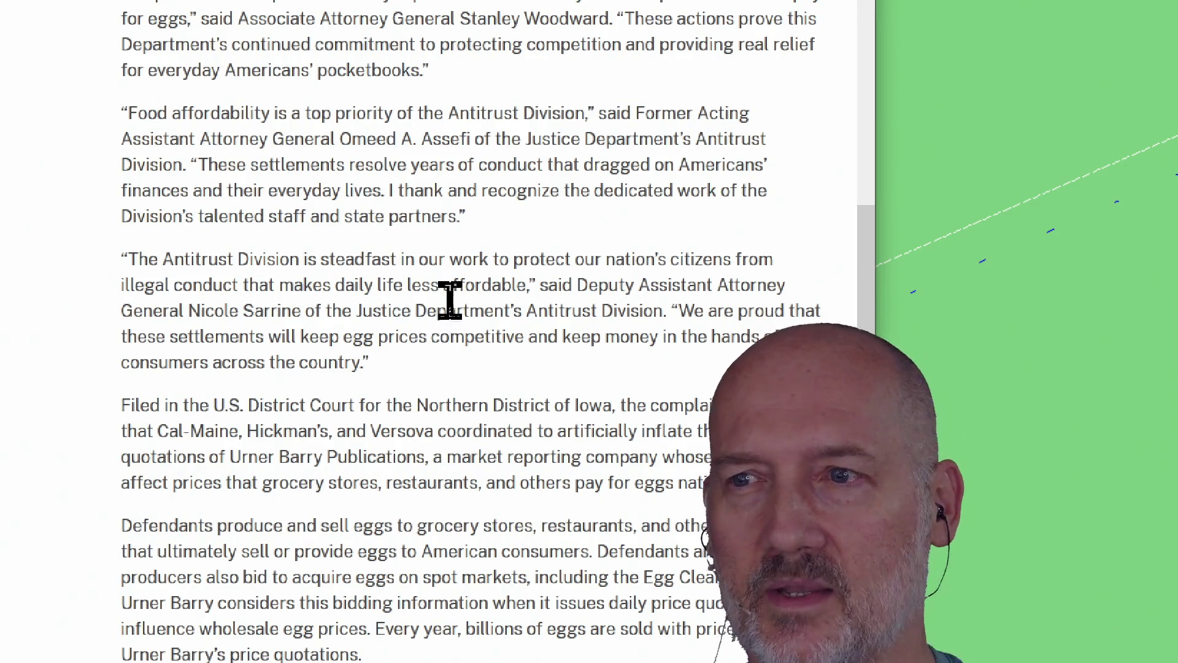
{"action": "scroll", "coordinate": [450, 301], "scroll_direction": "down", "scroll_amount": 3}
{"action": "scroll", "coordinate": [450, 300], "scroll_direction": "down", "scroll_amount": 5}
{"action": "scroll", "coordinate": [449, 301], "scroll_direction": "up", "scroll_amount": 10}
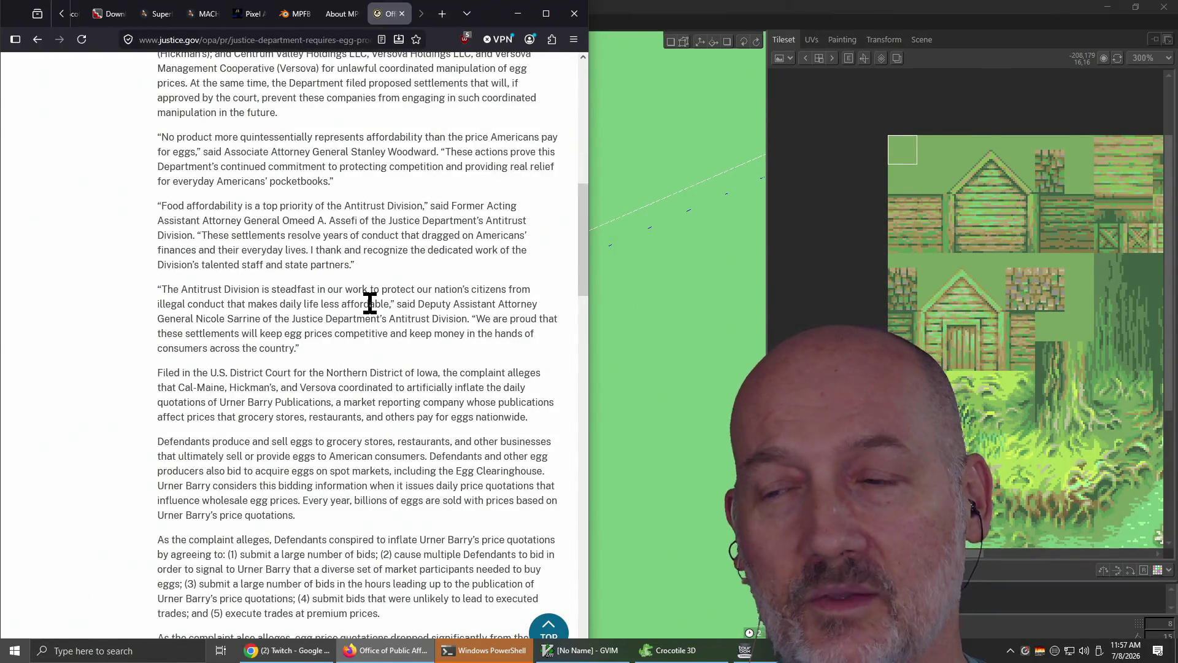
{"action": "scroll", "coordinate": [370, 303], "scroll_direction": "up", "scroll_amount": 15}
{"action": "scroll", "coordinate": [343, 368], "scroll_direction": "down", "scroll_amount": 17}
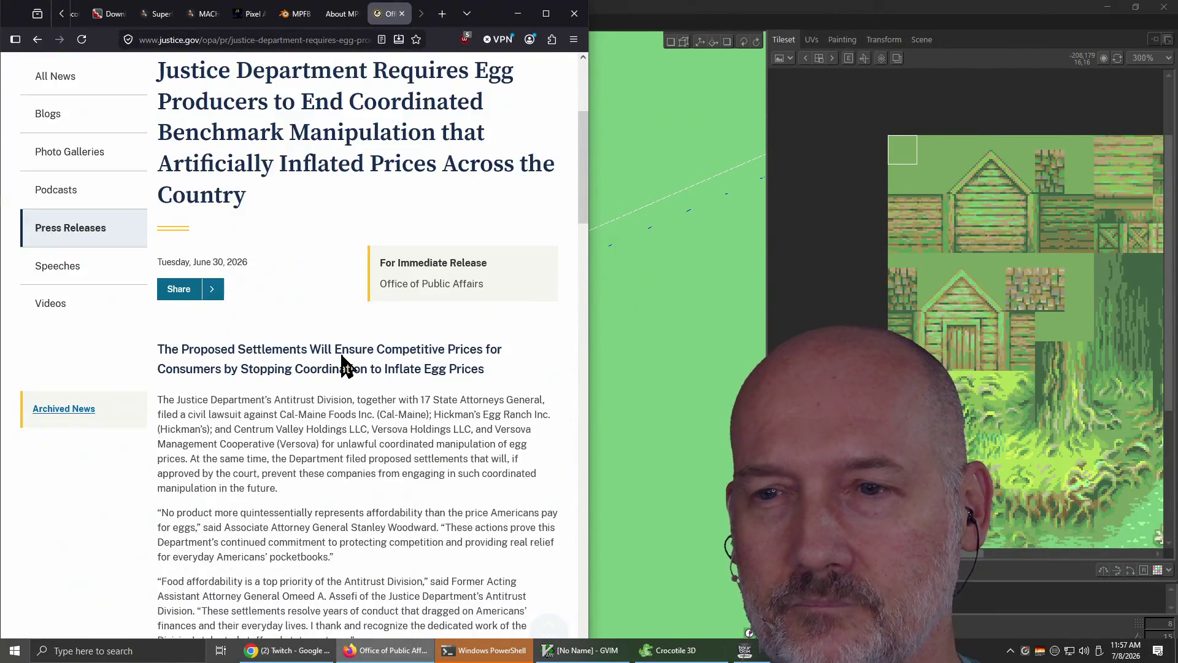
{"action": "scroll", "coordinate": [342, 359], "scroll_direction": "down", "scroll_amount": 7}
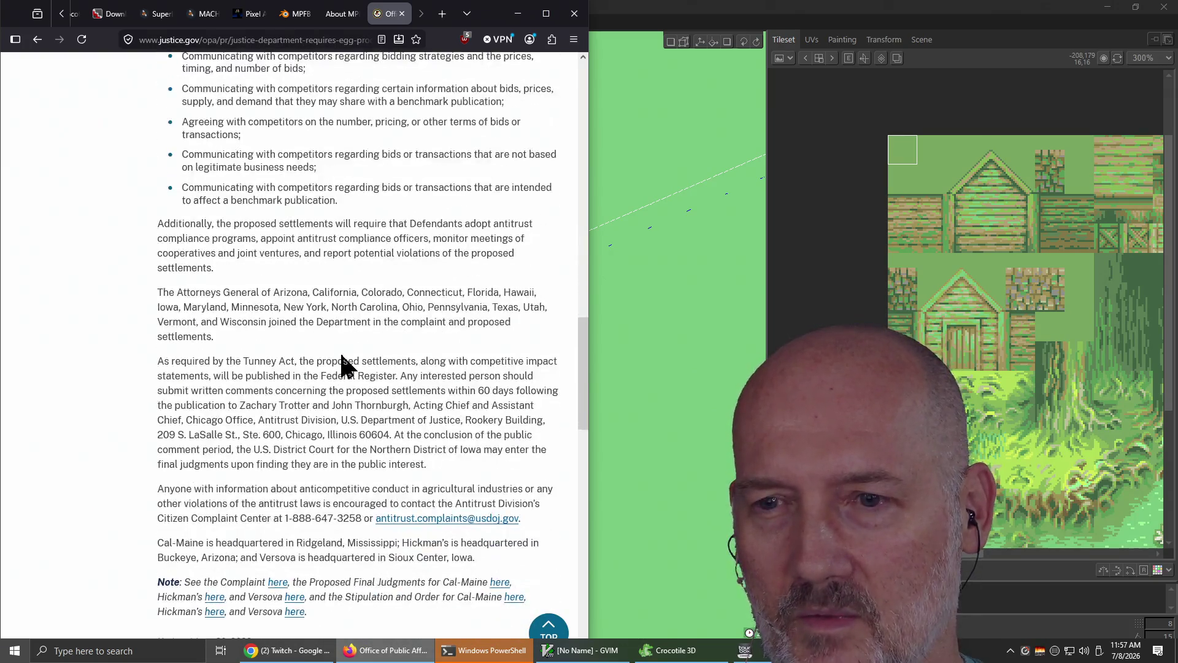
{"action": "scroll", "coordinate": [342, 354], "scroll_direction": "up", "scroll_amount": 4}
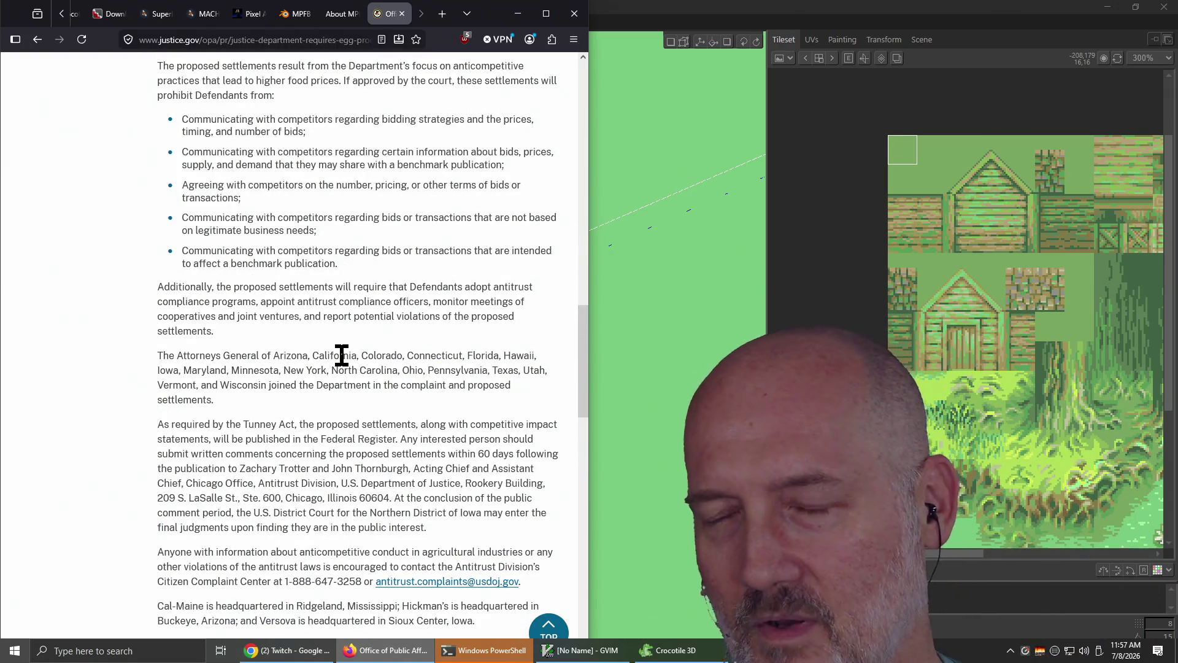
{"action": "scroll", "coordinate": [342, 356], "scroll_direction": "up", "scroll_amount": 7}
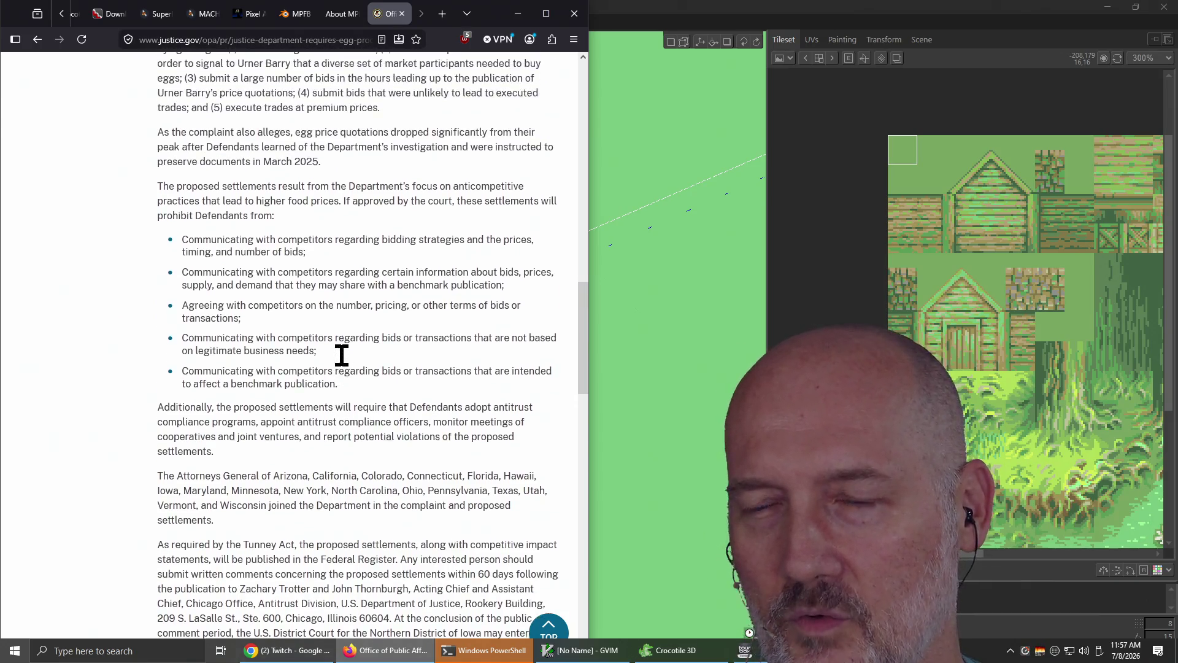
{"action": "scroll", "coordinate": [341, 355], "scroll_direction": "up", "scroll_amount": 15}
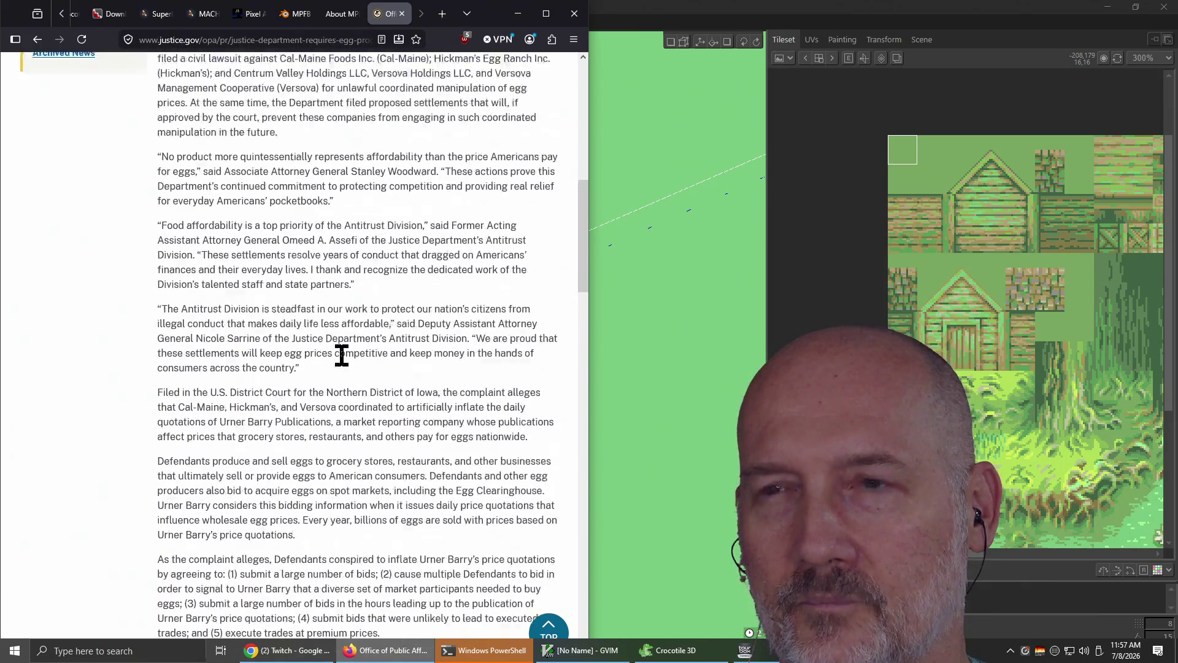
{"action": "scroll", "coordinate": [343, 353], "scroll_direction": "down", "scroll_amount": 4}
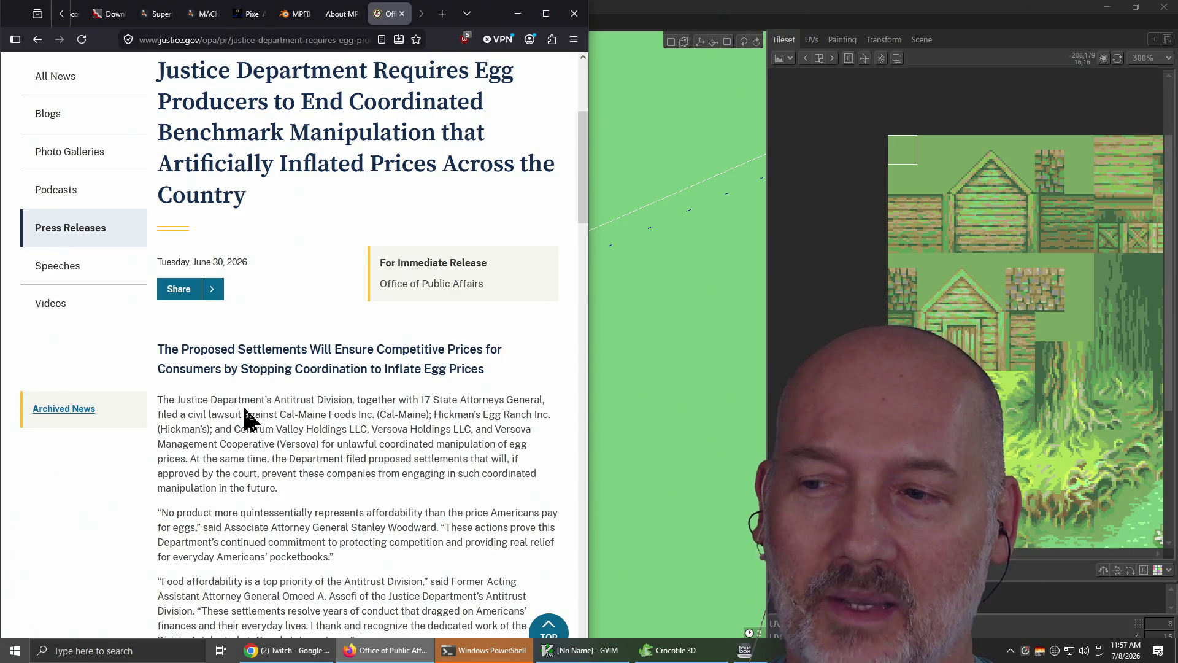
{"action": "double_click", "coordinate": [218, 345]}
{"action": "left_click_drag", "start_coordinate": [183, 348], "coordinate": [396, 373]}
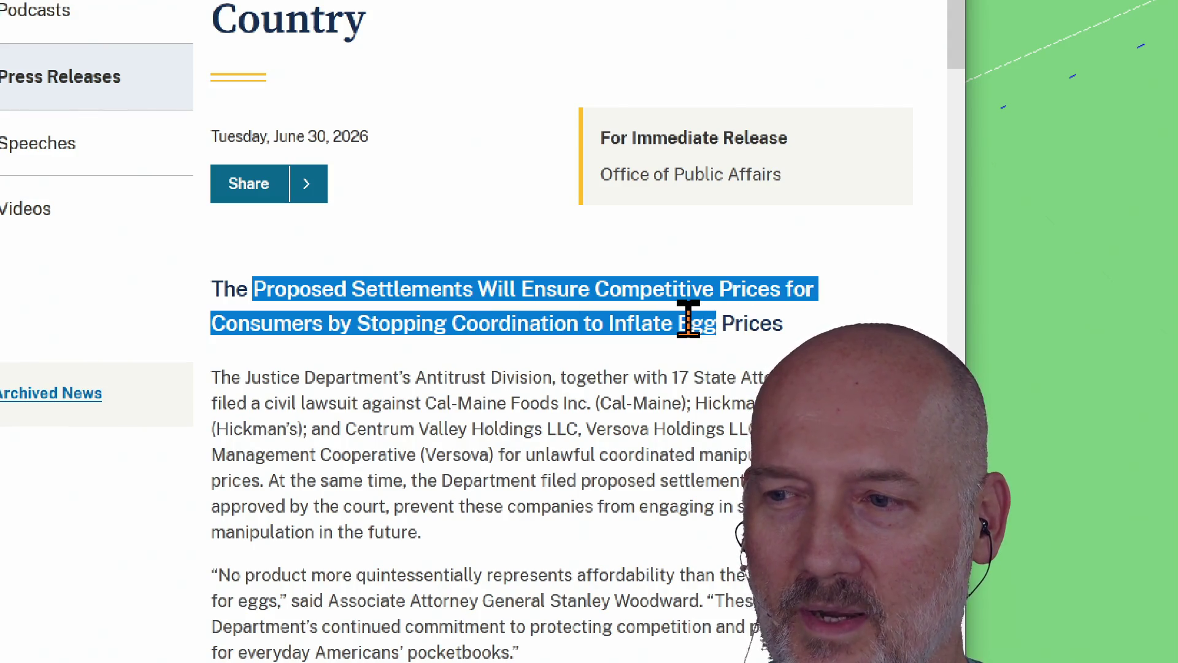
{"action": "left_click", "coordinate": [505, 395]}
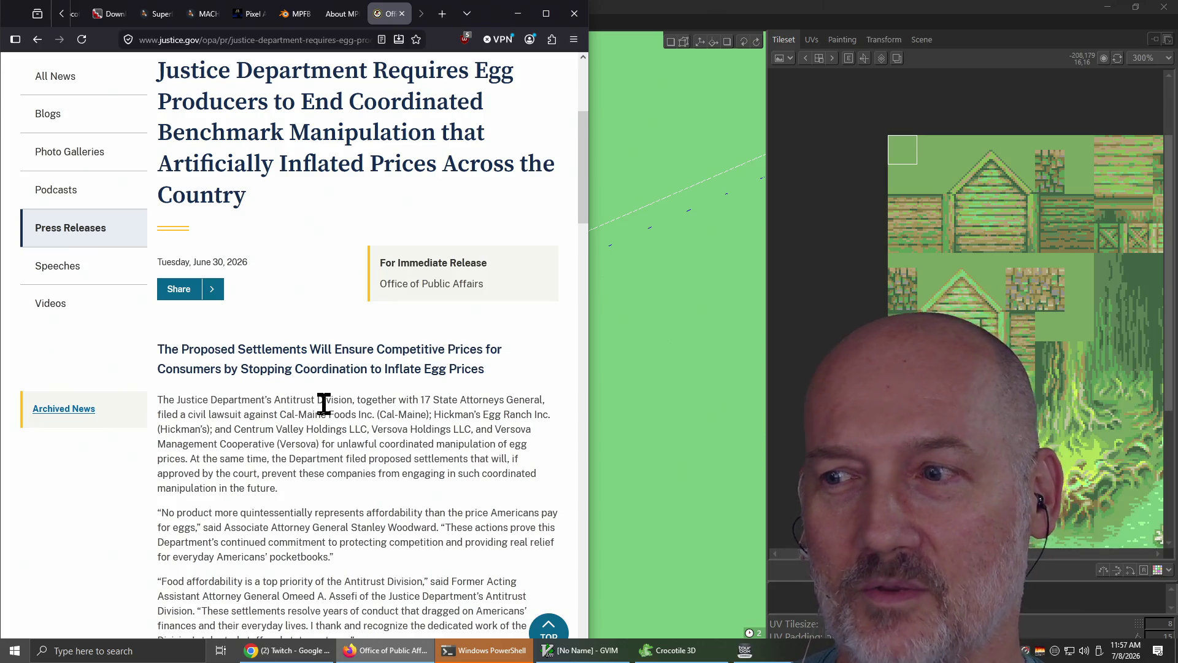
{"action": "triple_click", "coordinate": [323, 403]}
{"action": "left_click", "coordinate": [323, 404]}
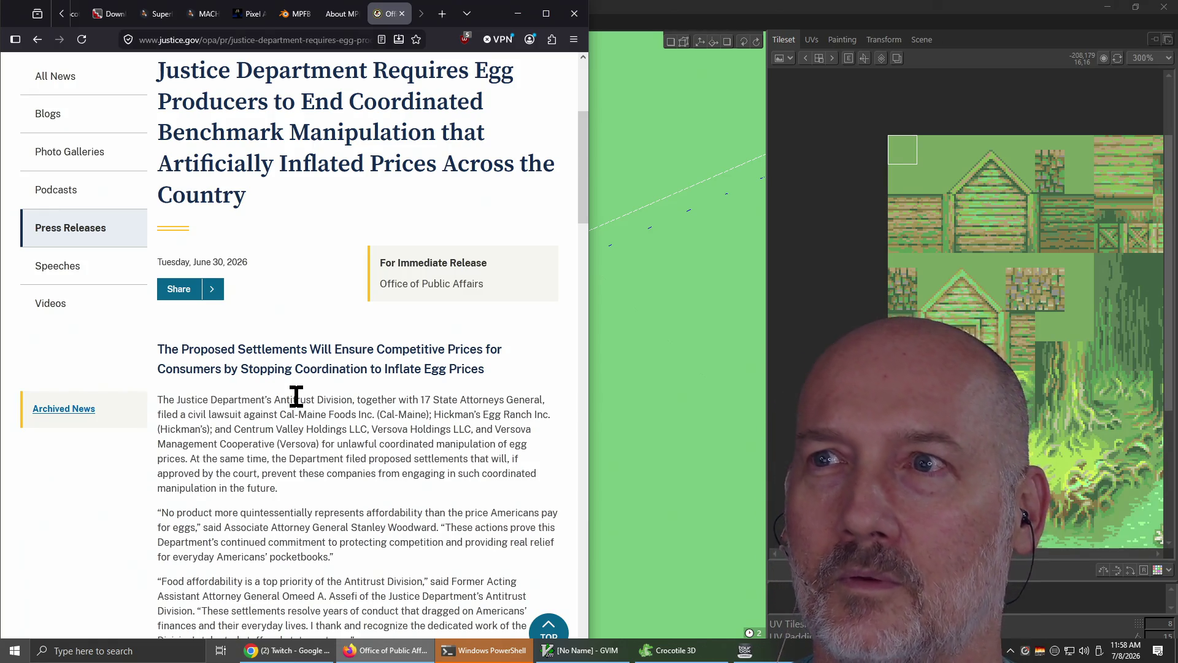
{"action": "key", "text": "ctrl+w"}
Back in Crocotile 3D, snap to front view with numpad 5, tilt with numpad 8, then bring PowerShell forward
{"action": "left_click", "coordinate": [629, 17]}
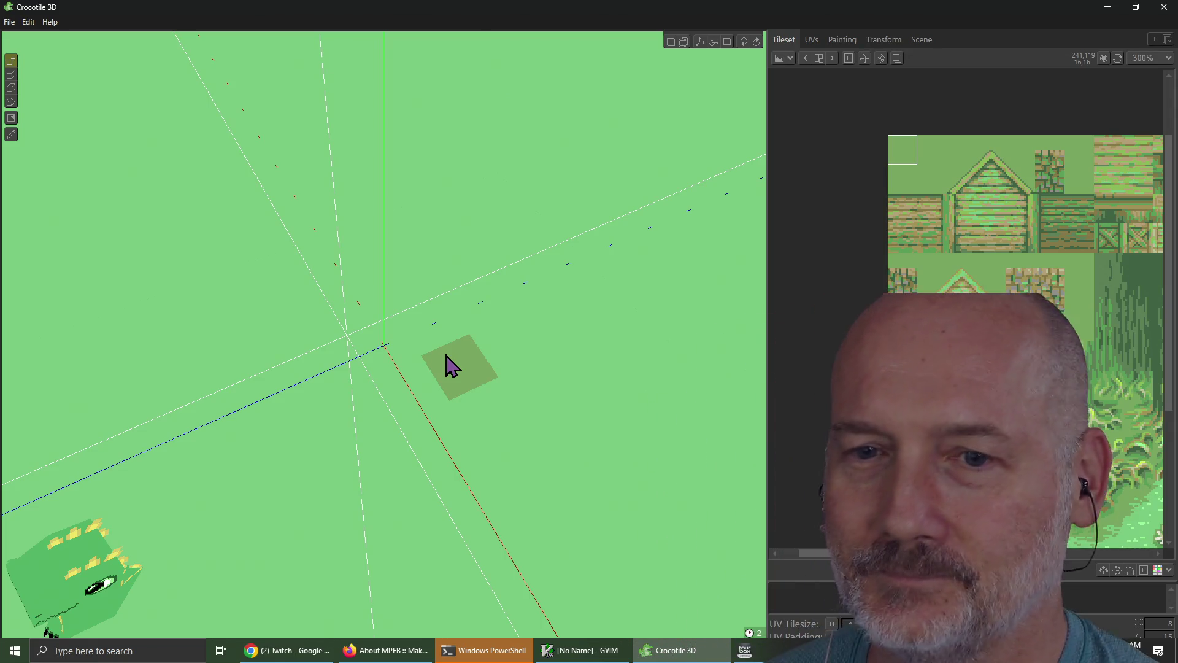
{"action": "key", "text": "KP_5"}
{"action": "key", "text": "KP_8"}
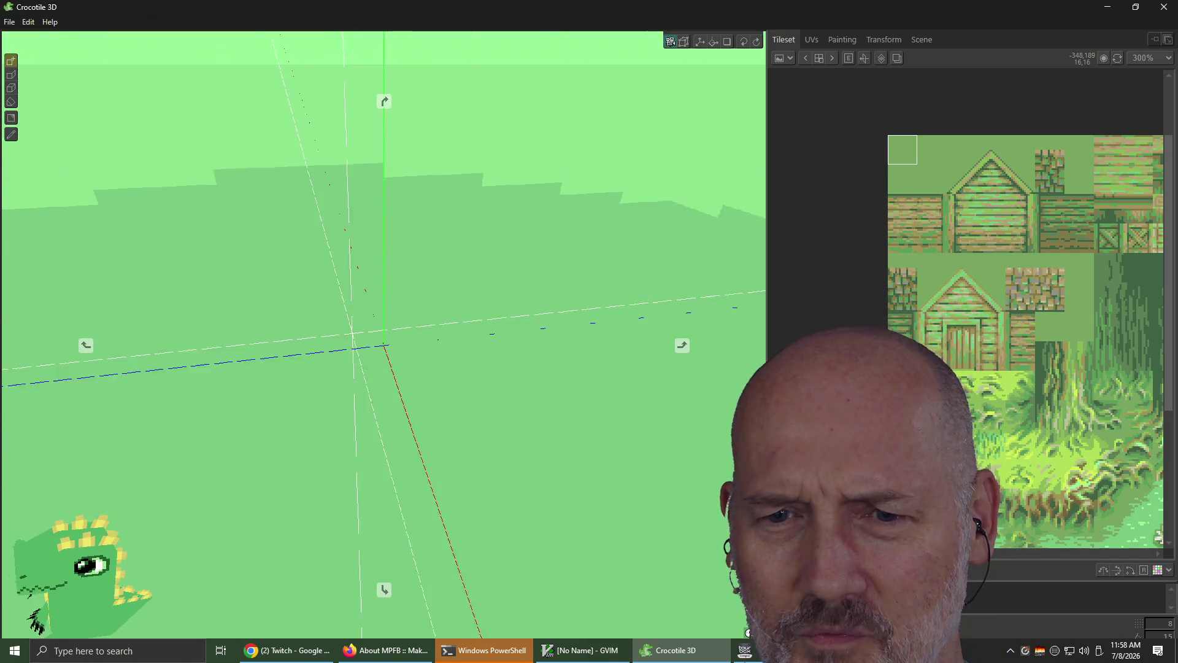
{"action": "left_click", "coordinate": [467, 650]}
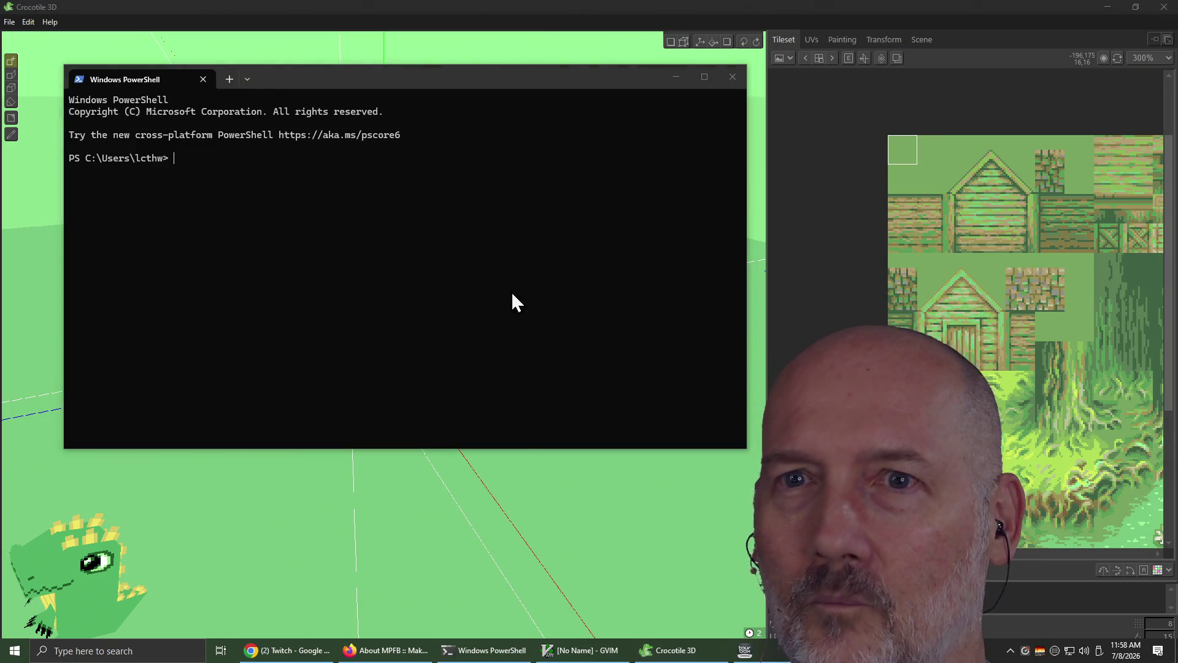
Change into the twitch_irc_bot project folder and open config.json in vim
{"action": "type", "text": "cd PR"}
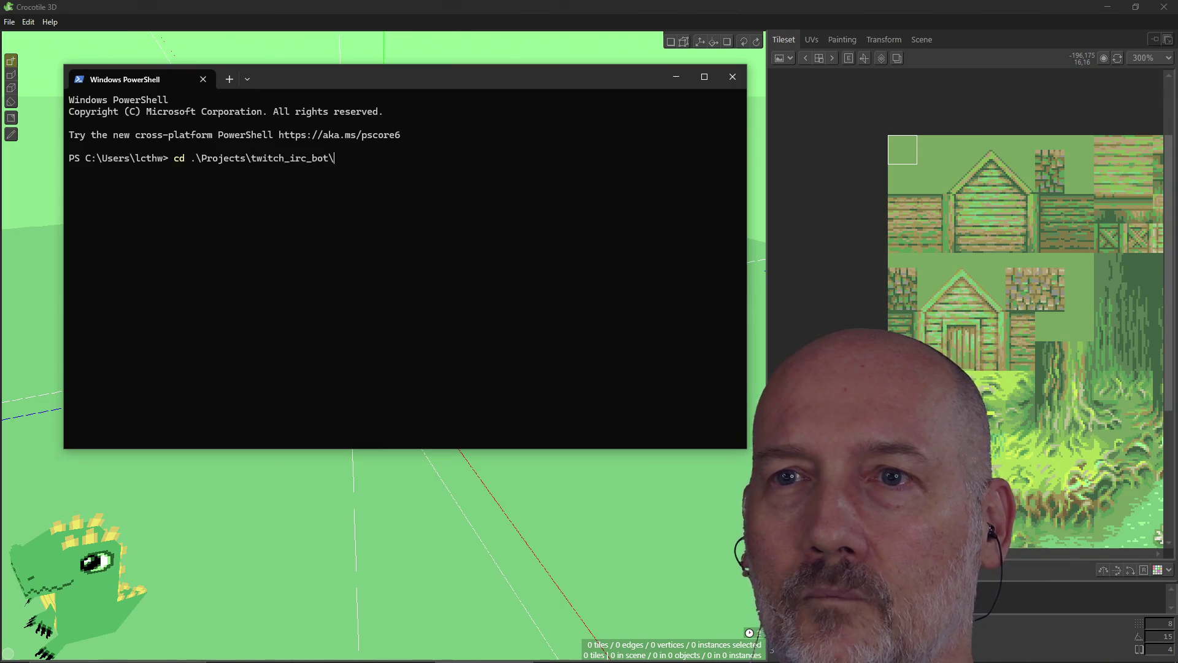
{"action": "key", "text": "Return"}
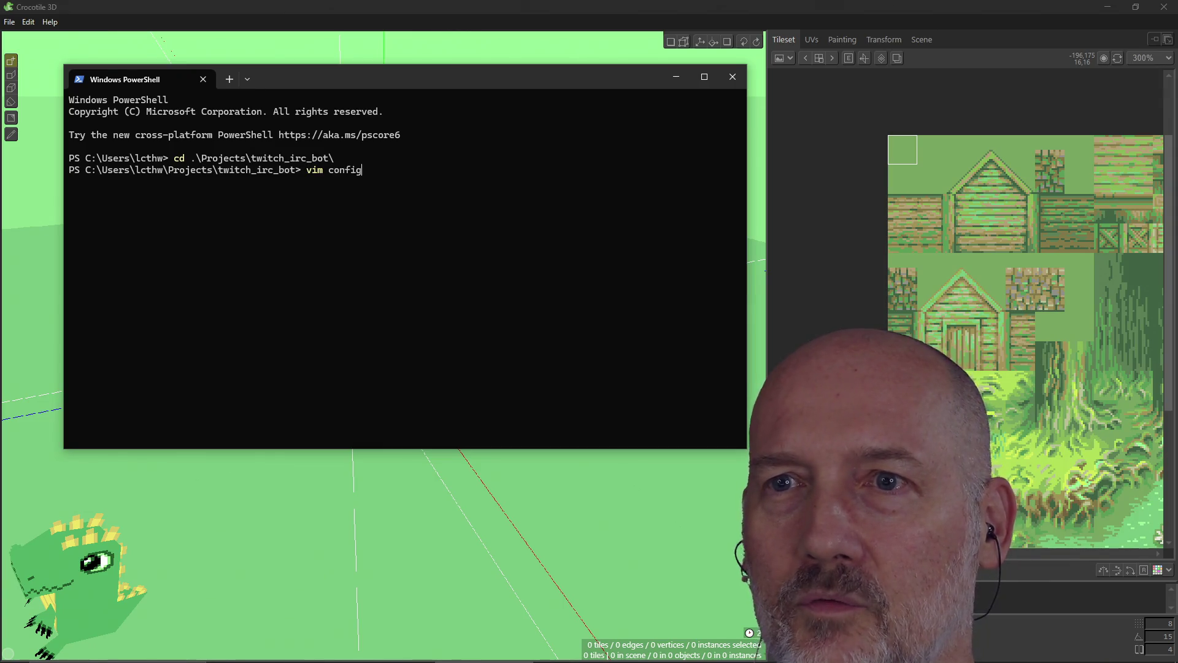
{"action": "key", "text": "Return"}
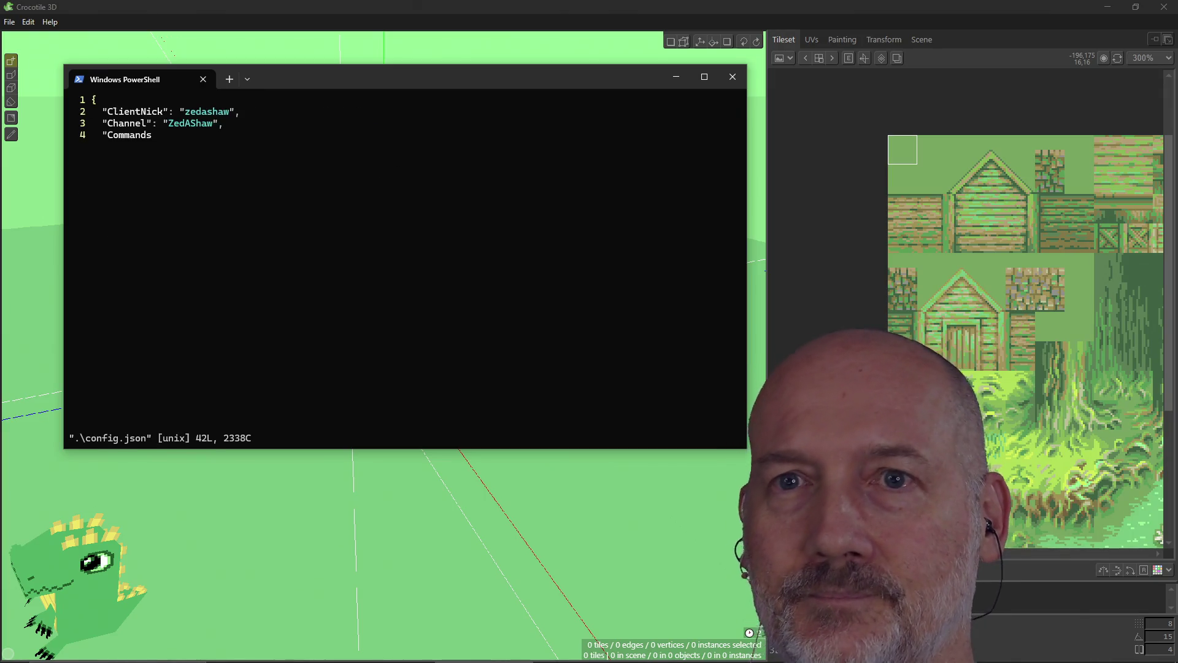
Change the 'today' message to 'Learning Crocotile3D' and switch to the browser
{"action": "type", "text": "/toda"}
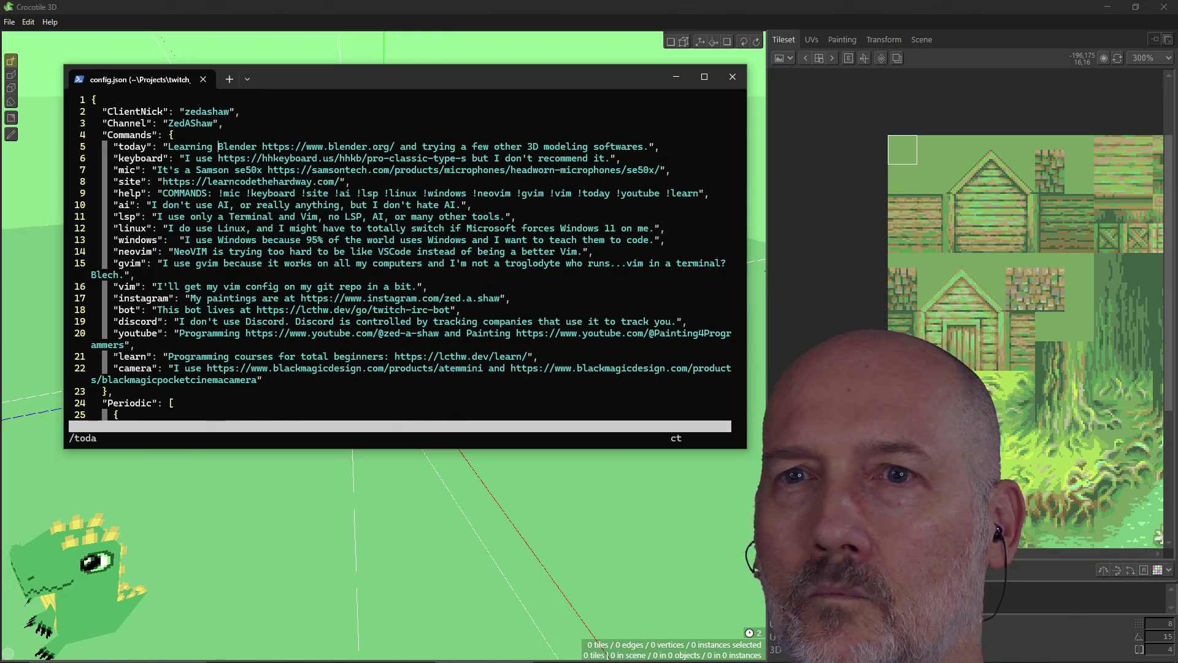
{"action": "key", "text": "quotedbl"}
{"action": "type", "text": "Crocotil"}
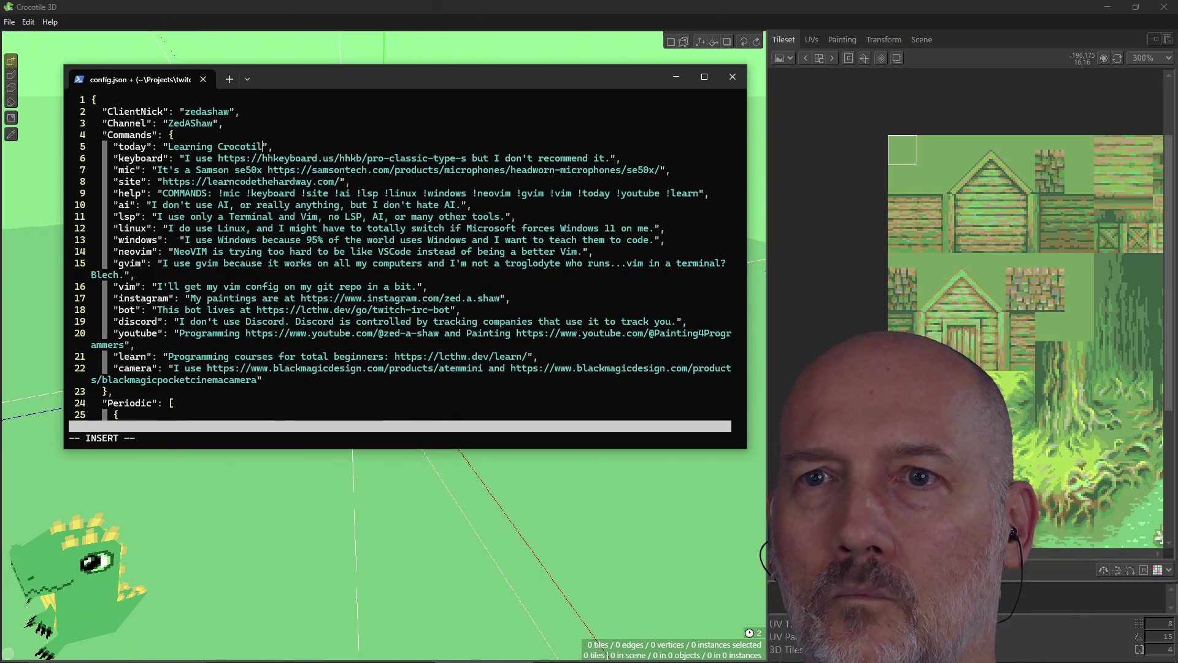
{"action": "type", "text": "3D"}
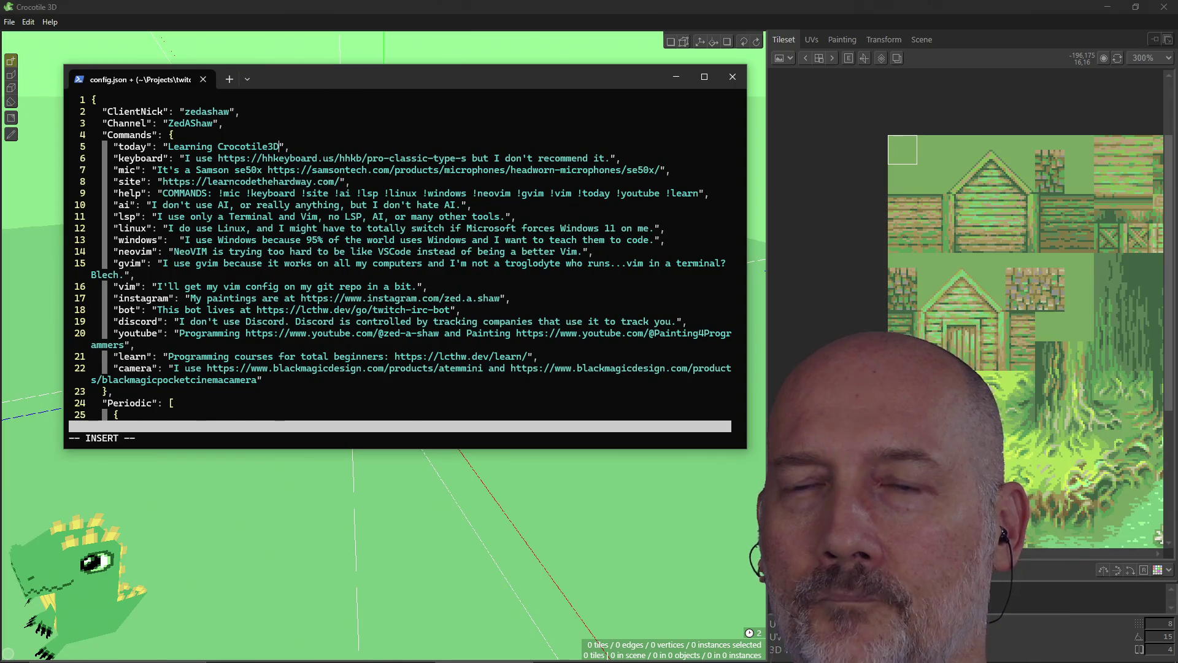
{"action": "key", "text": "alt+Tab"}
{"action": "key", "text": "alt+Tab"}
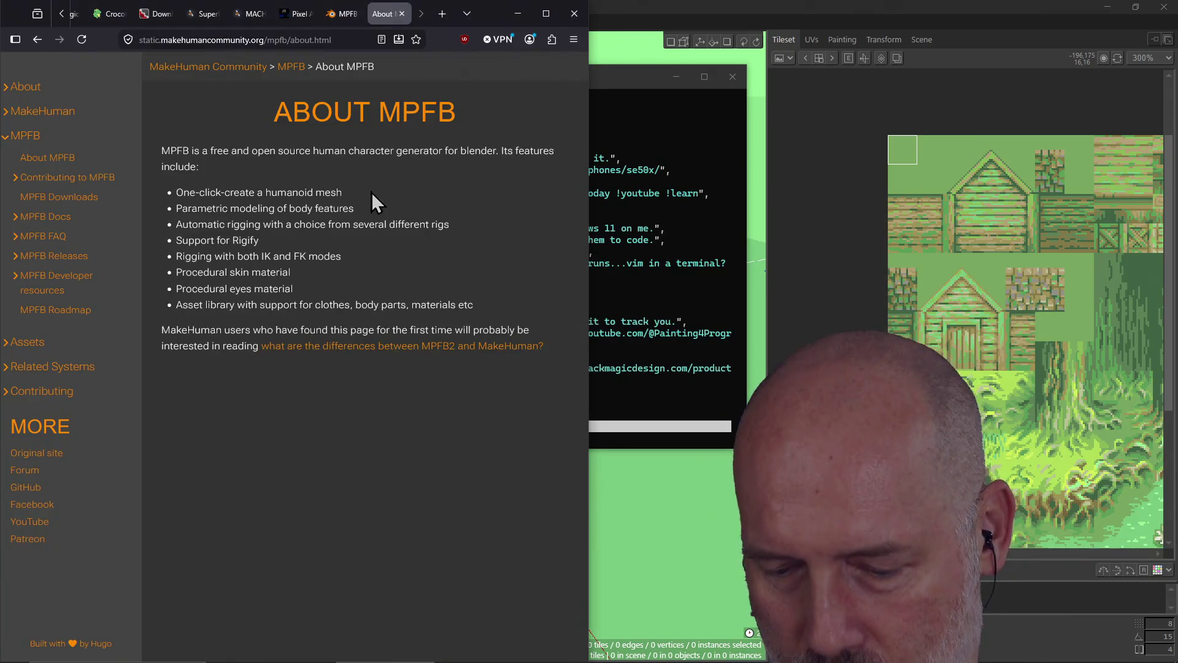
Look up crocotile3d in a new tab, copy the site's address and close the tab
{"action": "key", "text": "ctrl+t"}
{"action": "type", "text": "www.crocotile3d"}
{"action": "key", "text": "Return"}
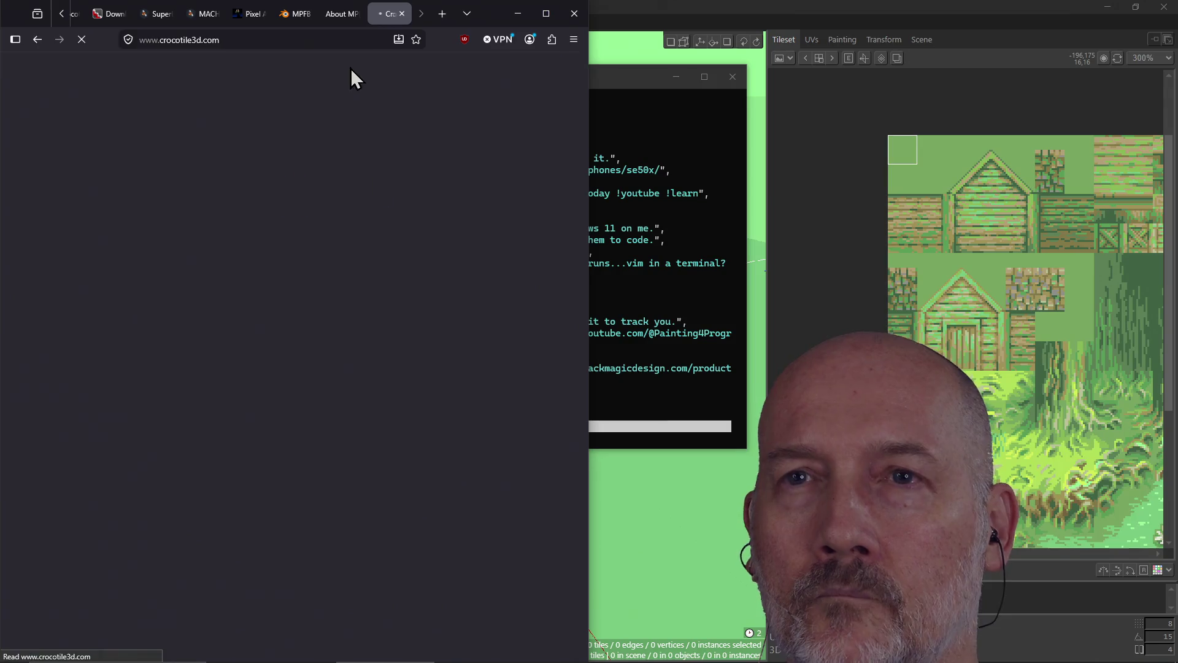
{"action": "left_click", "coordinate": [280, 43]}
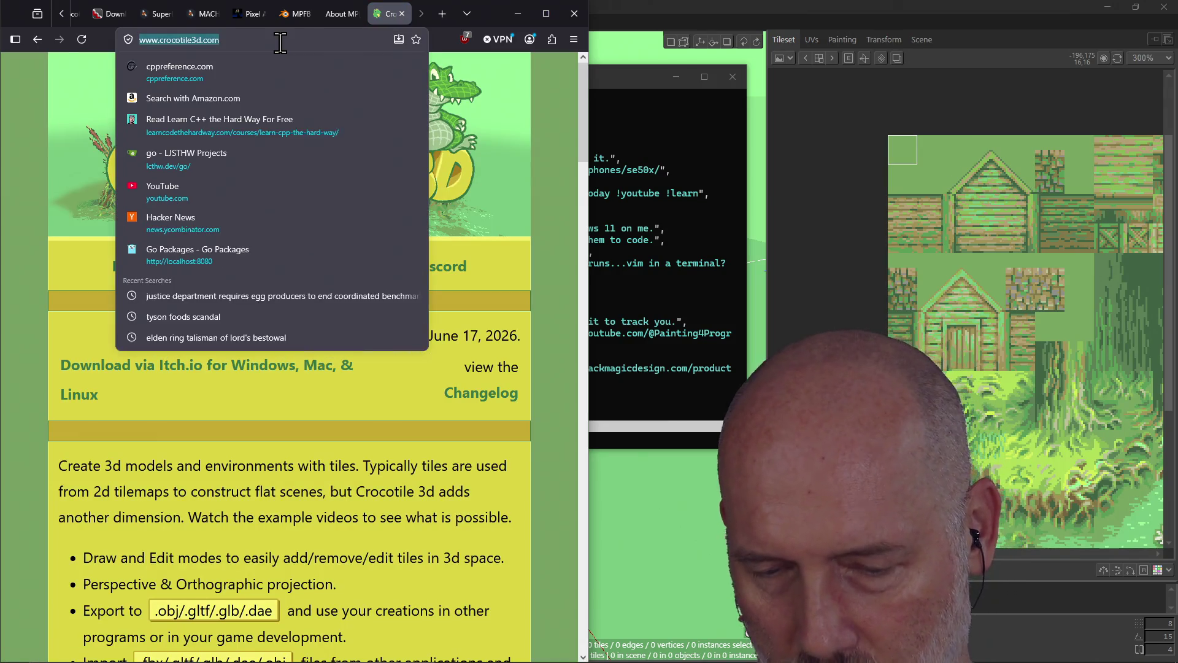
{"action": "key", "text": "ctrl+w"}
Paste the crocotile3d.com address into the bot's today message and save the config with ZZ
{"action": "key", "text": "alt+Tab"}
{"action": "type", "text": "https://www.crocotile3d.com/"}
{"action": "key", "text": "Escape"}
{"action": "key", "text": "shift+z"}
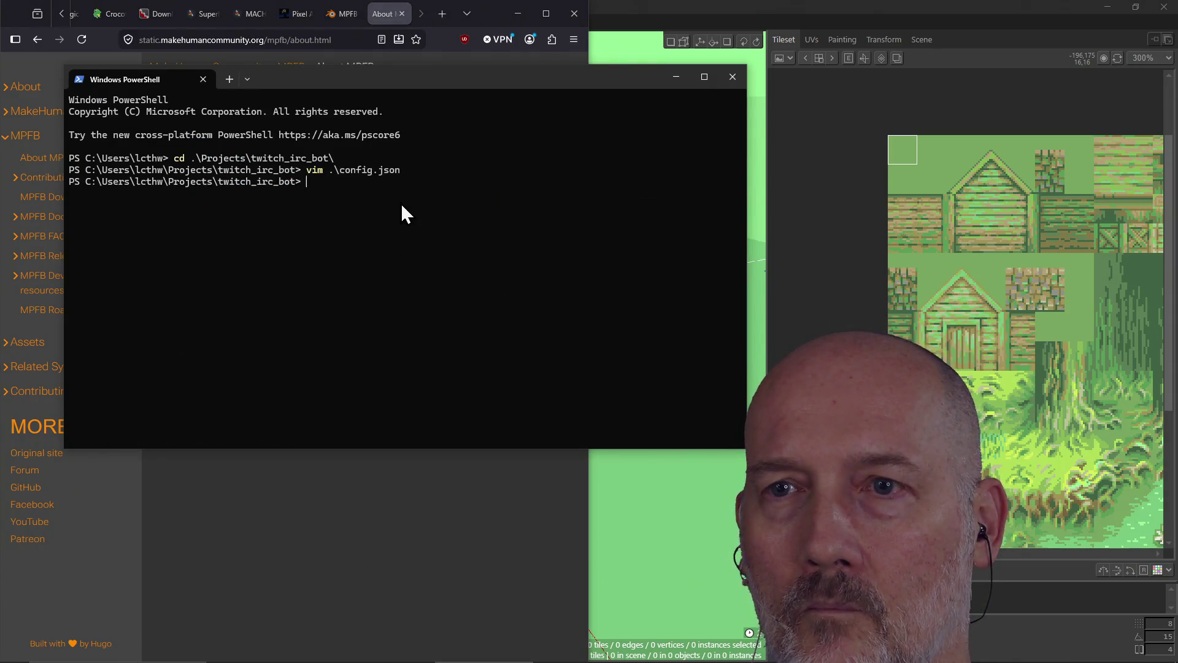
Rerun ./app from command history and bring Crocotile 3D back to the front
{"action": "key", "text": "Up"}
{"action": "key", "text": "Up"}
{"action": "key", "text": "Up"}
{"action": "key", "text": "Down"}
{"action": "key", "text": "Up"}
{"action": "key", "text": "Return"}
{"action": "left_click", "coordinate": [664, 12]}
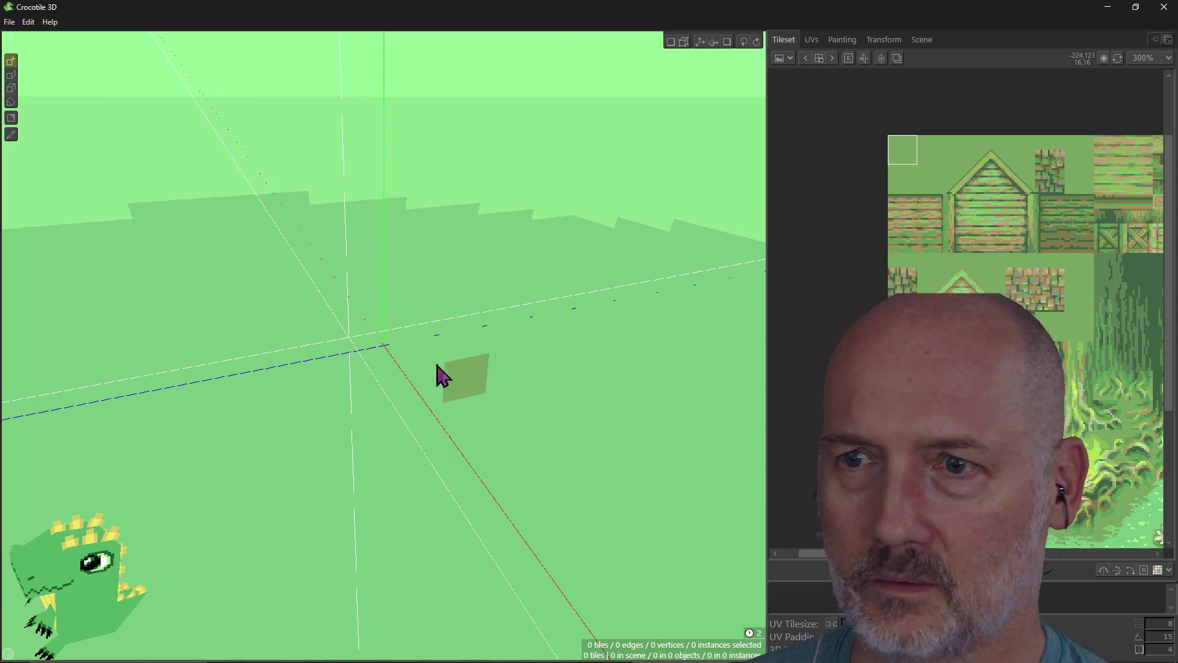
Orbit around the single placed tile from several angles, then search 'blen' to launch Blender
{"action": "mouse_move", "coordinate": [418, 378]}
{"action": "right_mouse_down"}
{"action": "mouse_move", "coordinate": [359, 369]}
{"action": "mouse_move", "coordinate": [387, 373]}
{"action": "mouse_move", "coordinate": [112, 579]}
{"action": "mouse_move", "coordinate": [121, 571]}
{"action": "right_mouse_up"}
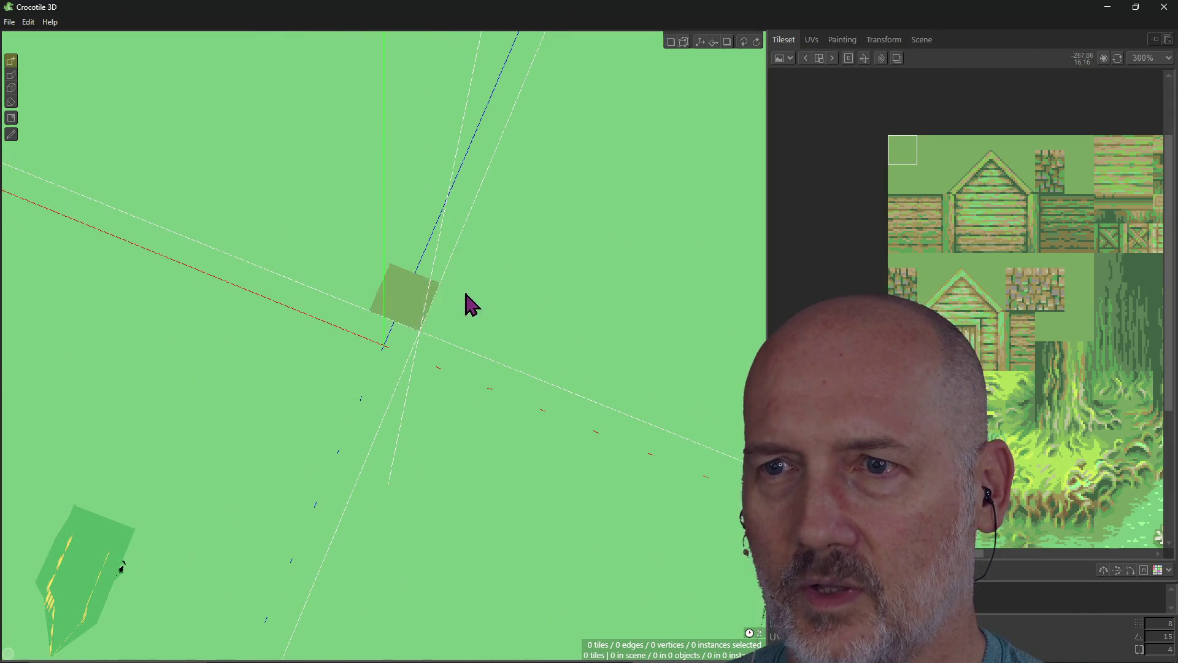
{"action": "key", "text": "Home"}
{"action": "right_click_drag", "start_coordinate": [384, 345], "coordinate": [716, 282]}
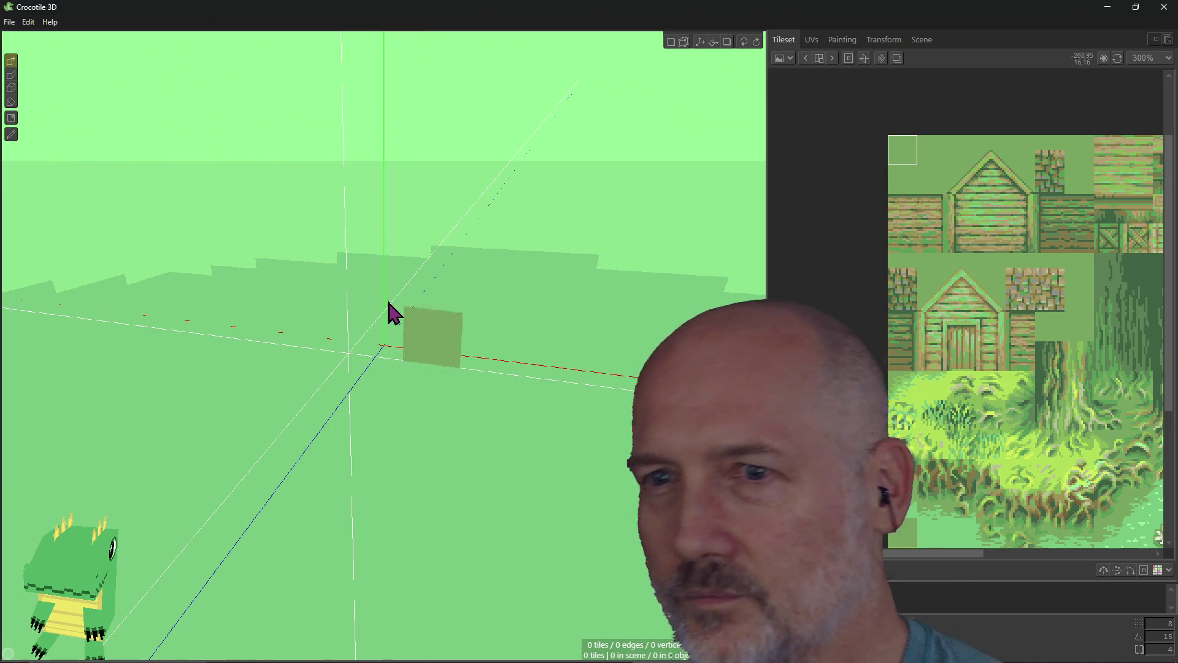
{"action": "mouse_move", "coordinate": [473, 334]}
{"action": "right_mouse_down"}
{"action": "mouse_move", "coordinate": [429, 491]}
{"action": "mouse_move", "coordinate": [442, 429]}
{"action": "mouse_move", "coordinate": [509, 317]}
{"action": "mouse_move", "coordinate": [510, 381]}
{"action": "right_mouse_up"}
{"action": "mouse_move", "coordinate": [534, 248]}
{"action": "right_mouse_down"}
{"action": "mouse_move", "coordinate": [514, 245]}
{"action": "mouse_move", "coordinate": [466, 276]}
{"action": "mouse_move", "coordinate": [400, 368]}
{"action": "right_mouse_up"}
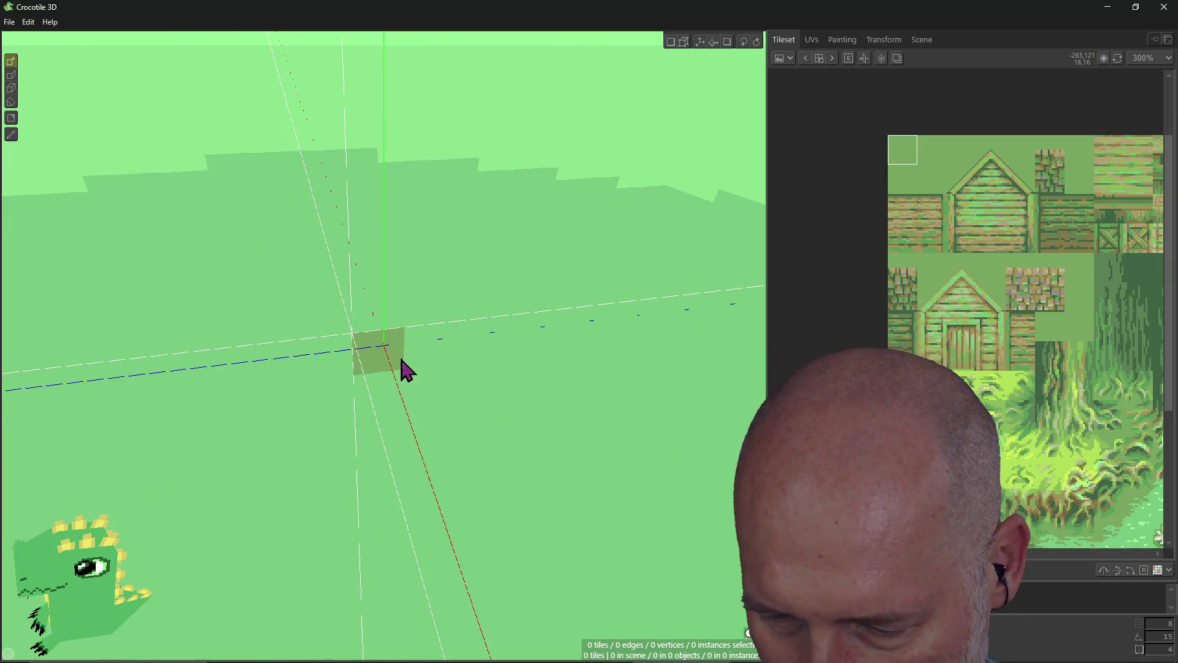
{"action": "key", "text": "super"}
{"action": "type", "text": "blen"}
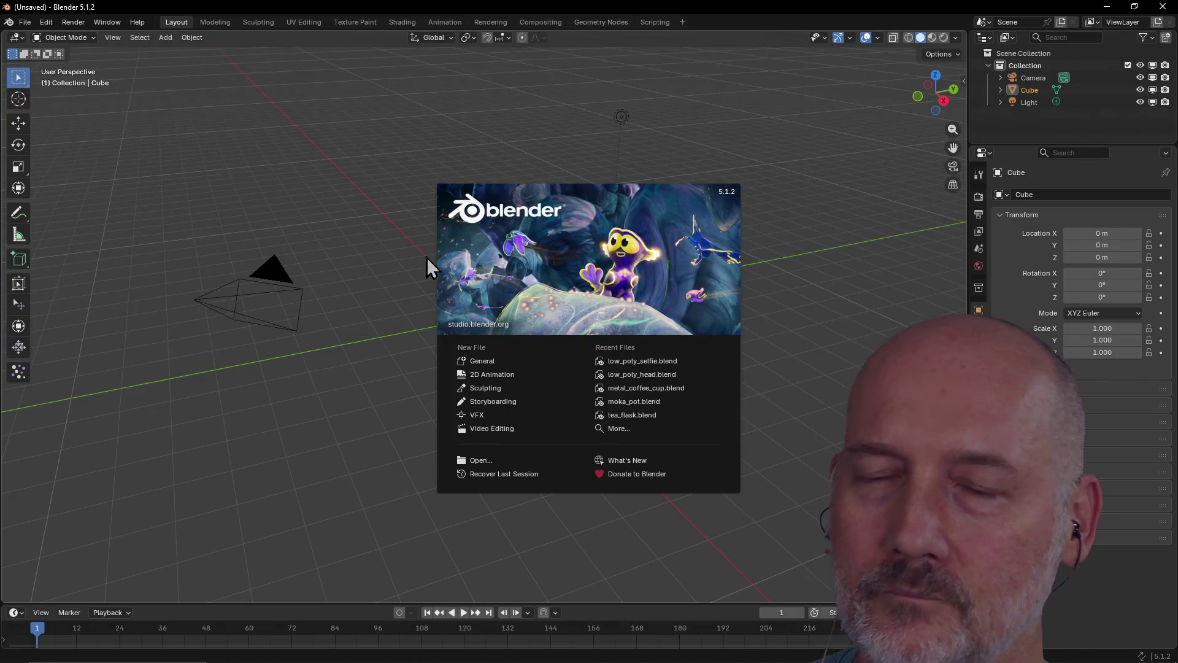
Dismiss the splash screen and open low_poly_head.blend from recent files
{"action": "left_click", "coordinate": [426, 256]}
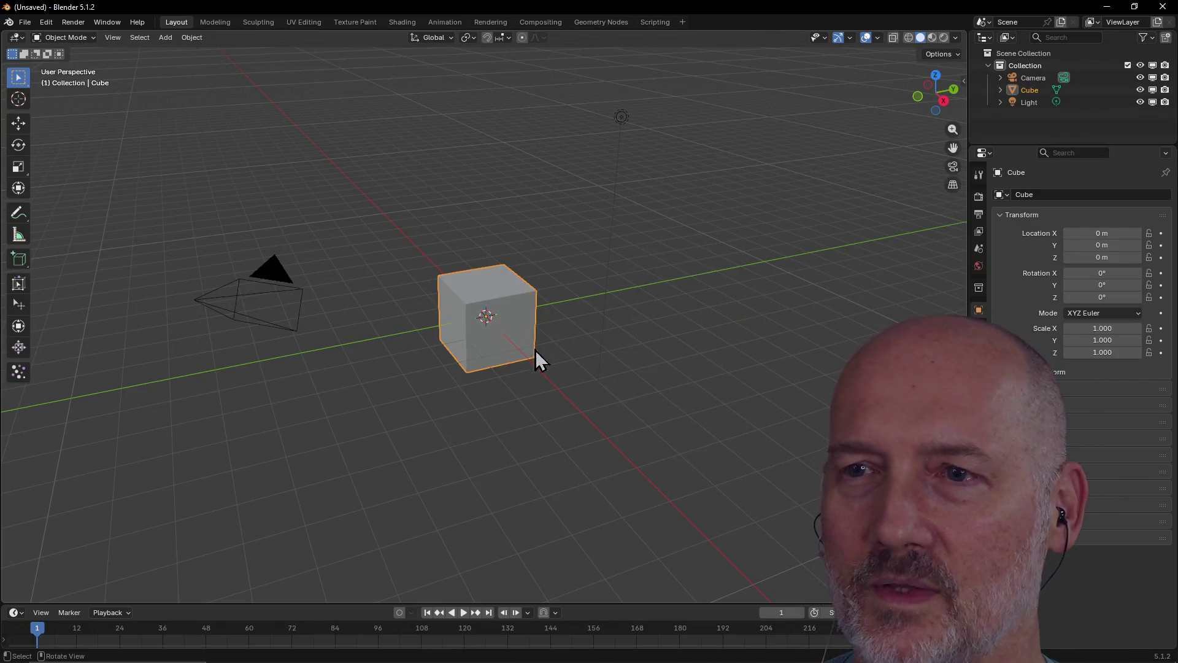
{"action": "left_click", "coordinate": [22, 24]}
{"action": "mouse_move", "coordinate": [53, 61]}
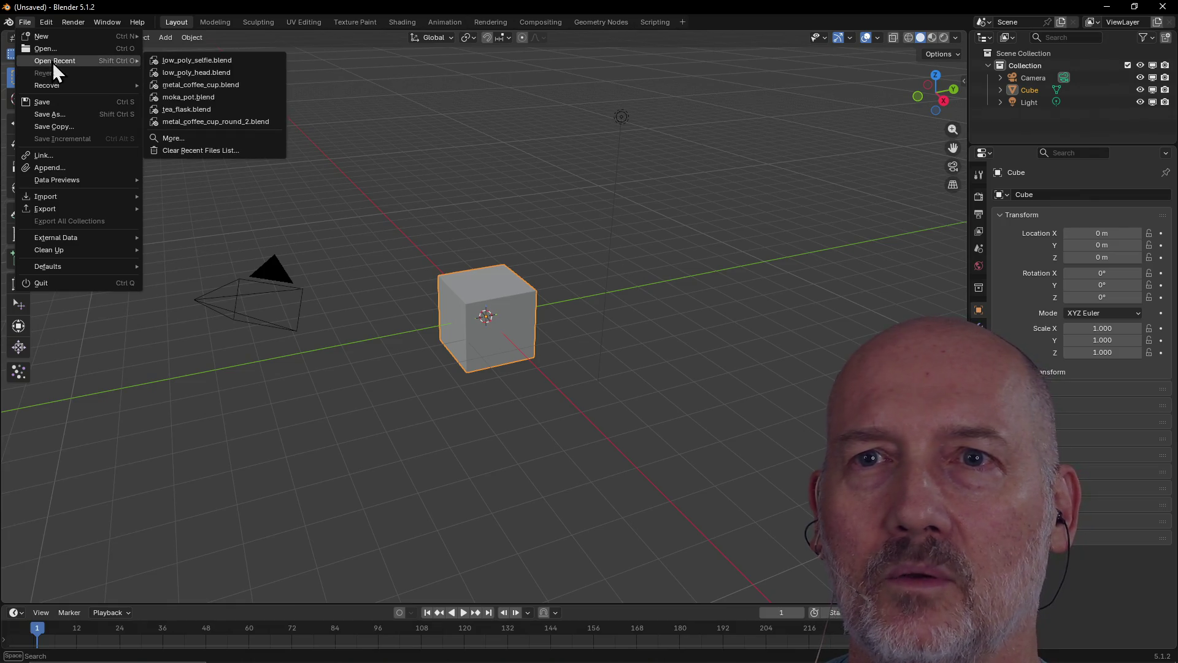
{"action": "left_click", "coordinate": [196, 72]}
Play the animation and orbit around the grey low-poly head toward its face
{"action": "key", "text": "space"}
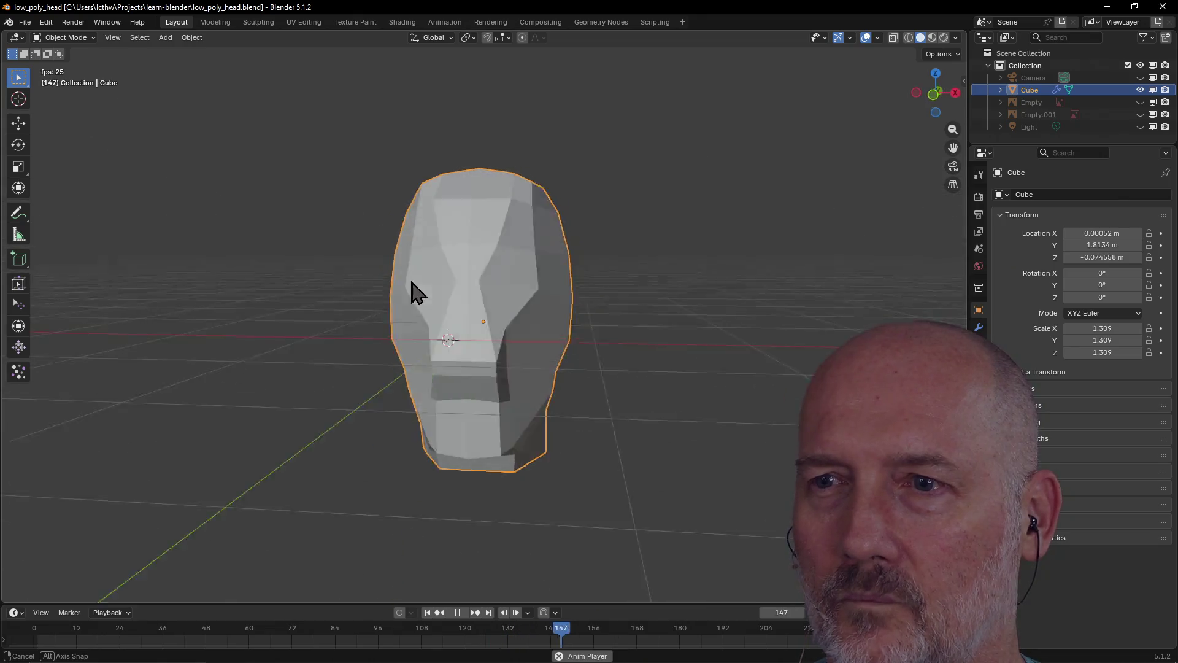
{"action": "mouse_move", "coordinate": [259, 301]}
{"action": "middle_mouse_down"}
{"action": "mouse_move", "coordinate": [252, 312]}
{"action": "mouse_move", "coordinate": [307, 296]}
{"action": "middle_mouse_up"}
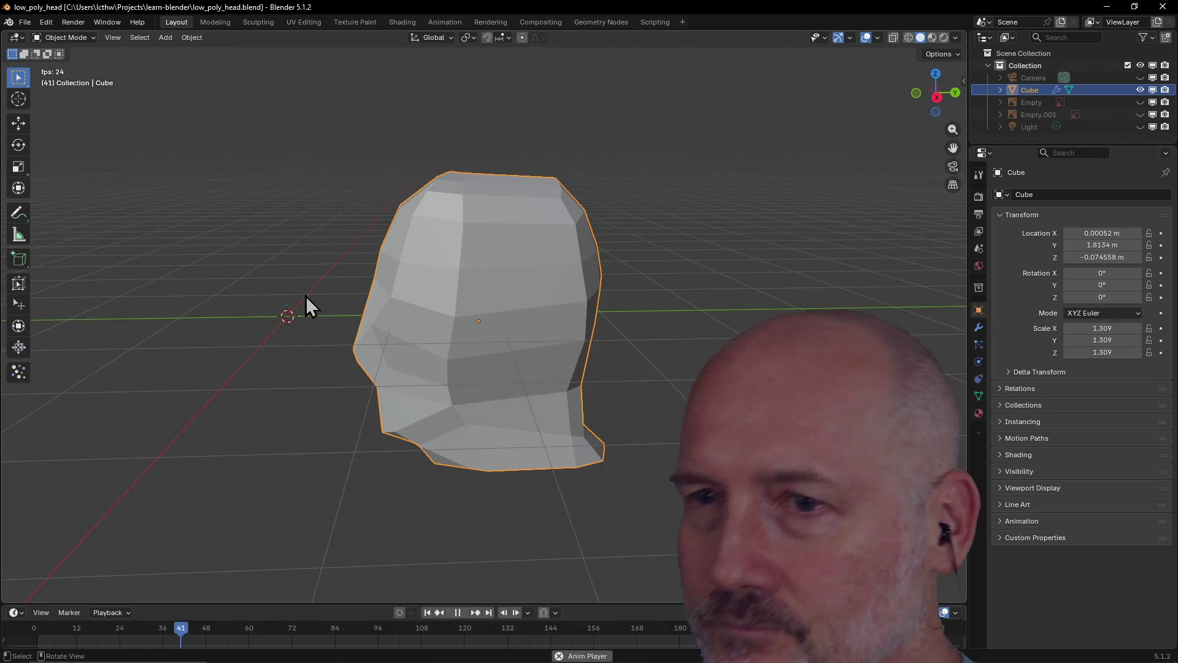
{"action": "mouse_move", "coordinate": [316, 297]}
{"action": "middle_mouse_down"}
{"action": "mouse_move", "coordinate": [465, 311]}
{"action": "mouse_move", "coordinate": [436, 305]}
{"action": "mouse_move", "coordinate": [539, 290]}
{"action": "mouse_move", "coordinate": [550, 302]}
{"action": "mouse_move", "coordinate": [470, 296]}
{"action": "mouse_move", "coordinate": [477, 321]}
{"action": "middle_mouse_up"}
{"action": "scroll", "coordinate": [560, 355], "scroll_direction": "up", "scroll_amount": 4}
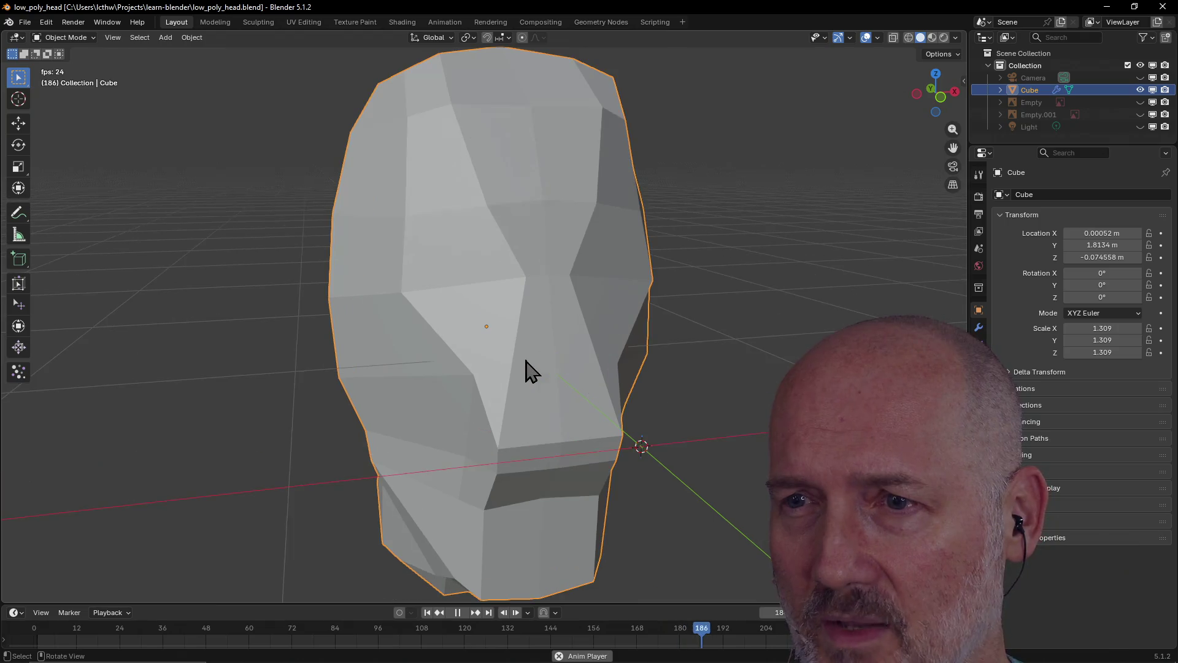
{"action": "mouse_move", "coordinate": [532, 360]}
{"action": "middle_mouse_down"}
{"action": "mouse_move", "coordinate": [581, 397]}
{"action": "mouse_move", "coordinate": [499, 392]}
{"action": "mouse_move", "coordinate": [477, 364]}
{"action": "middle_mouse_up"}
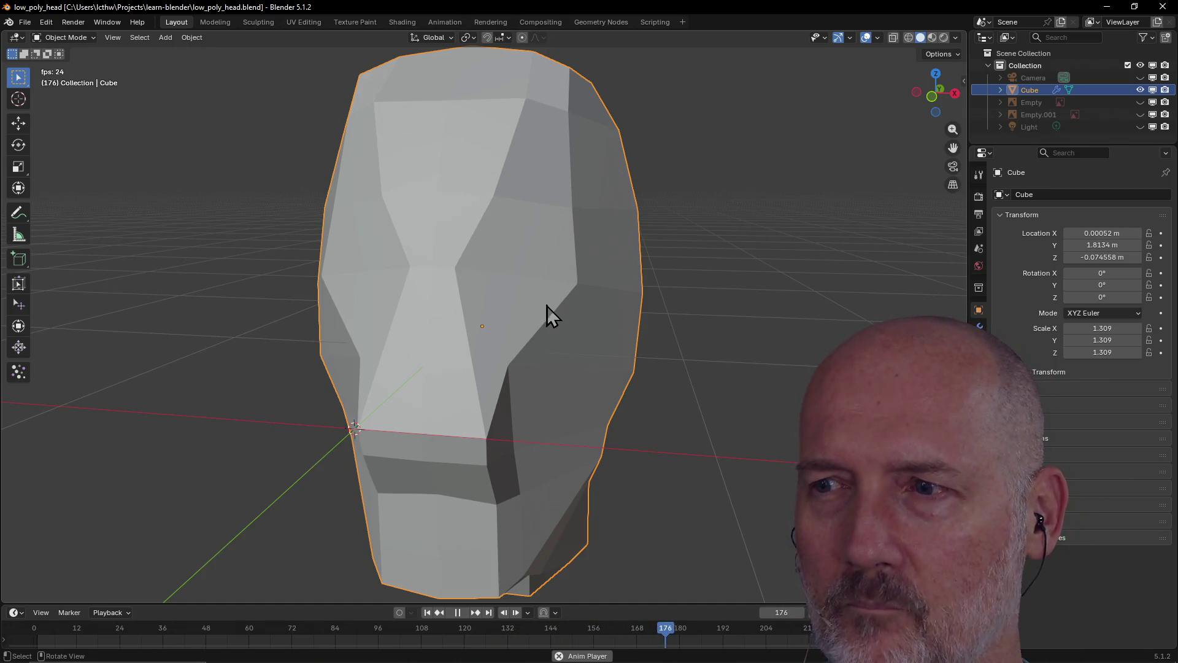
{"action": "middle_click_drag", "start_coordinate": [547, 306], "coordinate": [433, 279]}
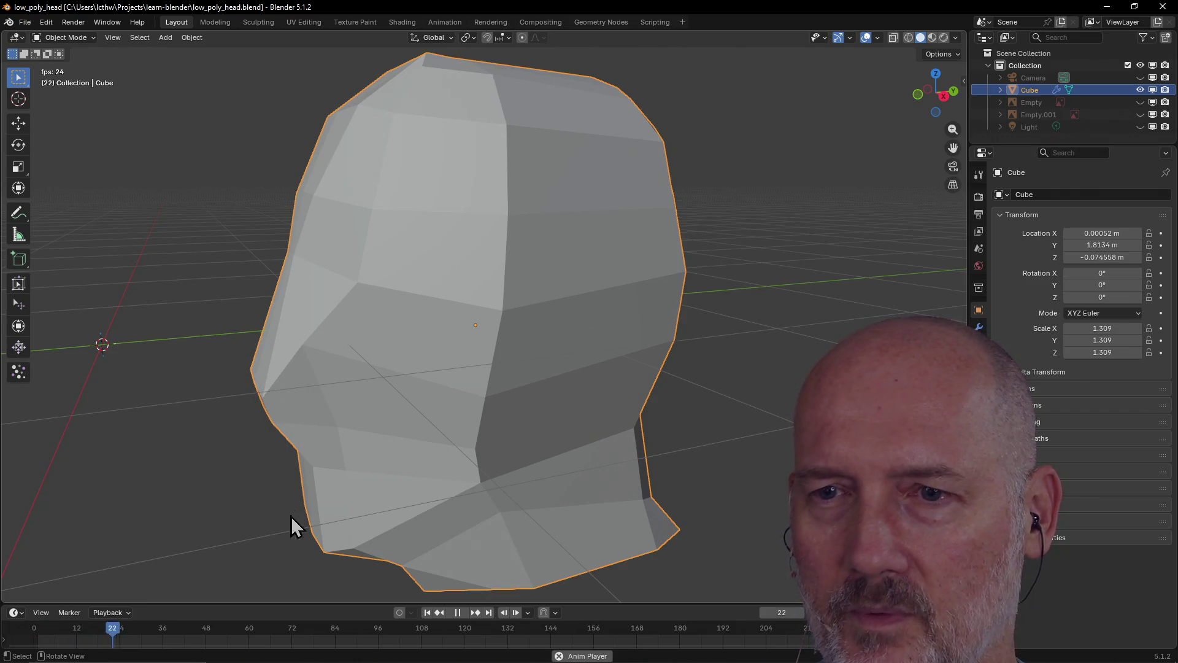
{"action": "mouse_move", "coordinate": [270, 366]}
{"action": "middle_mouse_down"}
{"action": "mouse_move", "coordinate": [440, 395]}
{"action": "mouse_move", "coordinate": [379, 373]}
{"action": "middle_mouse_up"}
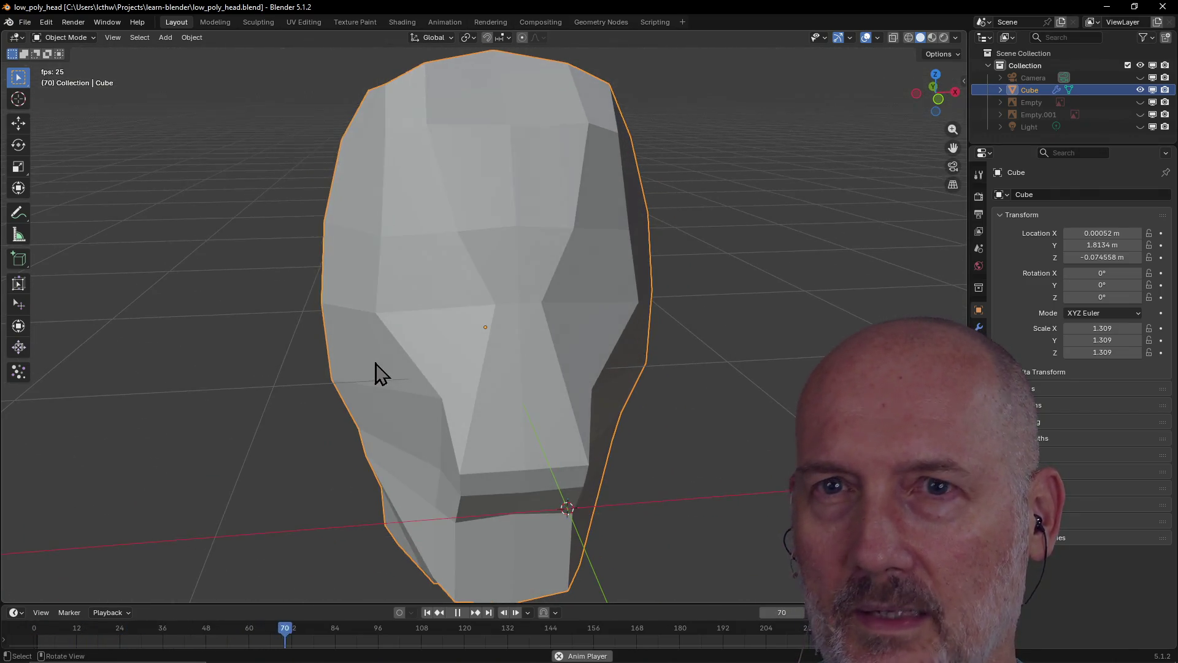
Try File > Revert but cancel it, then open low_poly_selfie from Open Recent
{"action": "left_click", "coordinate": [26, 21]}
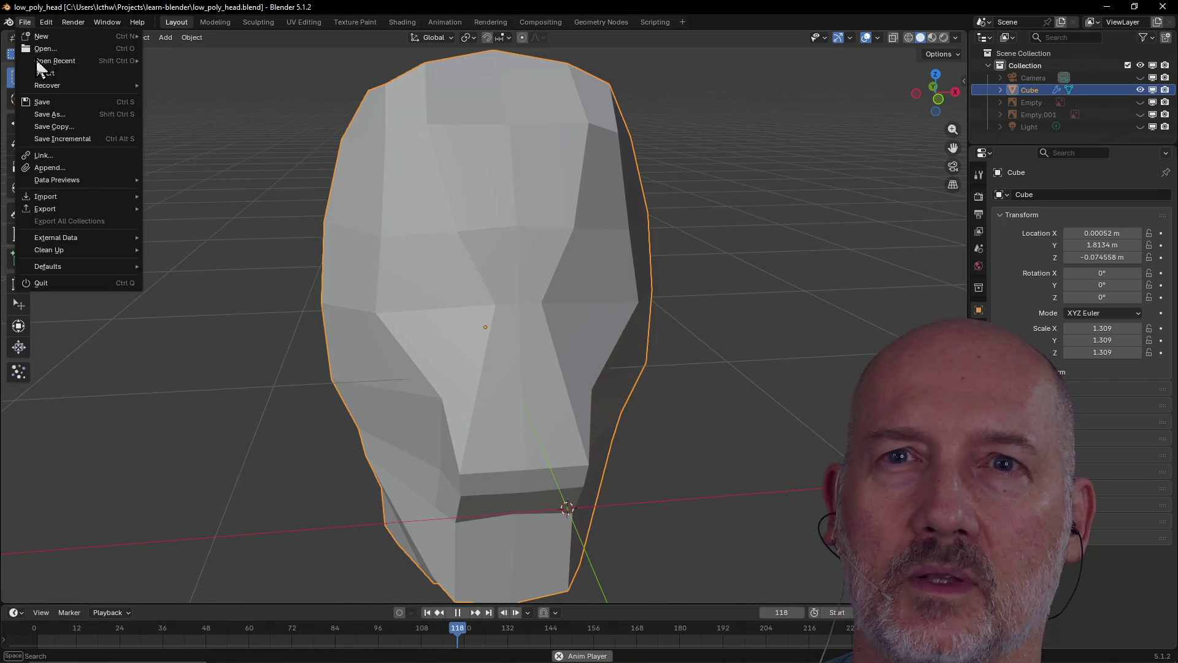
{"action": "mouse_move", "coordinate": [38, 86]}
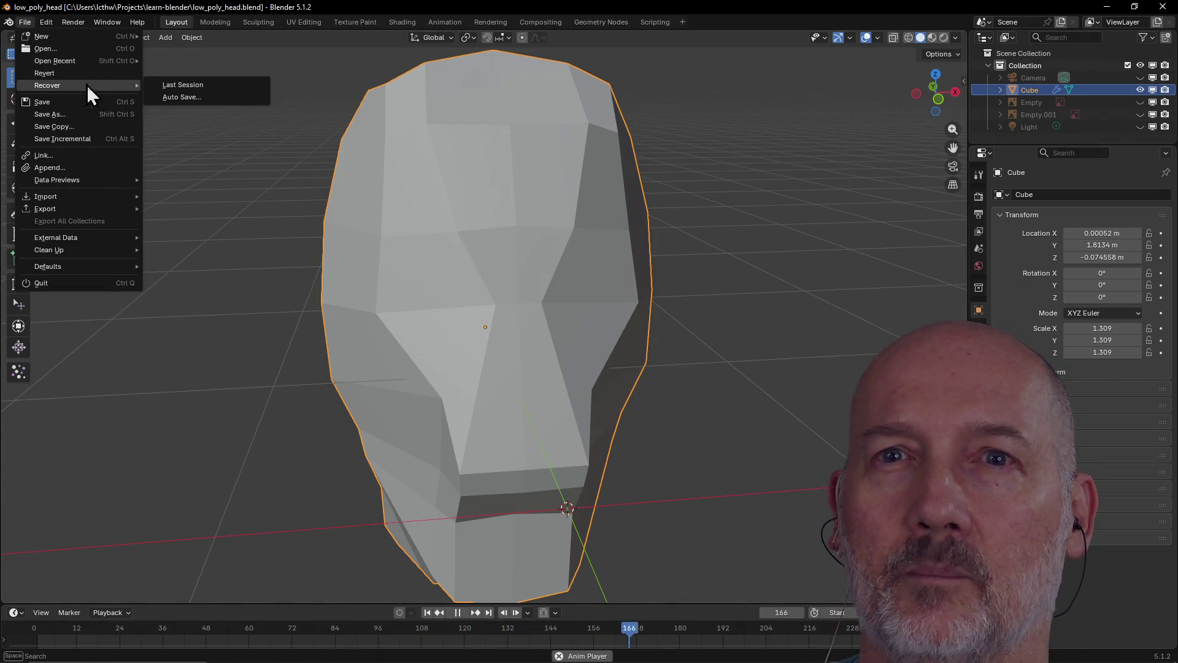
{"action": "left_click", "coordinate": [64, 73]}
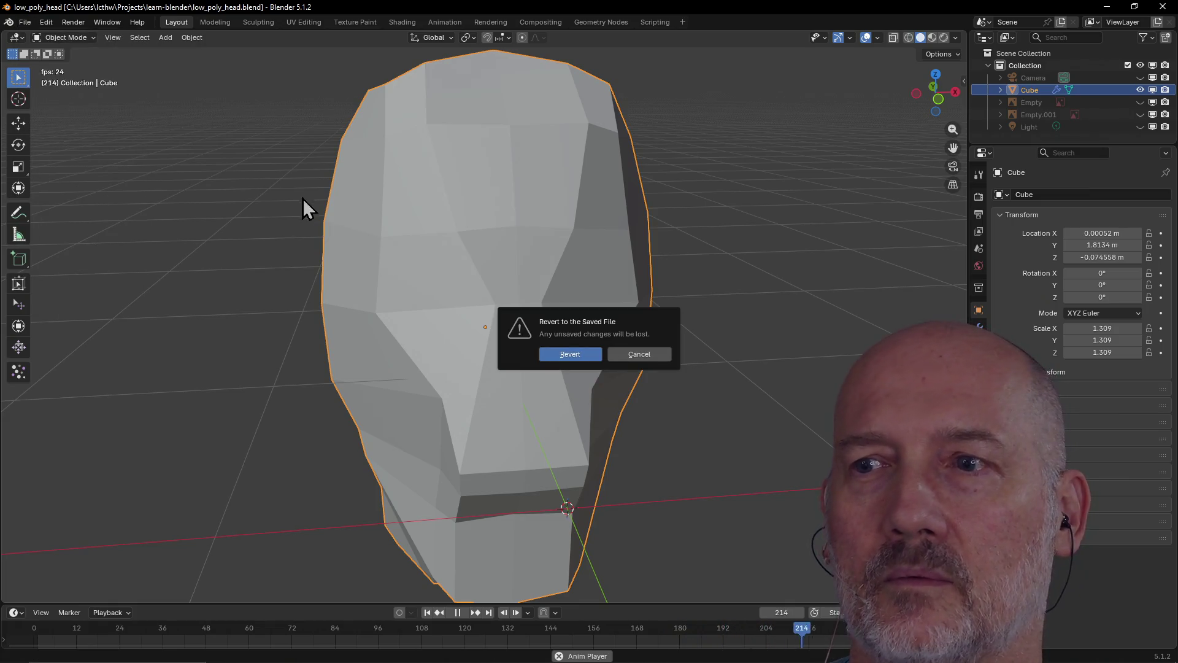
{"action": "left_click", "coordinate": [631, 358]}
{"action": "left_click", "coordinate": [24, 24]}
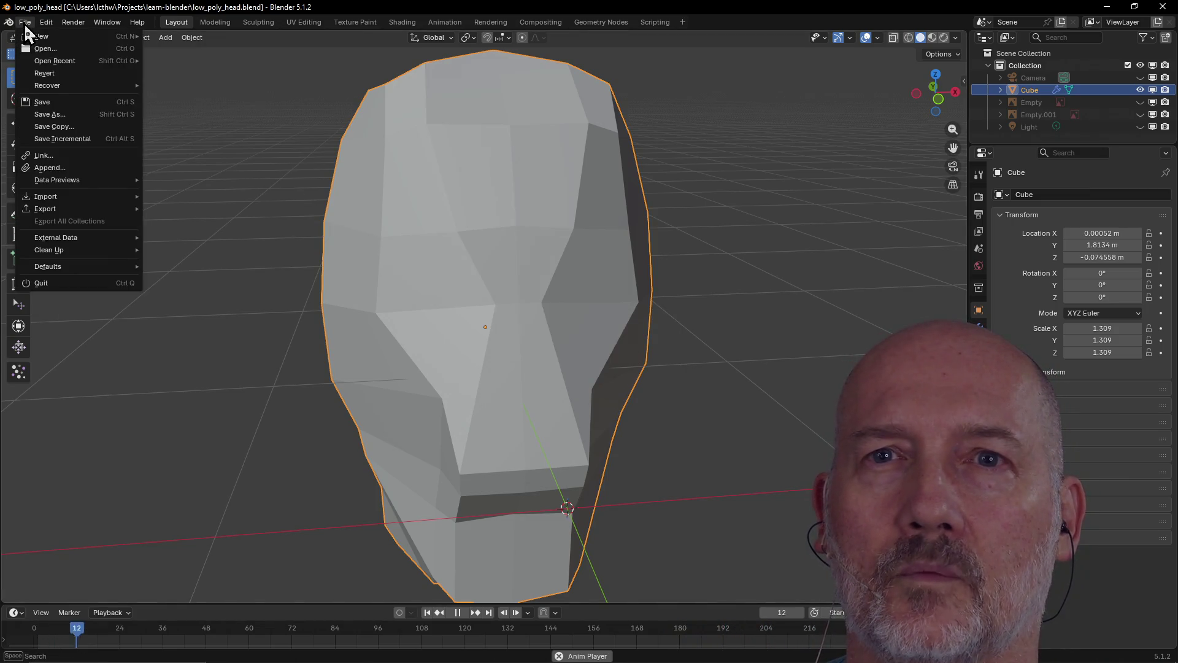
{"action": "mouse_move", "coordinate": [86, 61]}
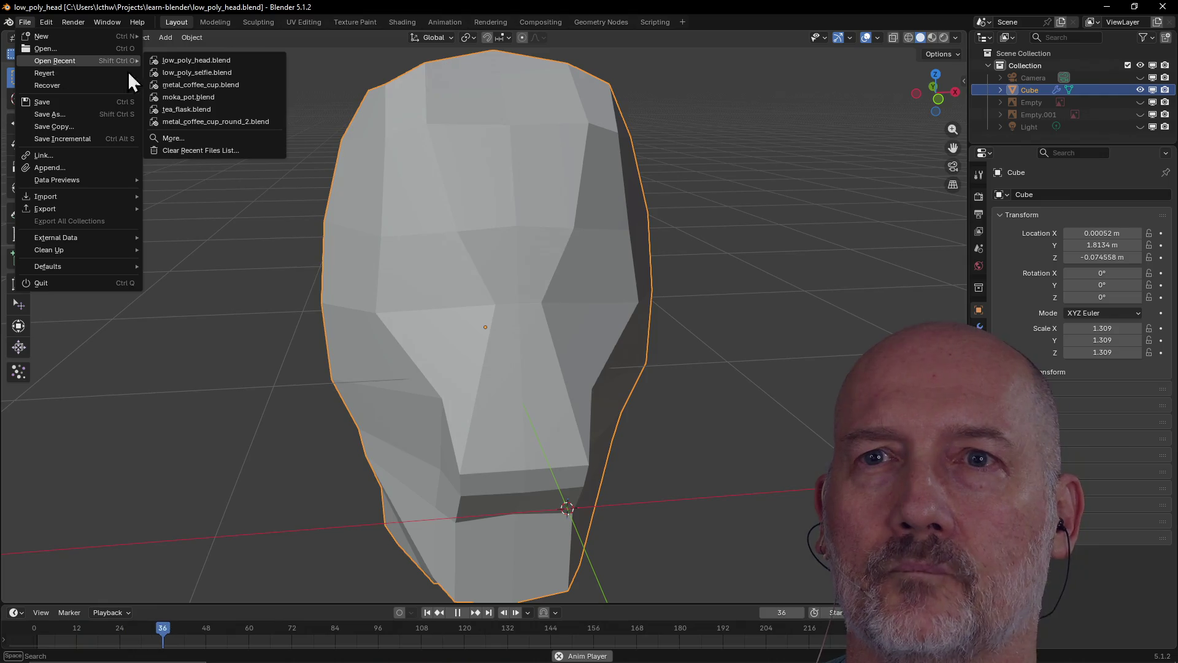
{"action": "left_click", "coordinate": [174, 69]}
{"action": "scroll", "coordinate": [318, 168], "scroll_direction": "down", "scroll_amount": 6}
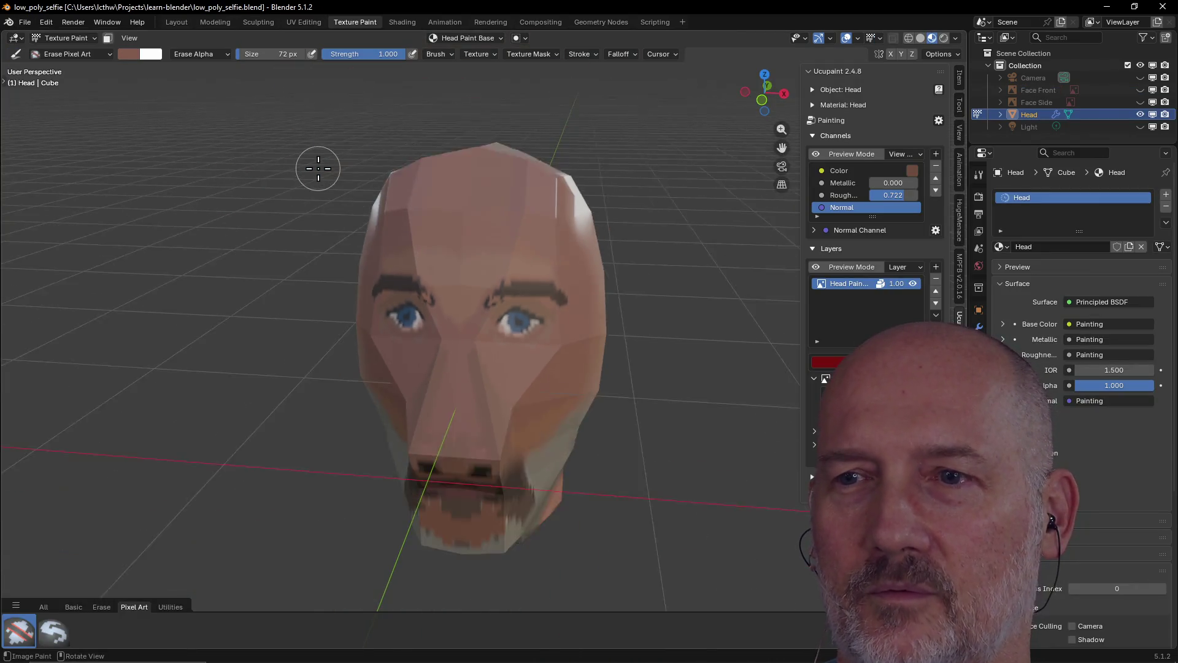
{"action": "mouse_move", "coordinate": [346, 270]}
{"action": "middle_mouse_down"}
{"action": "mouse_move", "coordinate": [342, 289]}
{"action": "mouse_move", "coordinate": [400, 252]}
{"action": "mouse_move", "coordinate": [403, 308]}
{"action": "mouse_move", "coordinate": [468, 289]}
{"action": "mouse_move", "coordinate": [329, 300]}
{"action": "mouse_move", "coordinate": [338, 343]}
{"action": "middle_mouse_up"}
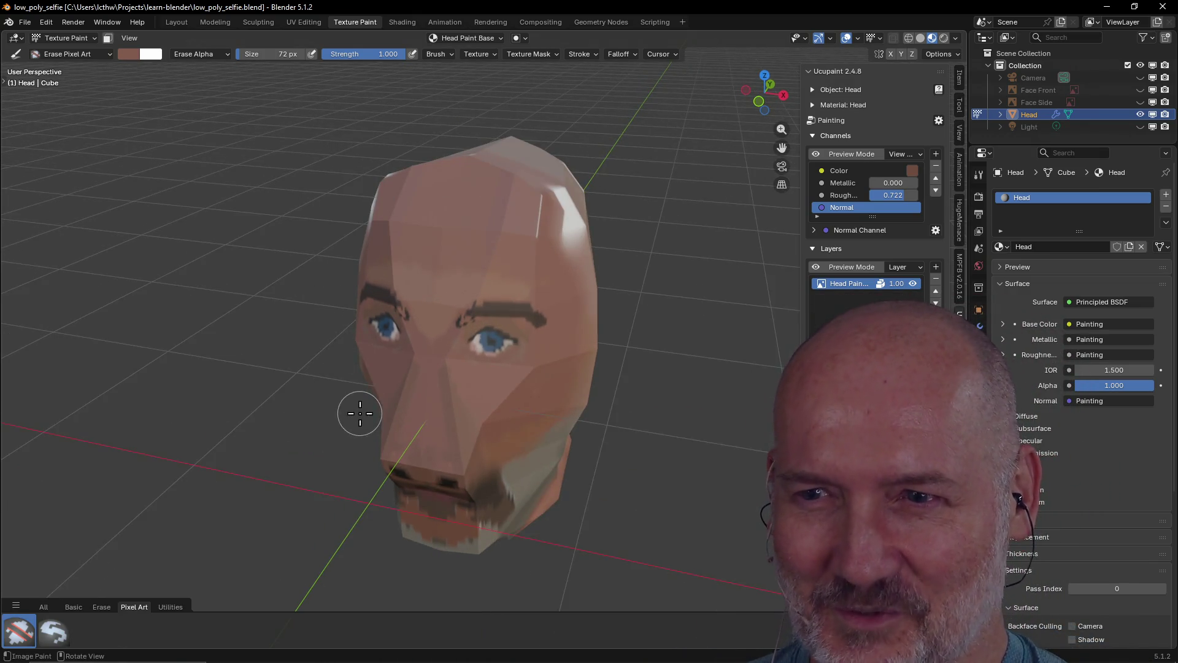
{"action": "mouse_move", "coordinate": [337, 428]}
{"action": "middle_mouse_down"}
{"action": "mouse_move", "coordinate": [434, 429]}
{"action": "mouse_move", "coordinate": [362, 369]}
{"action": "mouse_move", "coordinate": [368, 381]}
{"action": "mouse_move", "coordinate": [430, 397]}
{"action": "mouse_move", "coordinate": [408, 389]}
{"action": "middle_mouse_up"}
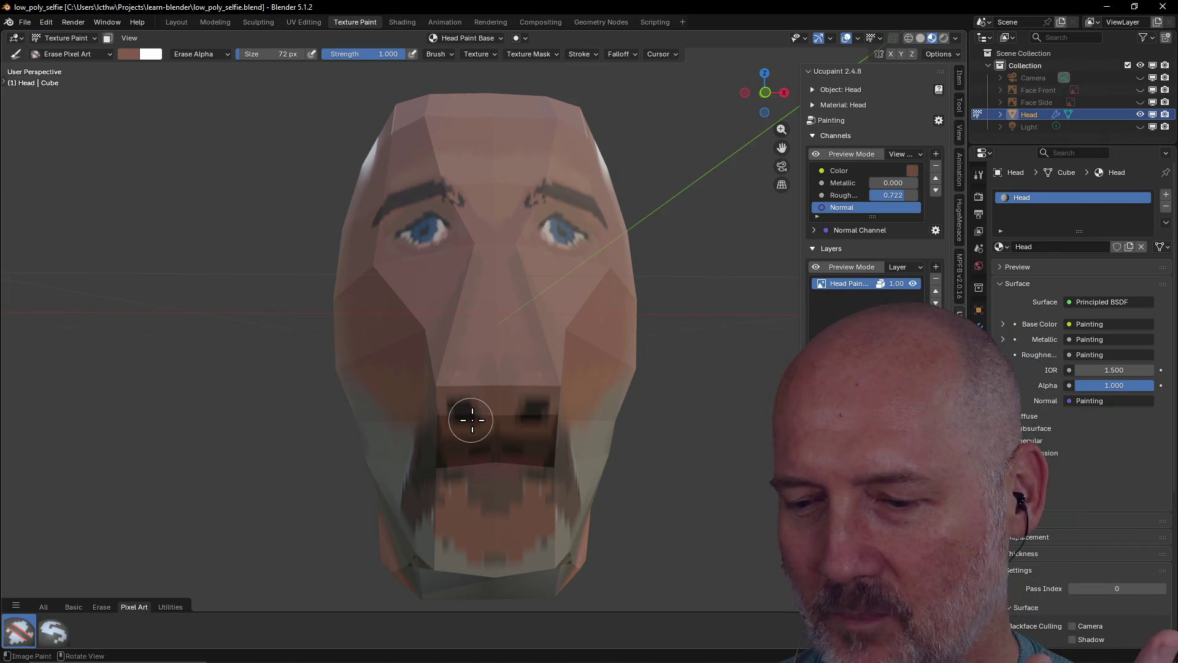
{"action": "mouse_move", "coordinate": [480, 405]}
{"action": "middle_mouse_down"}
{"action": "mouse_move", "coordinate": [408, 403]}
{"action": "mouse_move", "coordinate": [508, 416]}
{"action": "mouse_move", "coordinate": [500, 442]}
{"action": "mouse_move", "coordinate": [433, 468]}
{"action": "mouse_move", "coordinate": [448, 452]}
{"action": "mouse_move", "coordinate": [462, 474]}
{"action": "mouse_move", "coordinate": [485, 430]}
{"action": "middle_mouse_up"}
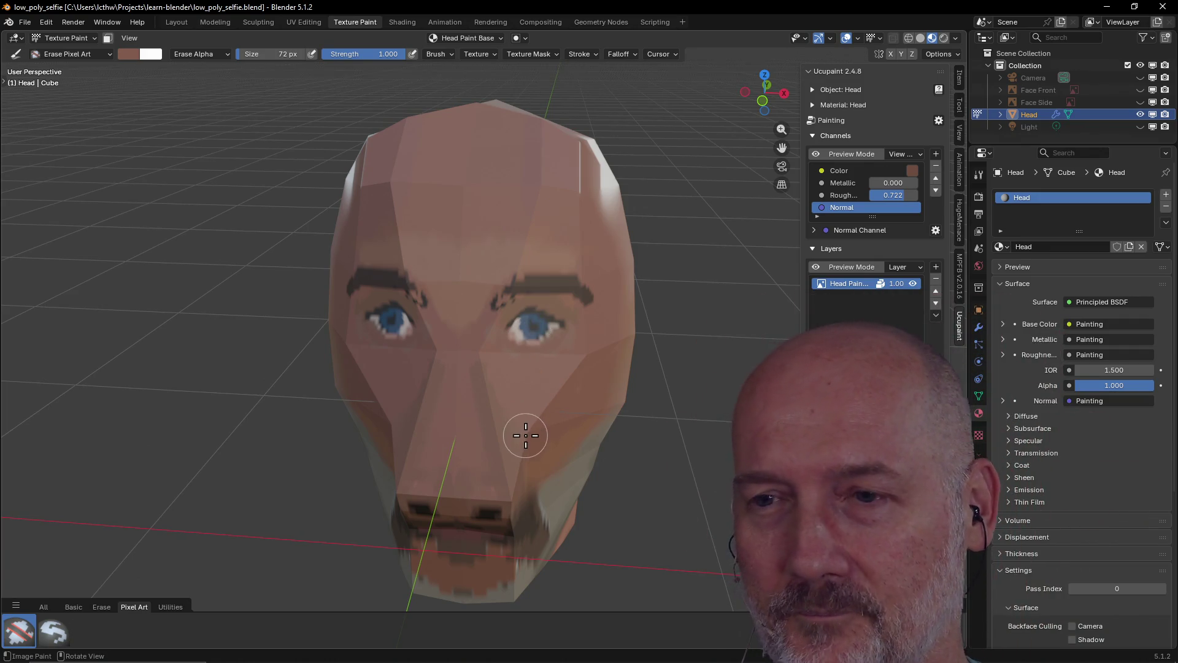
{"action": "scroll", "coordinate": [525, 435], "scroll_direction": "down", "scroll_amount": 5}
{"action": "mouse_move", "coordinate": [497, 405]}
{"action": "middle_mouse_down"}
{"action": "mouse_move", "coordinate": [559, 392]}
{"action": "mouse_move", "coordinate": [575, 375]}
{"action": "mouse_move", "coordinate": [434, 389]}
{"action": "middle_mouse_up"}
{"action": "scroll", "coordinate": [434, 390], "scroll_direction": "up", "scroll_amount": 5}
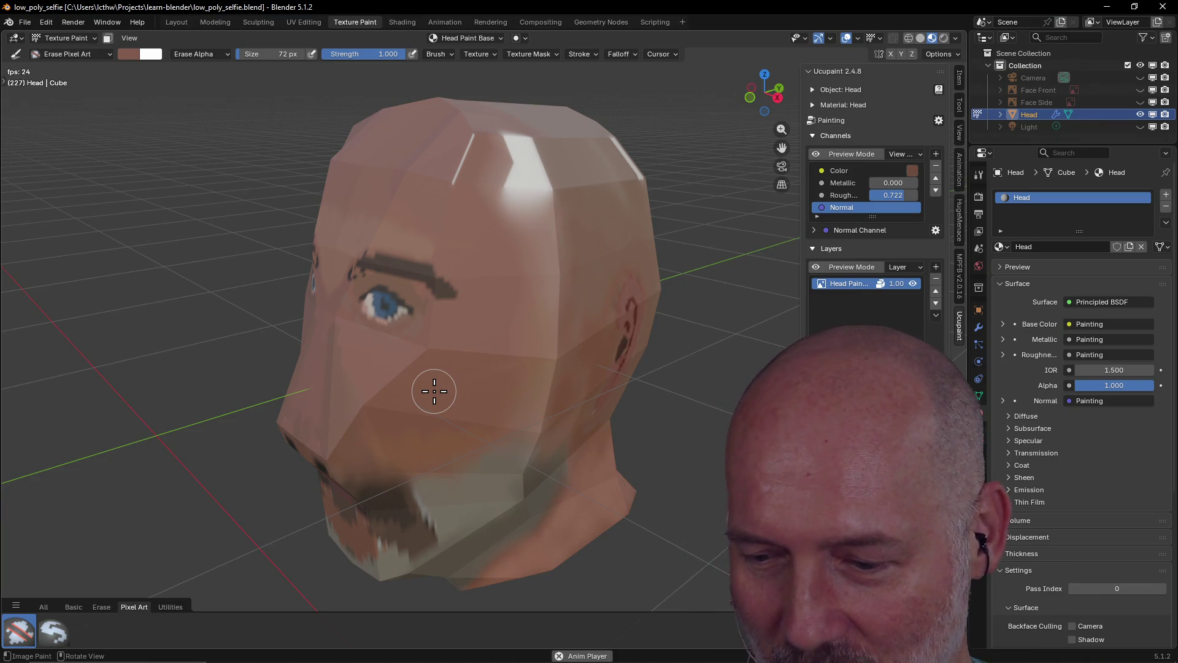
Orbit around the head, then drag the YouTube browser window over Blender and maximize it
{"action": "scroll", "coordinate": [418, 392], "scroll_direction": "down", "scroll_amount": 3}
{"action": "mouse_move", "coordinate": [422, 389]}
{"action": "middle_mouse_down"}
{"action": "mouse_move", "coordinate": [516, 389]}
{"action": "mouse_move", "coordinate": [436, 374]}
{"action": "mouse_move", "coordinate": [496, 360]}
{"action": "mouse_move", "coordinate": [485, 372]}
{"action": "middle_mouse_up"}
{"action": "scroll", "coordinate": [476, 377], "scroll_direction": "up", "scroll_amount": 5}
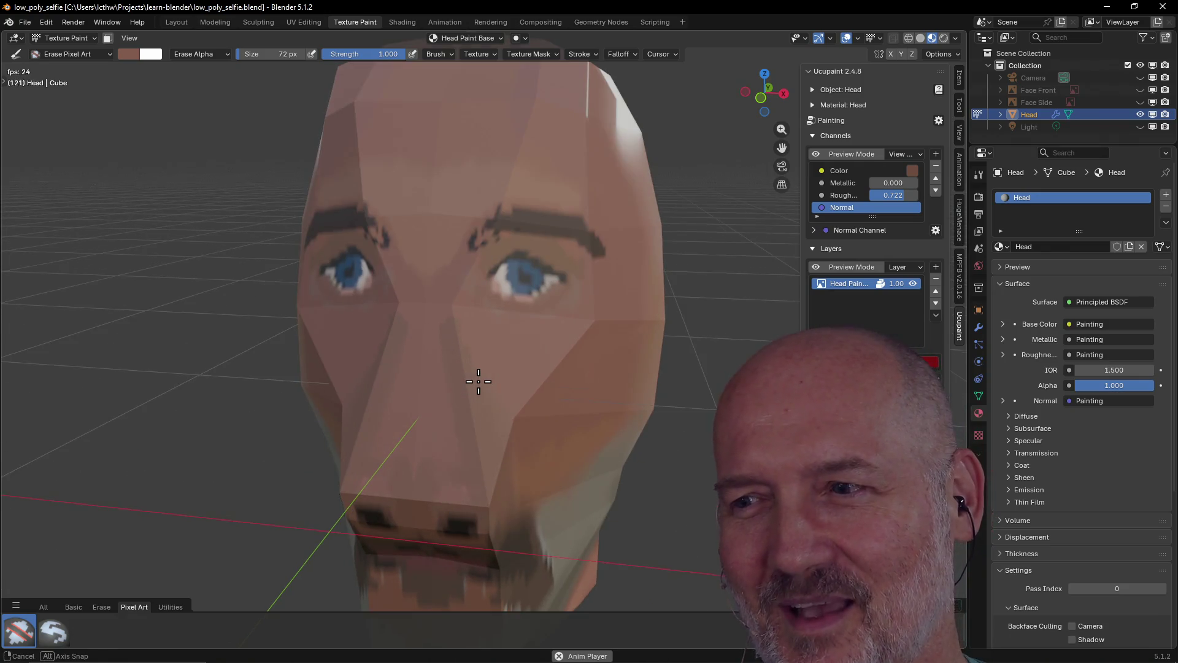
{"action": "scroll", "coordinate": [479, 381], "scroll_direction": "down", "scroll_amount": 4}
{"action": "mouse_move", "coordinate": [479, 381]}
{"action": "middle_mouse_down"}
{"action": "mouse_move", "coordinate": [594, 389]}
{"action": "mouse_move", "coordinate": [447, 399]}
{"action": "mouse_move", "coordinate": [481, 387]}
{"action": "mouse_move", "coordinate": [366, 389]}
{"action": "mouse_move", "coordinate": [505, 381]}
{"action": "mouse_move", "coordinate": [452, 389]}
{"action": "mouse_move", "coordinate": [491, 396]}
{"action": "mouse_move", "coordinate": [424, 404]}
{"action": "middle_mouse_up"}
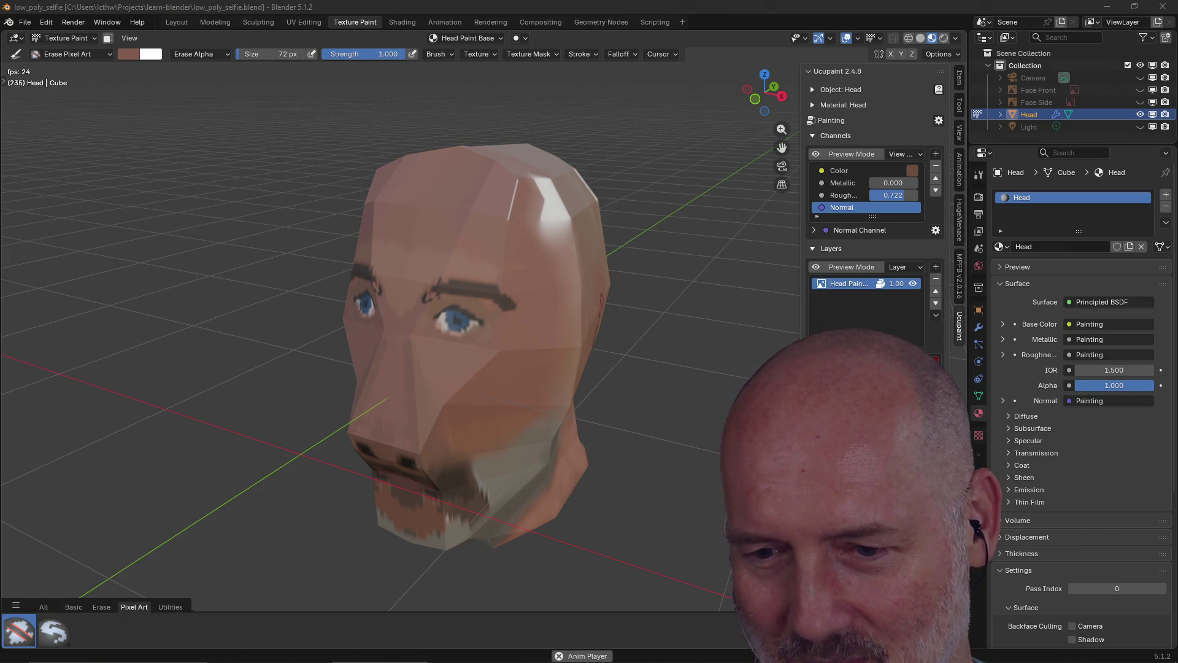
{"action": "mouse_move", "coordinate": [1177, 31]}
{"action": "left_mouse_down"}
{"action": "mouse_move", "coordinate": [197, 21]}
{"action": "mouse_move", "coordinate": [134, 37]}
{"action": "left_mouse_up"}
{"action": "double_click", "coordinate": [832, 46]}
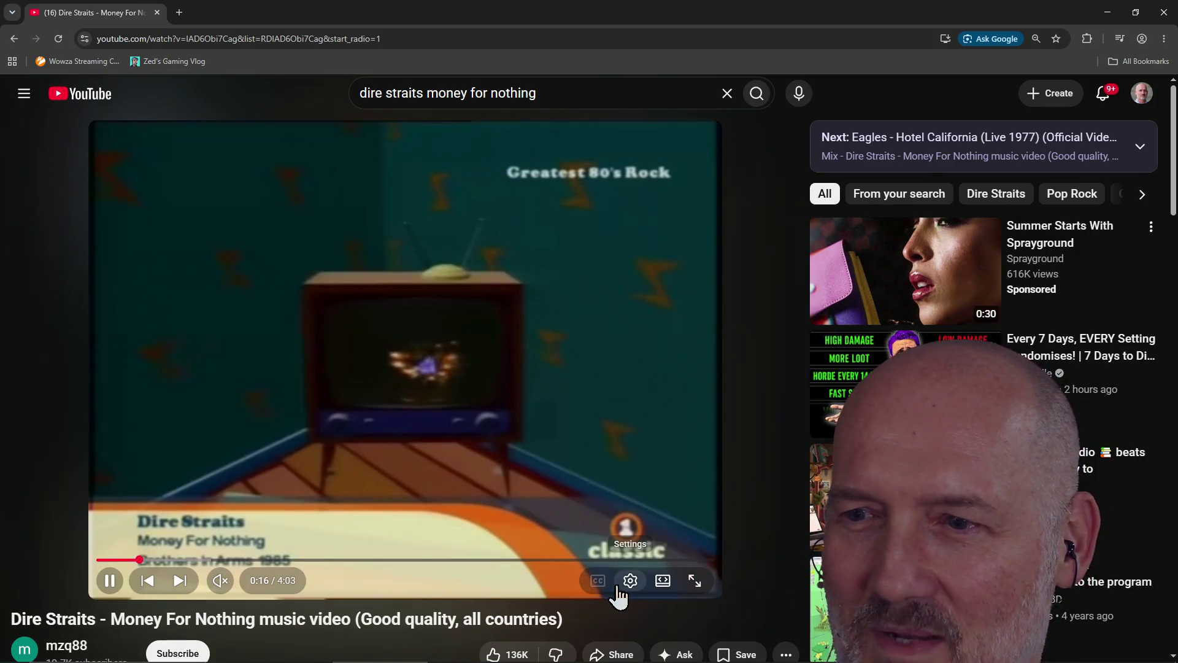
Check the video's quality setting, leaving it on Auto
{"action": "left_click", "coordinate": [626, 587]}
{"action": "left_click", "coordinate": [665, 543]}
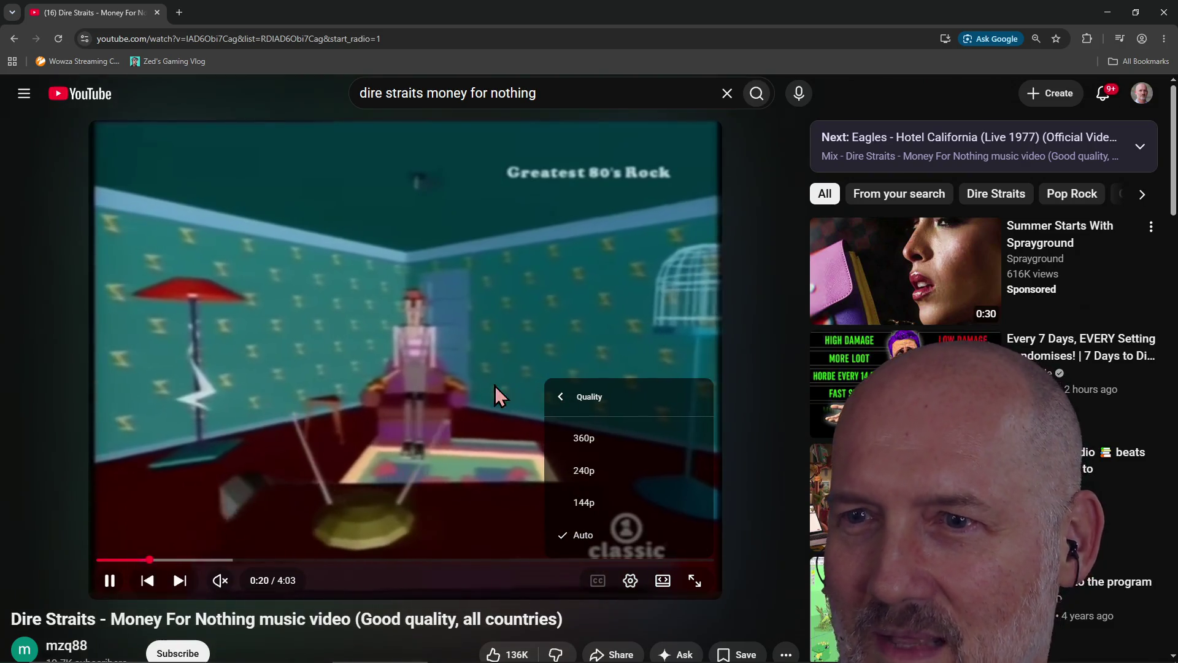
{"action": "left_click", "coordinate": [482, 396]}
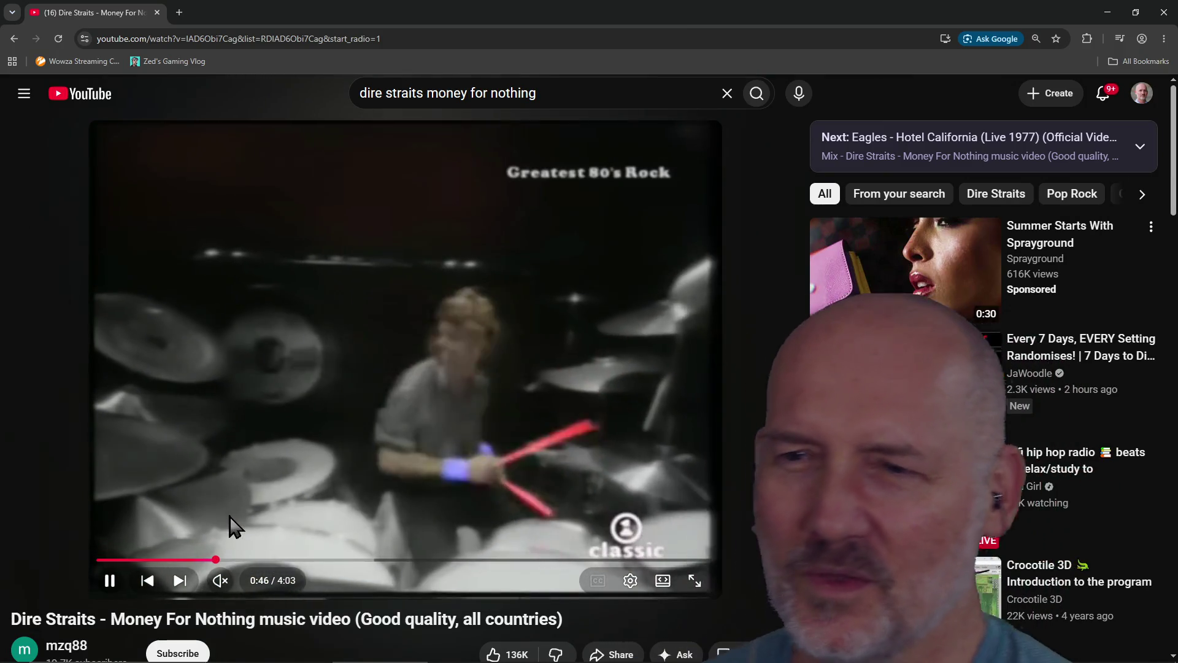
Seek the video to around 2:07, then play and pause it at 2:13
{"action": "key", "text": "Right"}
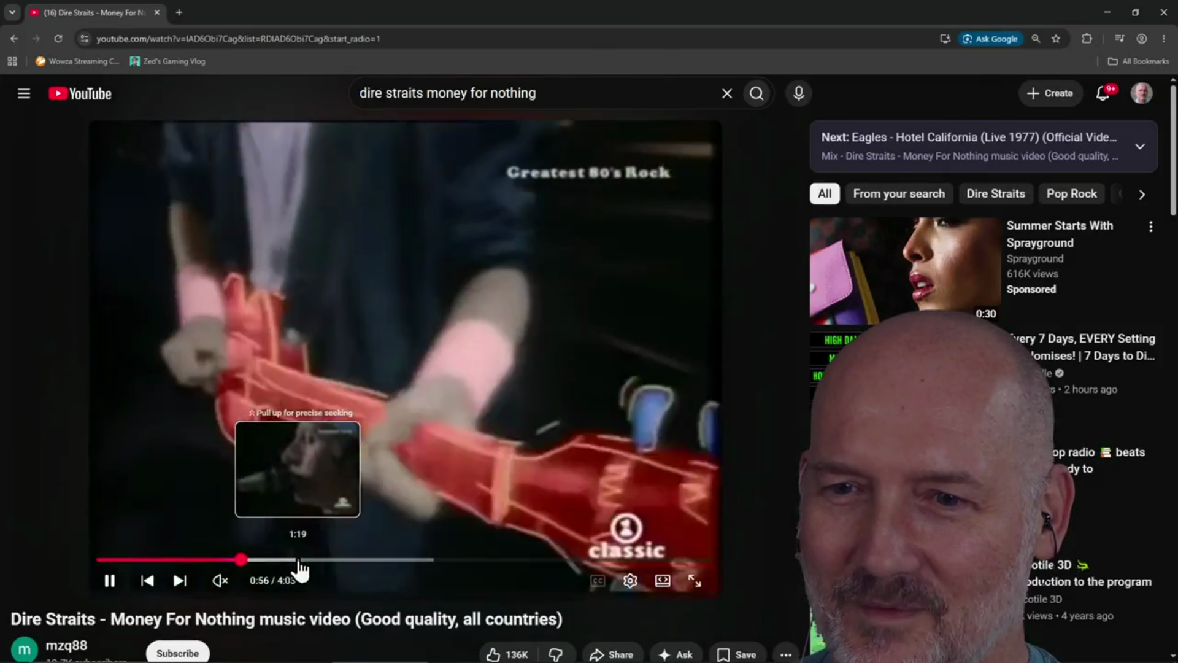
{"action": "left_click", "coordinate": [297, 559]}
{"action": "left_click", "coordinate": [364, 561]}
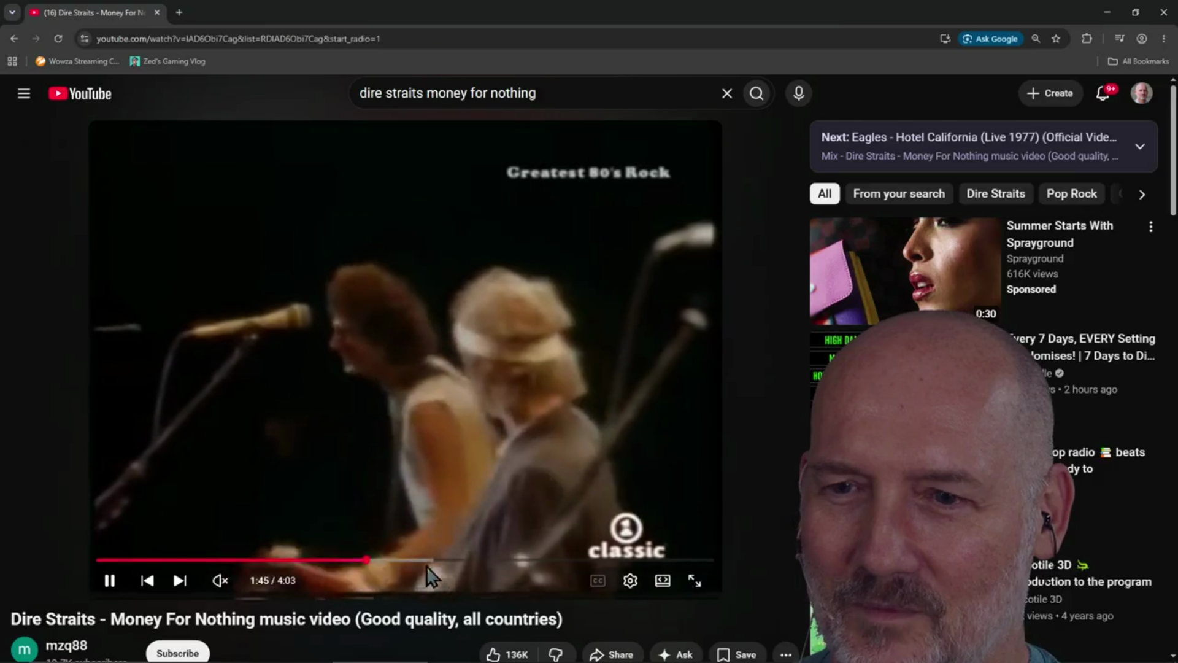
{"action": "left_click", "coordinate": [427, 560]}
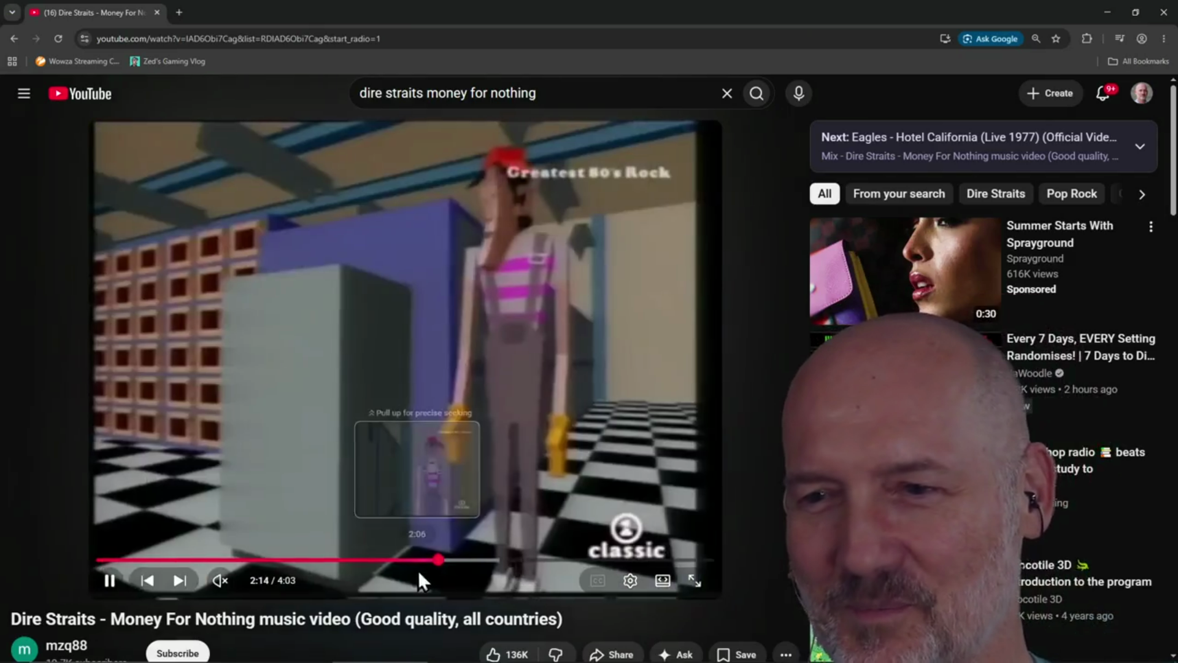
{"action": "mouse_move", "coordinate": [418, 561]}
{"action": "left_mouse_down"}
{"action": "mouse_move", "coordinate": [434, 561]}
{"action": "mouse_move", "coordinate": [424, 559]}
{"action": "left_mouse_up"}
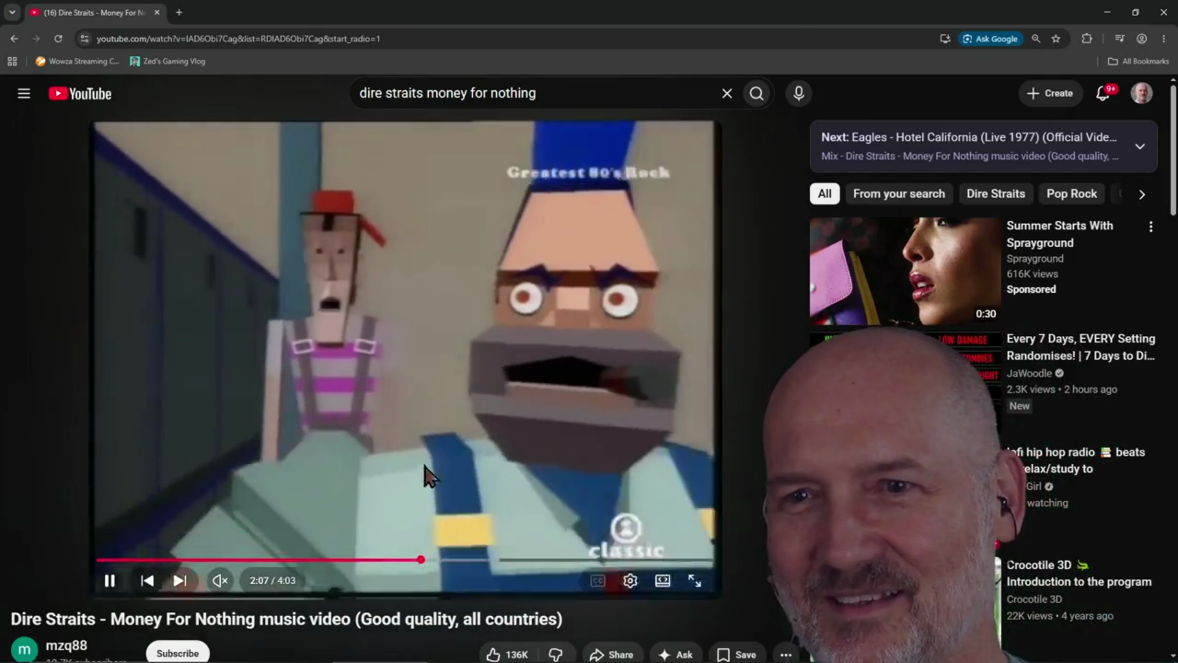
{"action": "left_click", "coordinate": [331, 451]}
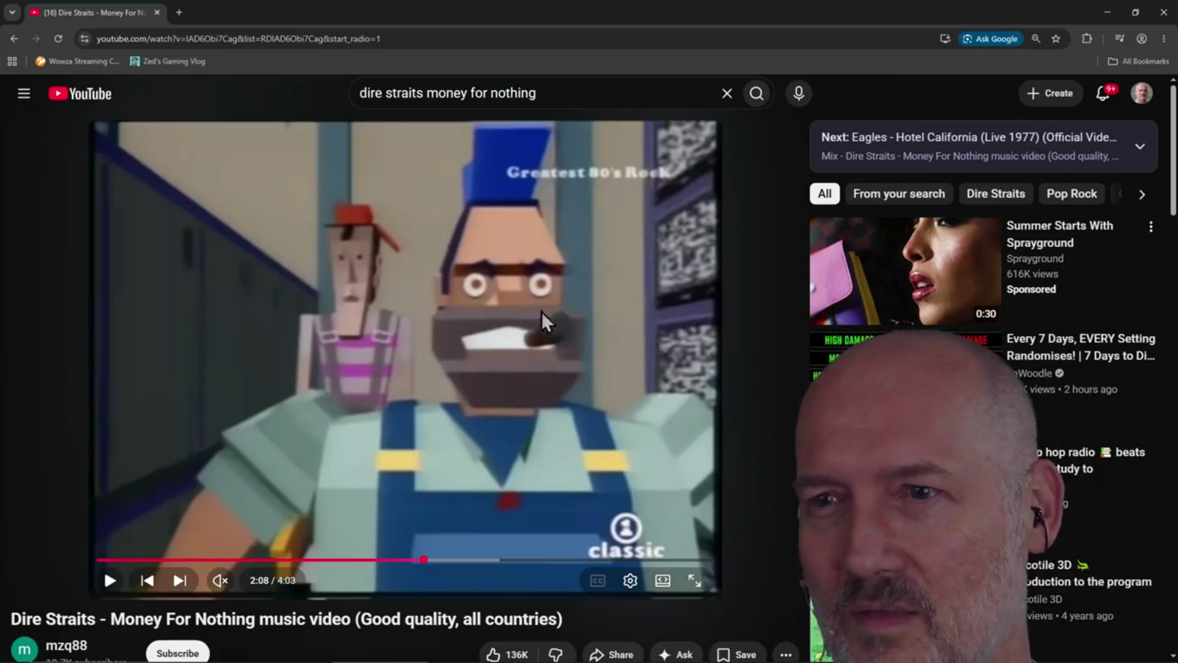
{"action": "left_click", "coordinate": [507, 371]}
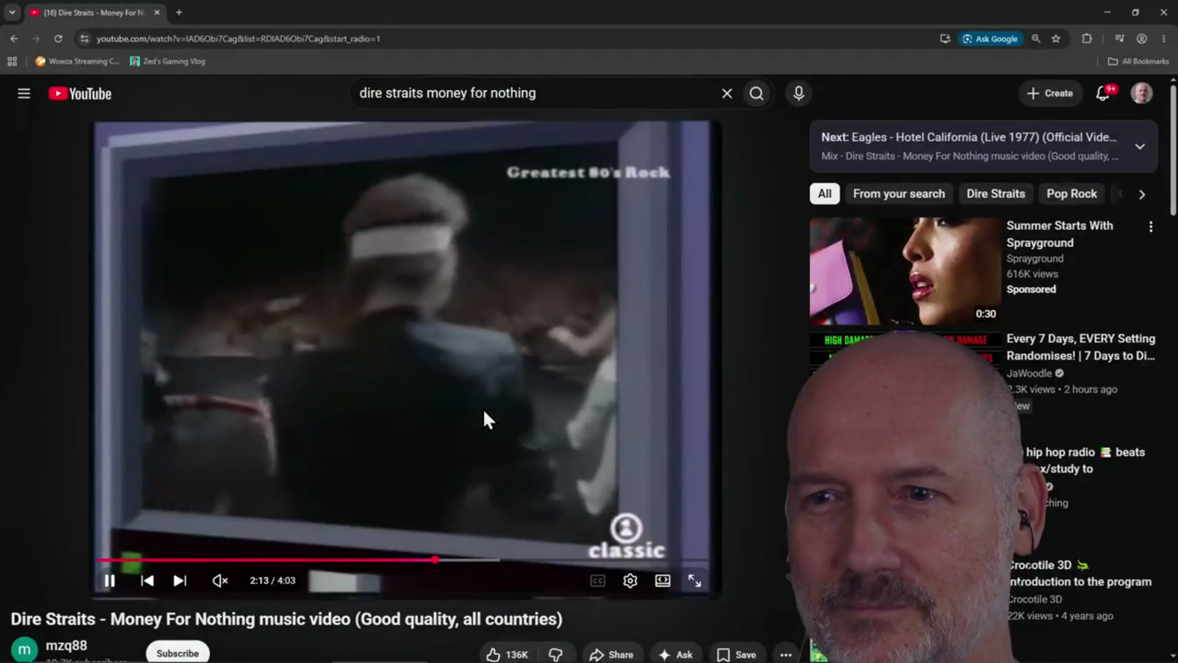
{"action": "left_click", "coordinate": [483, 409]}
Delete the &list=…&start_radio=1 part of the address and reload it as a single video
{"action": "left_click", "coordinate": [402, 39]}
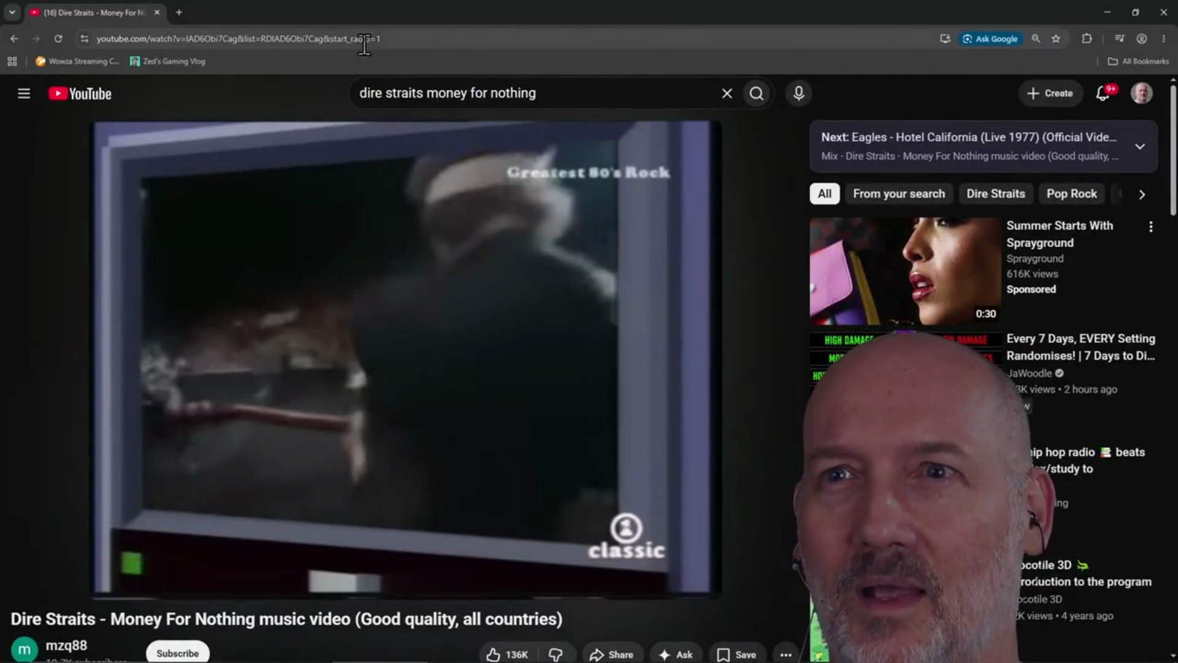
{"action": "left_click", "coordinate": [403, 39]}
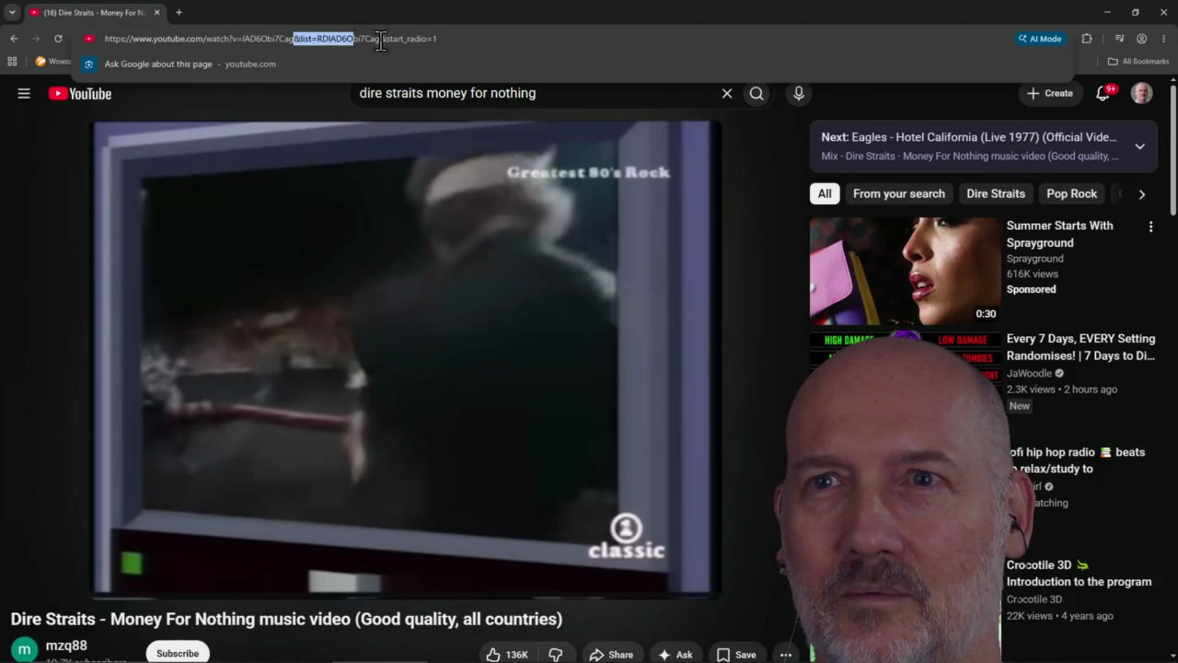
{"action": "key", "text": "Delete"}
{"action": "key", "text": "Return"}
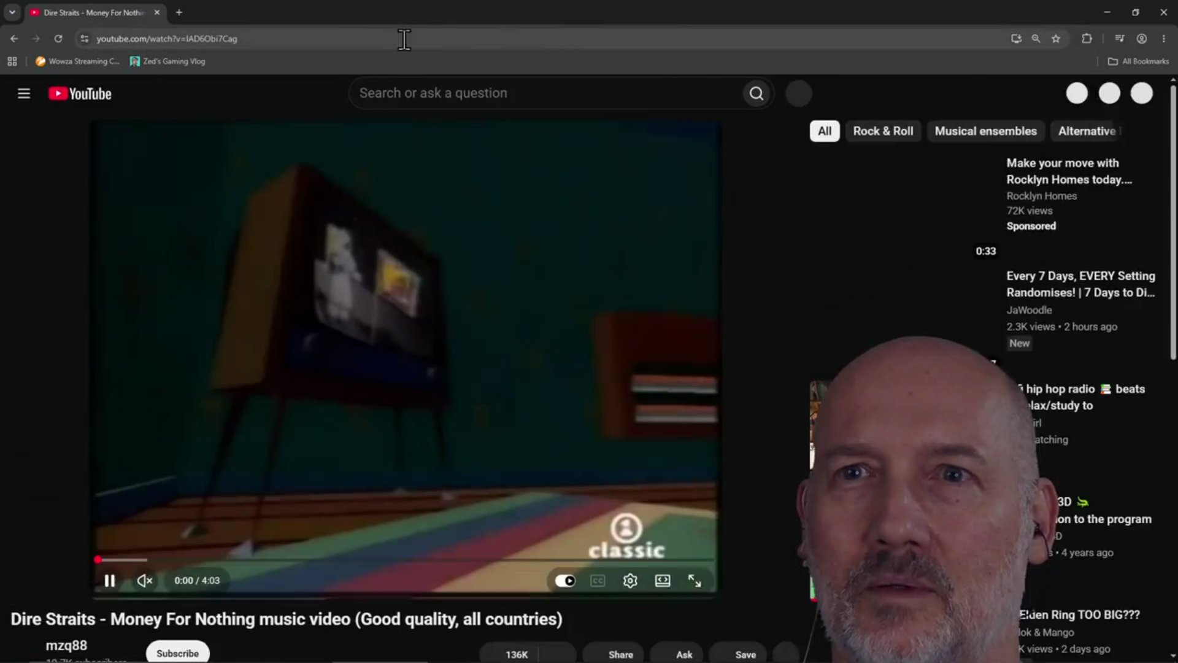
{"action": "left_click", "coordinate": [394, 40]}
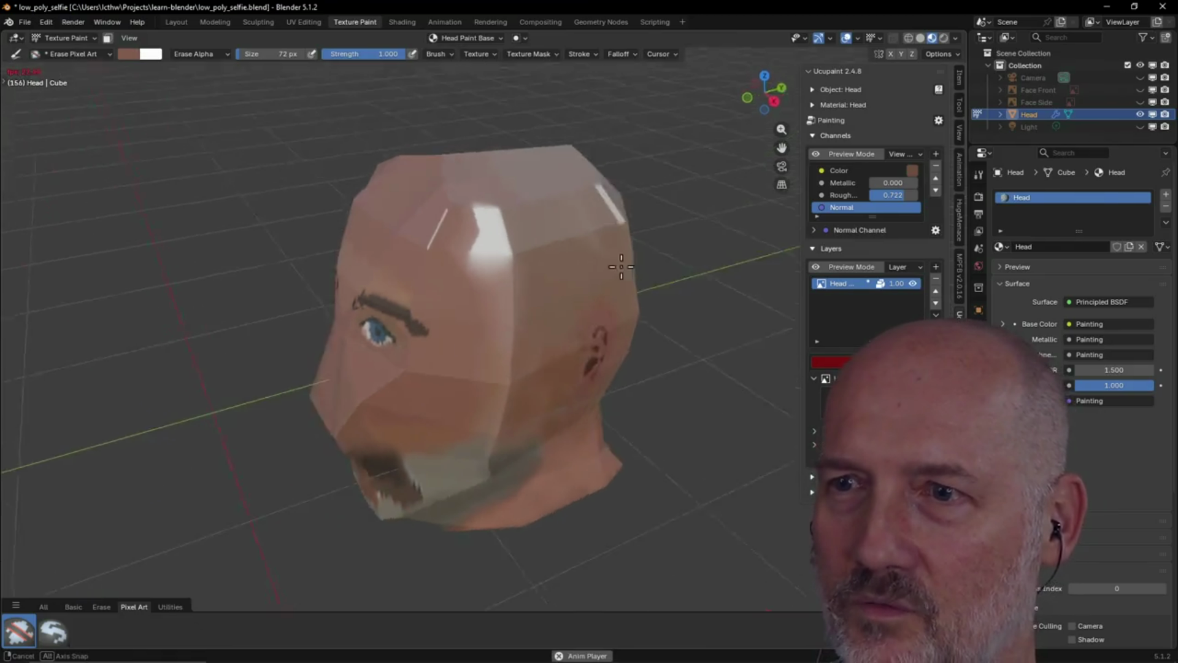
Orbit to view the painted head's front, left side and top
{"action": "mouse_move", "coordinate": [583, 329]}
{"action": "middle_mouse_down"}
{"action": "mouse_move", "coordinate": [653, 251]}
{"action": "mouse_move", "coordinate": [710, 282]}
{"action": "mouse_move", "coordinate": [529, 334]}
{"action": "middle_mouse_up"}
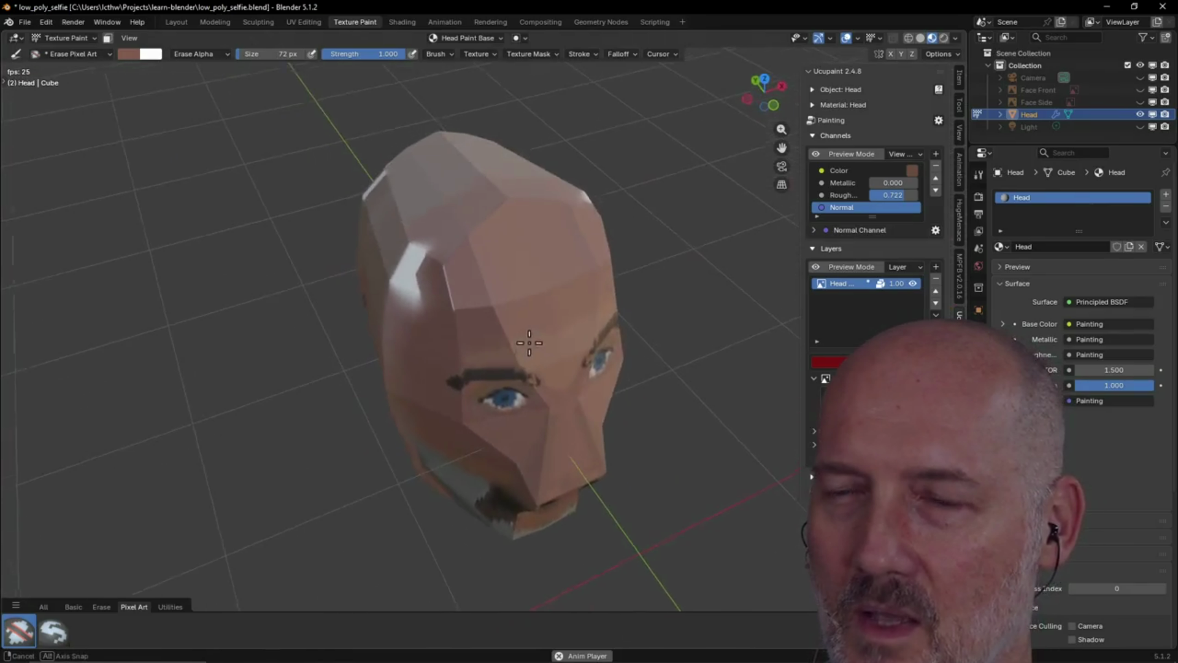
{"action": "mouse_move", "coordinate": [650, 313]}
{"action": "middle_mouse_down"}
{"action": "mouse_move", "coordinate": [497, 319]}
{"action": "mouse_move", "coordinate": [513, 320]}
{"action": "middle_mouse_up"}
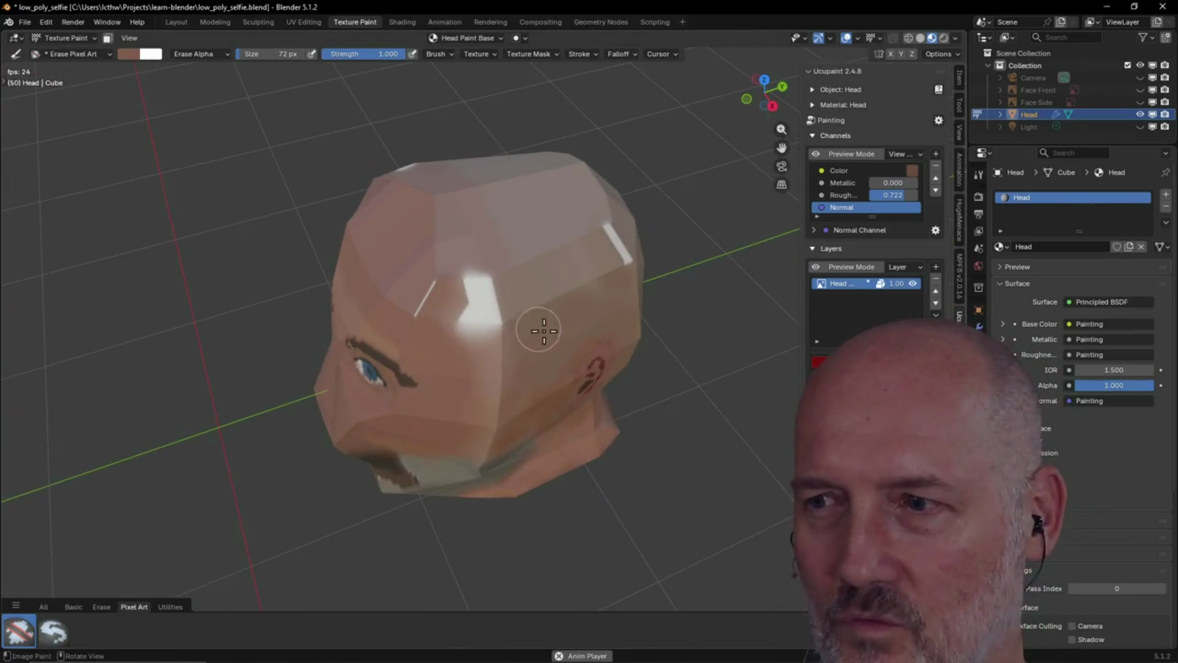
{"action": "mouse_move", "coordinate": [613, 301]}
{"action": "middle_mouse_down"}
{"action": "mouse_move", "coordinate": [458, 266]}
{"action": "mouse_move", "coordinate": [601, 217]}
{"action": "mouse_move", "coordinate": [473, 305]}
{"action": "mouse_move", "coordinate": [686, 264]}
{"action": "middle_mouse_up"}
{"action": "mouse_move", "coordinate": [562, 288]}
{"action": "middle_mouse_down"}
{"action": "mouse_move", "coordinate": [624, 282]}
{"action": "mouse_move", "coordinate": [493, 316]}
{"action": "middle_mouse_up"}
{"action": "middle_click_drag", "start_coordinate": [566, 308], "coordinate": [489, 301]}
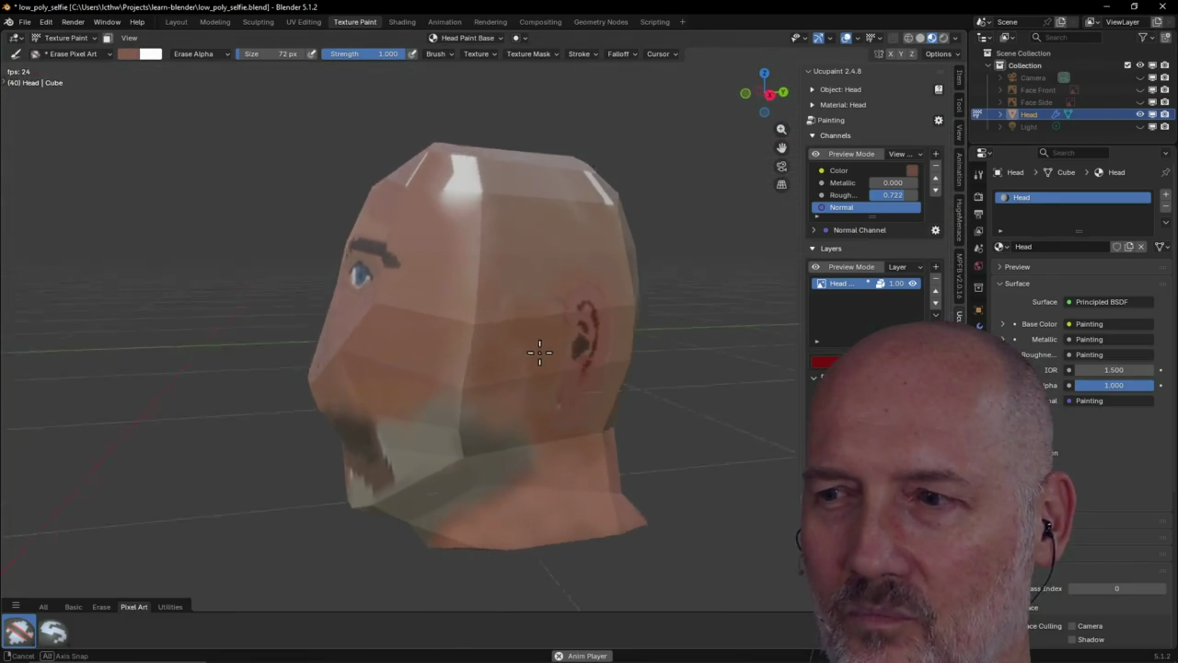
Check the head's right side, ear, crown and back, then close Blender's window
{"action": "mouse_move", "coordinate": [491, 396]}
{"action": "middle_mouse_down"}
{"action": "mouse_move", "coordinate": [584, 395]}
{"action": "mouse_move", "coordinate": [494, 393]}
{"action": "middle_mouse_up"}
{"action": "middle_click_drag", "start_coordinate": [599, 315], "coordinate": [487, 342]}
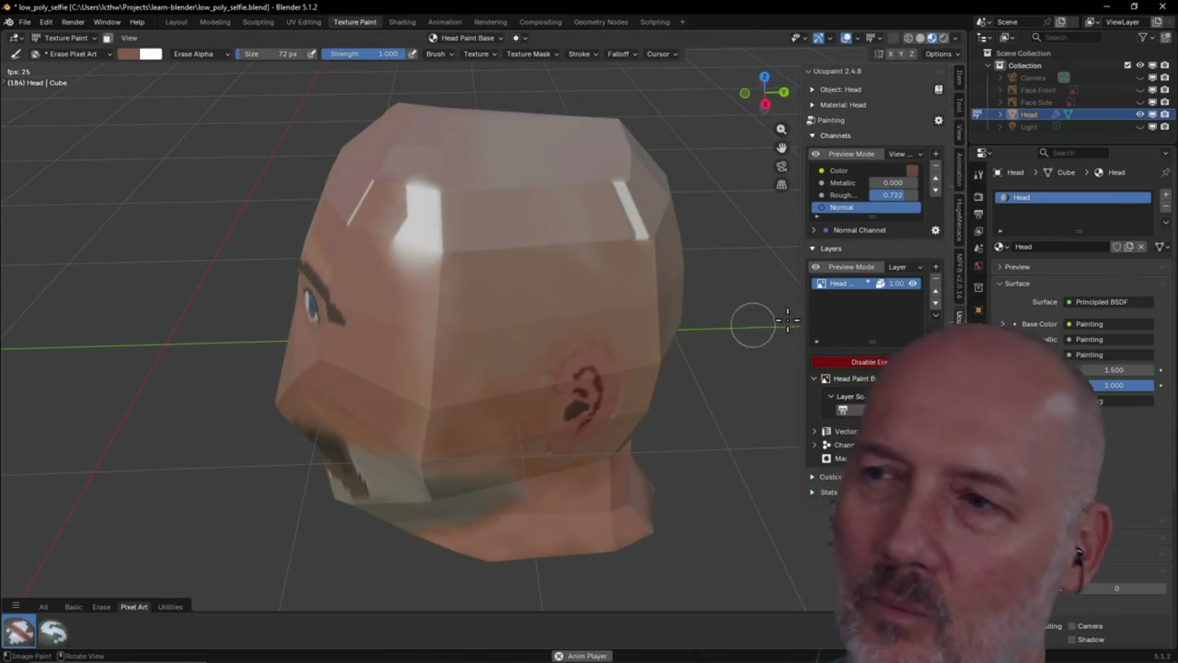
{"action": "mouse_move", "coordinate": [671, 315]}
{"action": "middle_mouse_down"}
{"action": "mouse_move", "coordinate": [689, 352]}
{"action": "mouse_move", "coordinate": [736, 279]}
{"action": "middle_mouse_up"}
{"action": "mouse_move", "coordinate": [472, 341]}
{"action": "middle_mouse_down"}
{"action": "mouse_move", "coordinate": [558, 342]}
{"action": "mouse_move", "coordinate": [565, 321]}
{"action": "mouse_move", "coordinate": [433, 328]}
{"action": "mouse_move", "coordinate": [552, 340]}
{"action": "middle_mouse_up"}
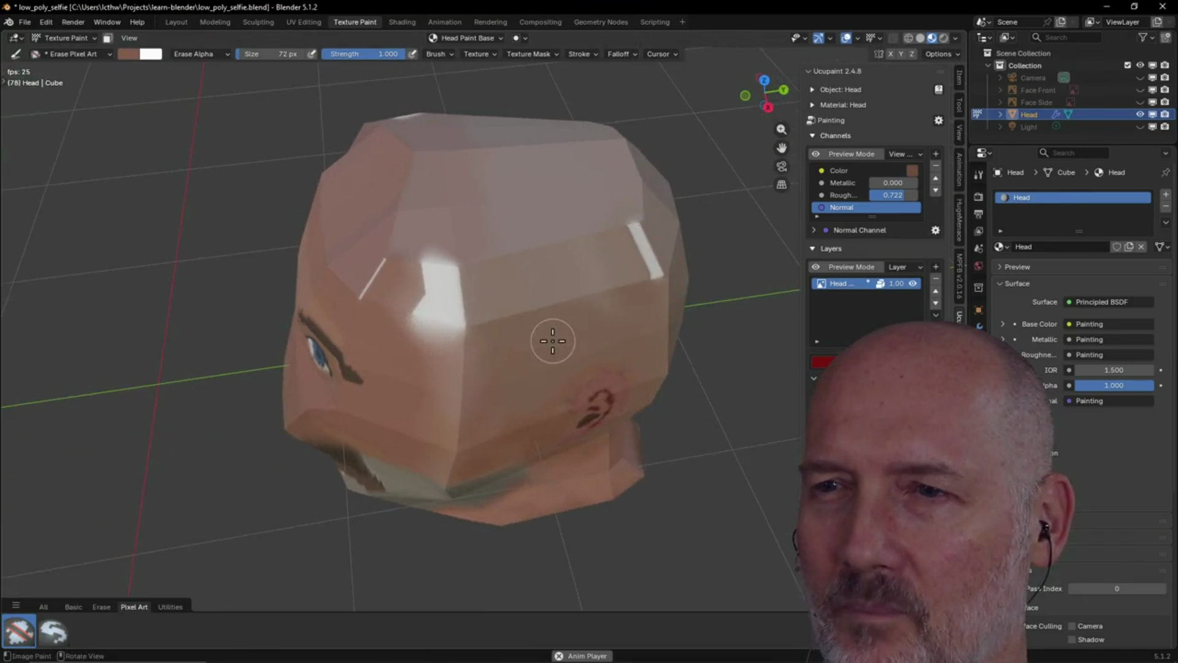
{"action": "mouse_move", "coordinate": [607, 368]}
{"action": "middle_mouse_down"}
{"action": "mouse_move", "coordinate": [476, 344]}
{"action": "mouse_move", "coordinate": [560, 344]}
{"action": "mouse_move", "coordinate": [442, 350]}
{"action": "mouse_move", "coordinate": [481, 350]}
{"action": "mouse_move", "coordinate": [440, 334]}
{"action": "mouse_move", "coordinate": [460, 346]}
{"action": "mouse_move", "coordinate": [481, 334]}
{"action": "mouse_move", "coordinate": [429, 331]}
{"action": "middle_mouse_up"}
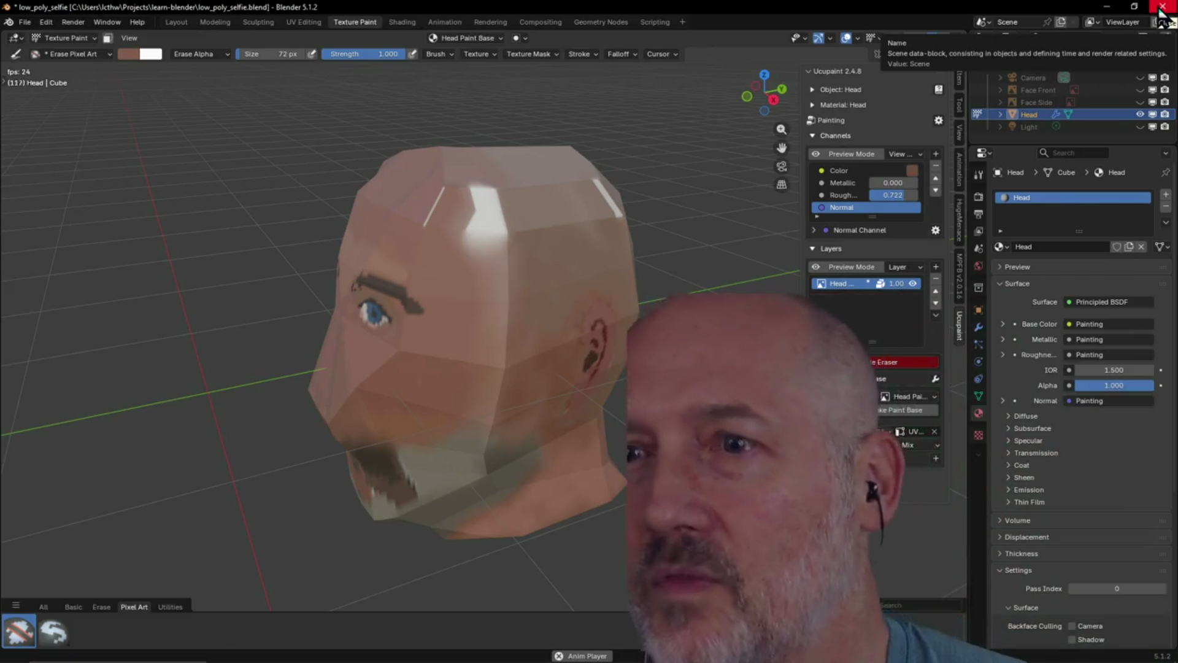
{"action": "left_click", "coordinate": [1161, 9]}
Answer Blender's save prompt, then orbit to face the tiles and drag to extend the wall to nine tiles
{"action": "left_click", "coordinate": [606, 367]}
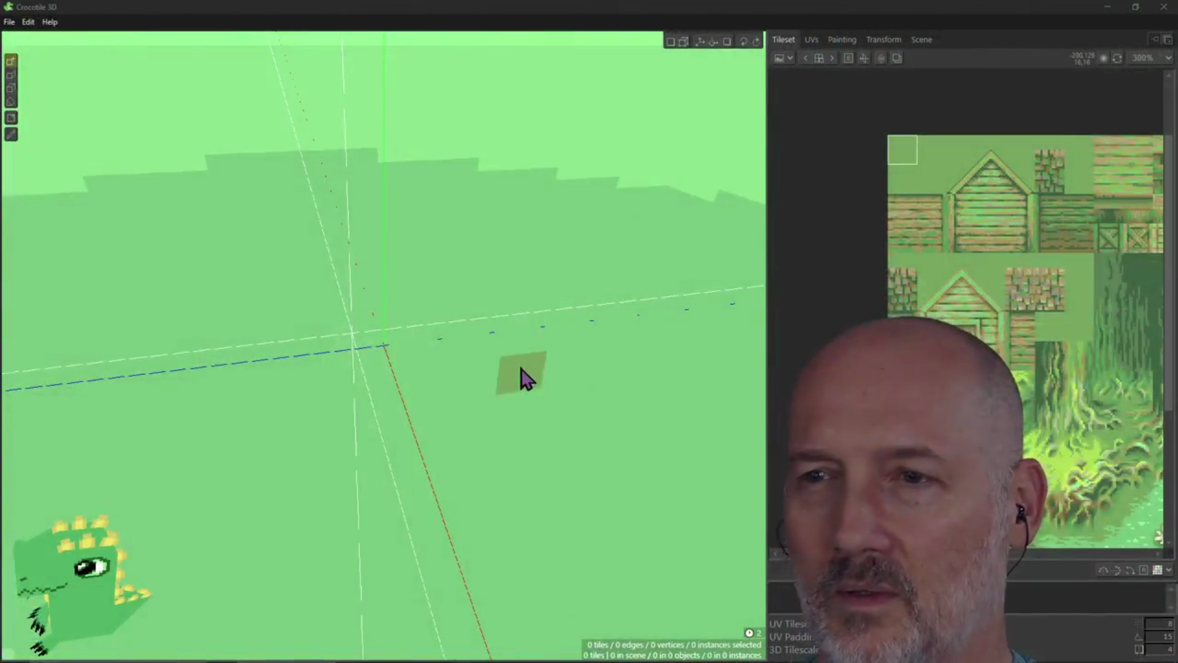
{"action": "mouse_move", "coordinate": [355, 405]}
{"action": "right_mouse_down"}
{"action": "mouse_move", "coordinate": [106, 579]}
{"action": "mouse_move", "coordinate": [160, 568]}
{"action": "mouse_move", "coordinate": [147, 552]}
{"action": "mouse_move", "coordinate": [98, 580]}
{"action": "mouse_move", "coordinate": [71, 570]}
{"action": "mouse_move", "coordinate": [74, 589]}
{"action": "mouse_move", "coordinate": [68, 573]}
{"action": "mouse_move", "coordinate": [49, 577]}
{"action": "mouse_move", "coordinate": [61, 561]}
{"action": "mouse_move", "coordinate": [55, 580]}
{"action": "mouse_move", "coordinate": [160, 561]}
{"action": "mouse_move", "coordinate": [147, 527]}
{"action": "mouse_move", "coordinate": [107, 574]}
{"action": "mouse_move", "coordinate": [123, 568]}
{"action": "right_mouse_up"}
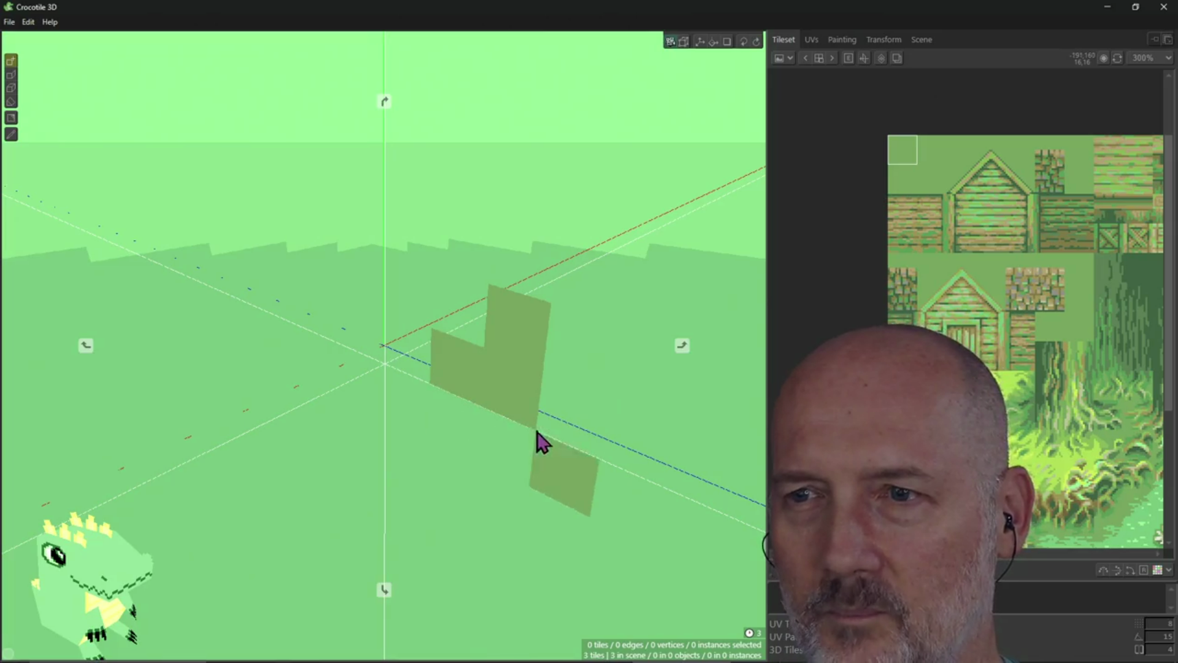
{"action": "mouse_move", "coordinate": [463, 512]}
{"action": "right_mouse_down"}
{"action": "mouse_move", "coordinate": [469, 460]}
{"action": "mouse_move", "coordinate": [454, 496]}
{"action": "right_mouse_up"}
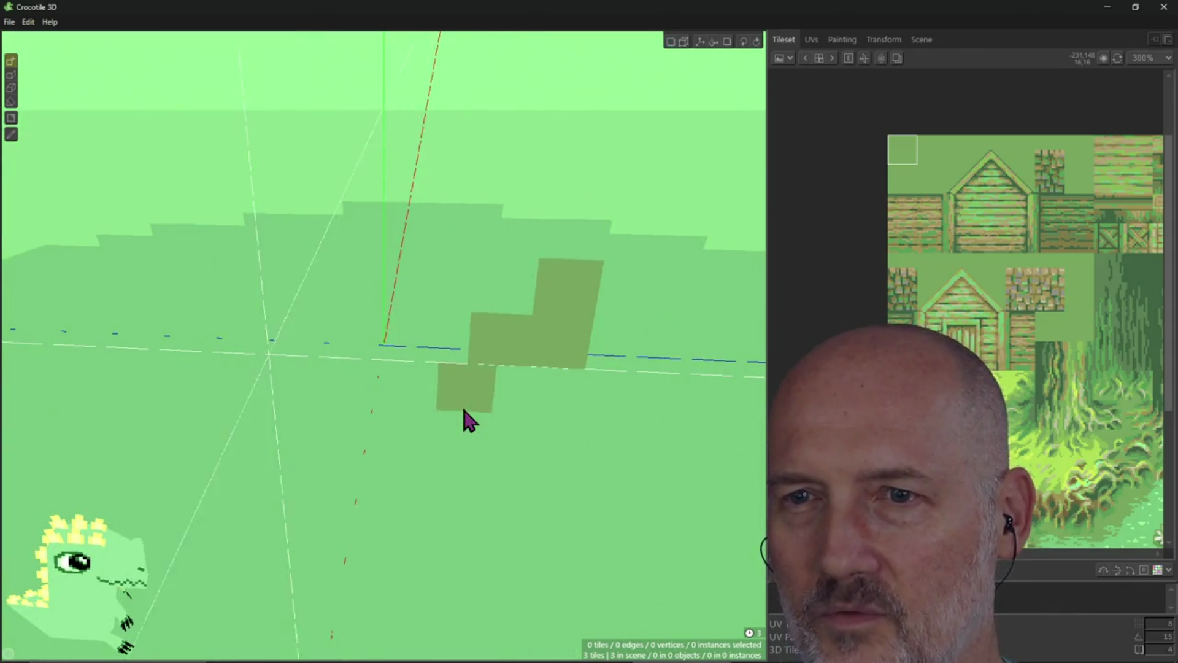
{"action": "scroll", "coordinate": [468, 421], "scroll_direction": "down", "scroll_amount": 1, "text": "shift"}
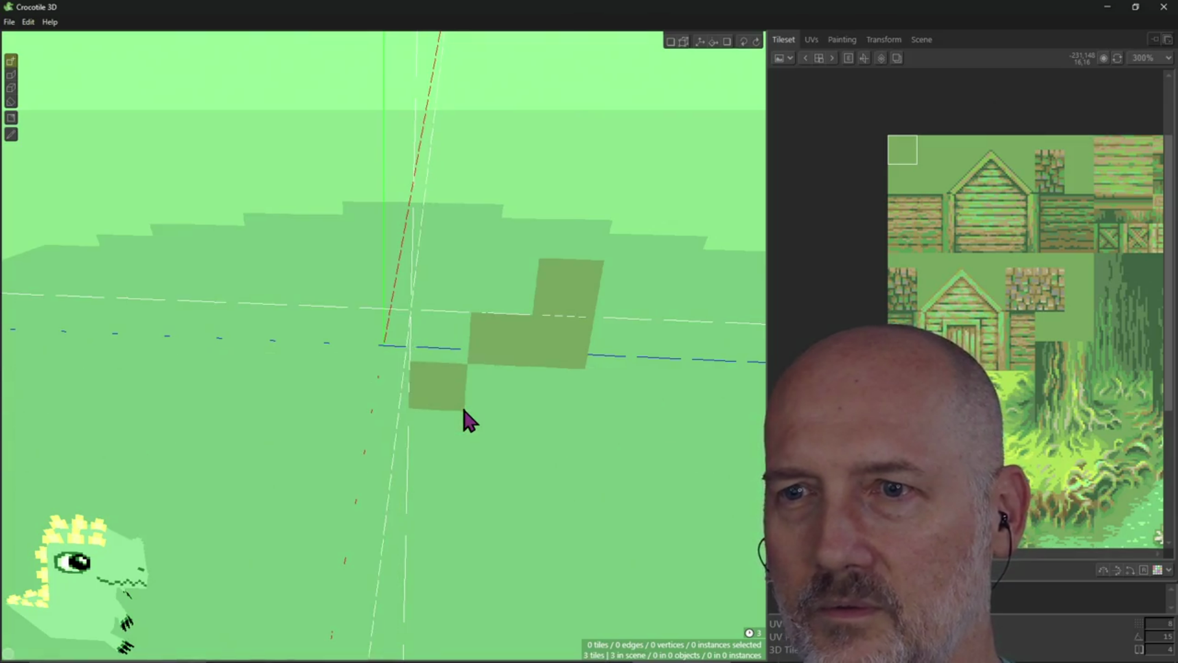
{"action": "scroll", "coordinate": [470, 421], "scroll_direction": "up", "scroll_amount": 1, "text": "shift"}
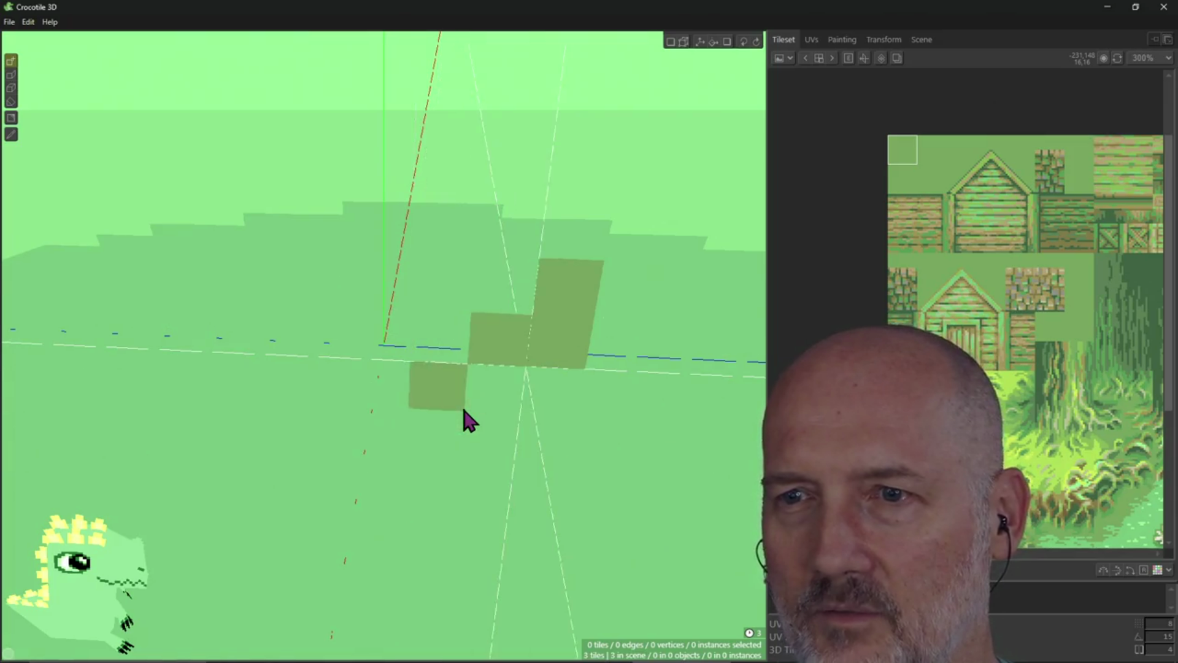
{"action": "right_click_drag", "start_coordinate": [503, 451], "coordinate": [418, 417]}
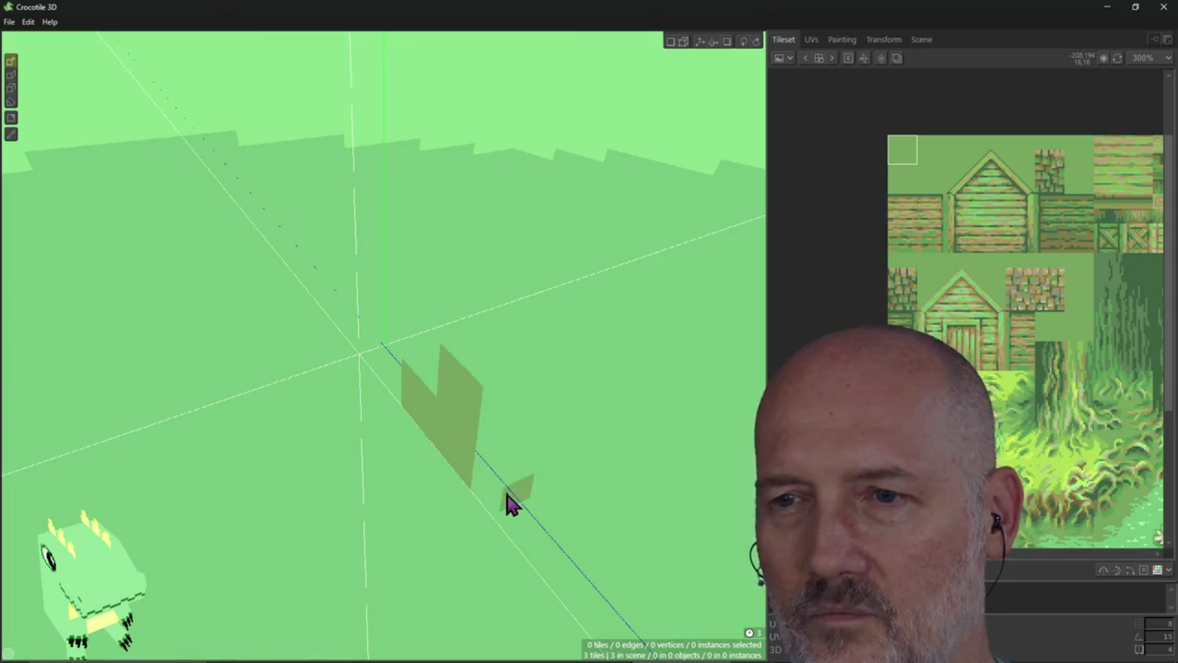
{"action": "right_click_drag", "start_coordinate": [484, 509], "coordinate": [508, 508]}
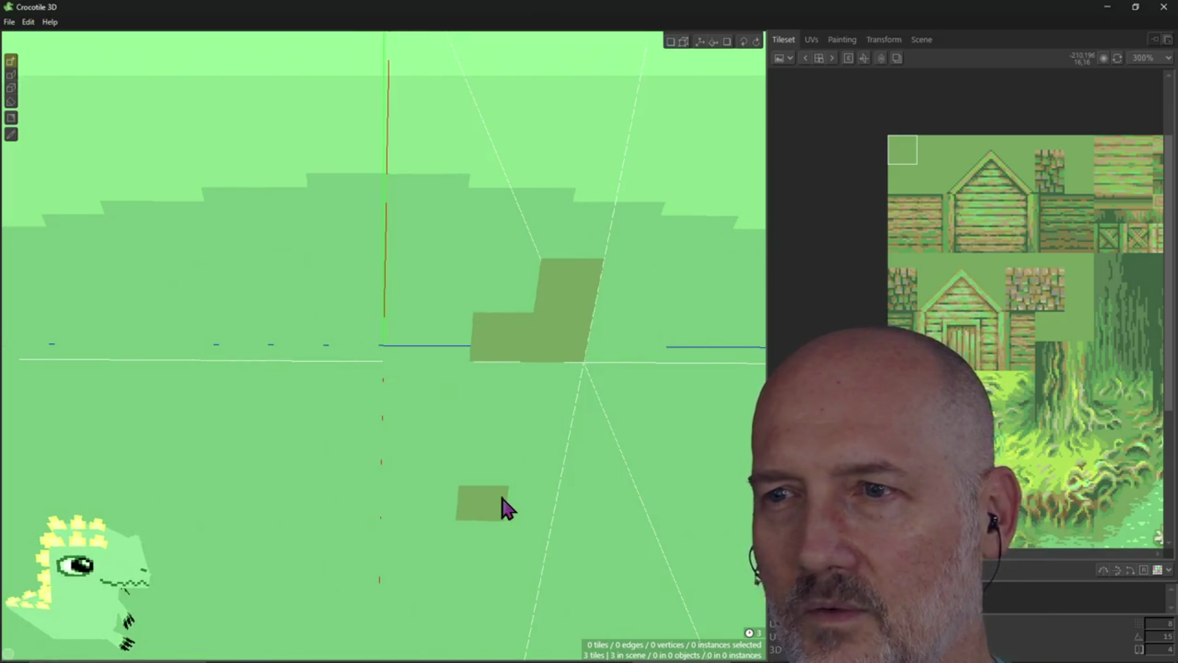
{"action": "left_click_drag", "start_coordinate": [613, 358], "coordinate": [626, 300]}
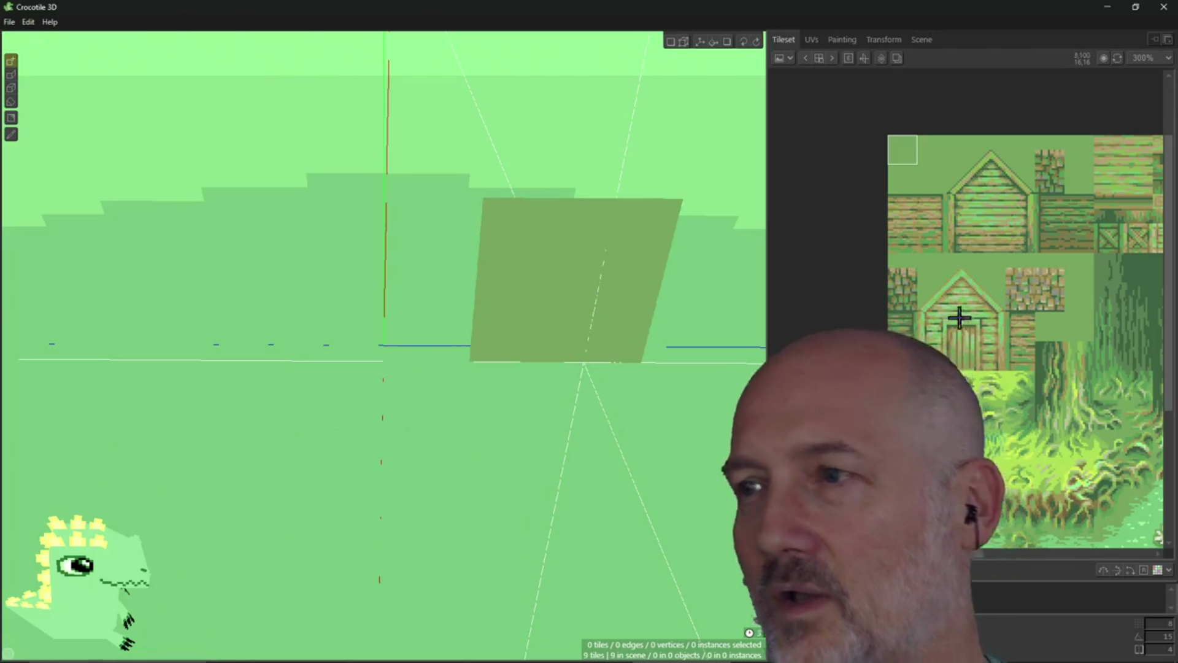
Paint the wall with the tree-trunk tile and drag bark tiles leftward into an L-shaped corner
{"action": "left_click", "coordinate": [1050, 356]}
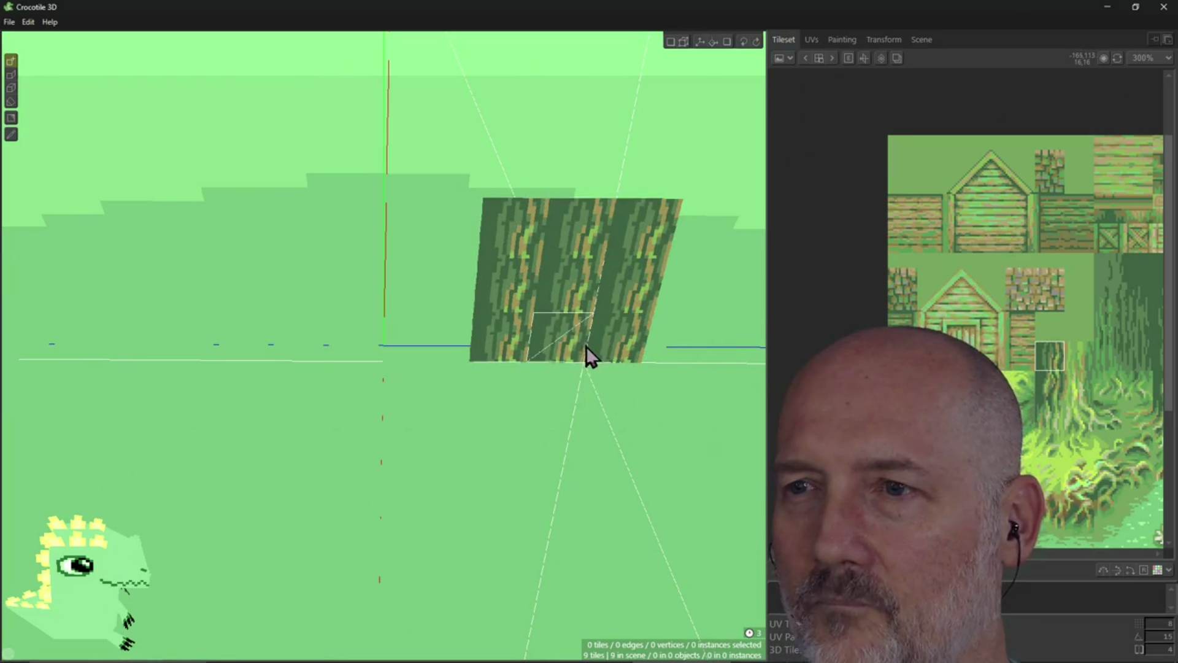
{"action": "mouse_move", "coordinate": [652, 375]}
{"action": "right_mouse_down"}
{"action": "mouse_move", "coordinate": [620, 380]}
{"action": "mouse_move", "coordinate": [653, 391]}
{"action": "right_mouse_up"}
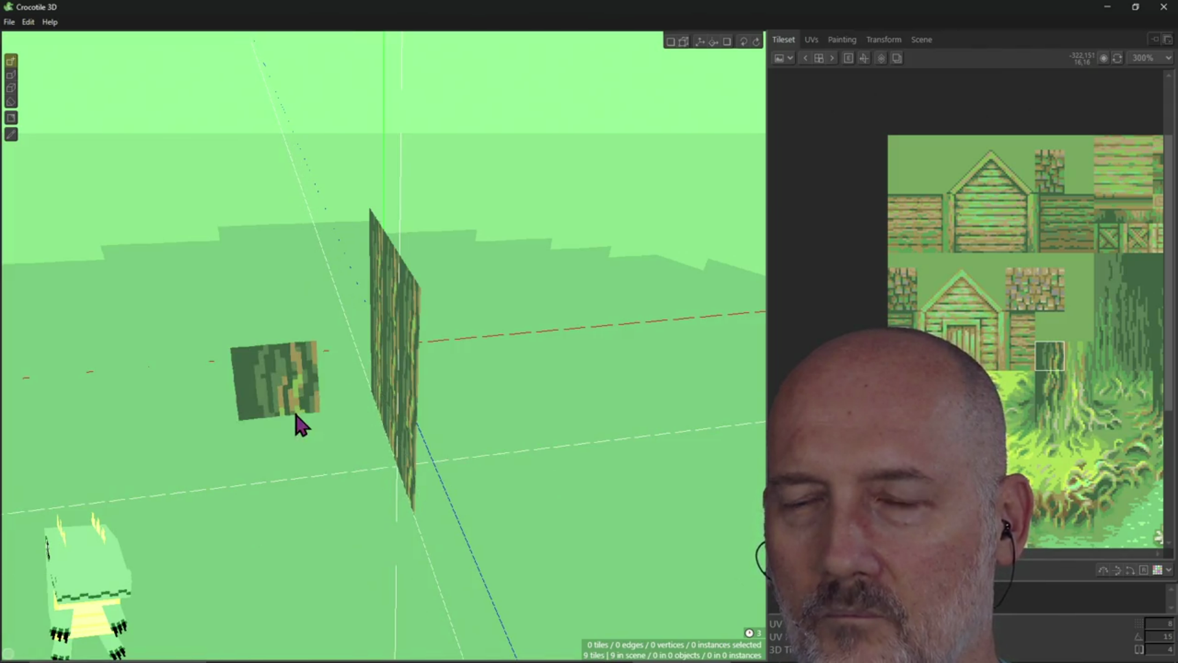
{"action": "right_click_drag", "start_coordinate": [367, 419], "coordinate": [485, 411]}
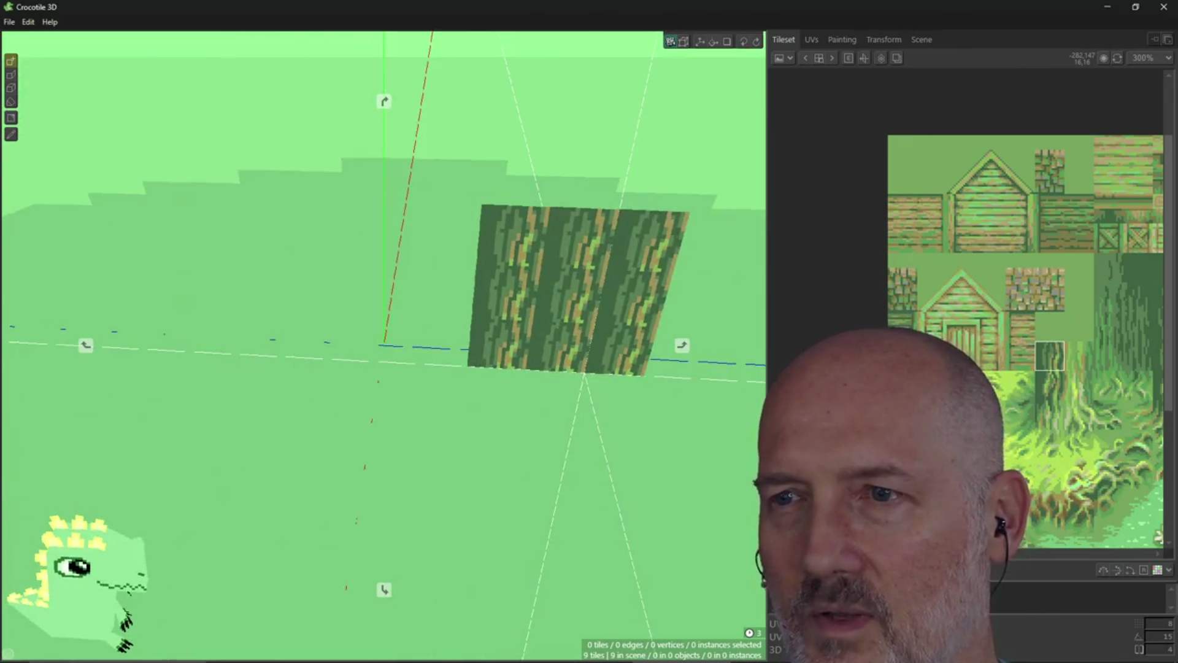
{"action": "right_click_drag", "start_coordinate": [371, 407], "coordinate": [448, 386]}
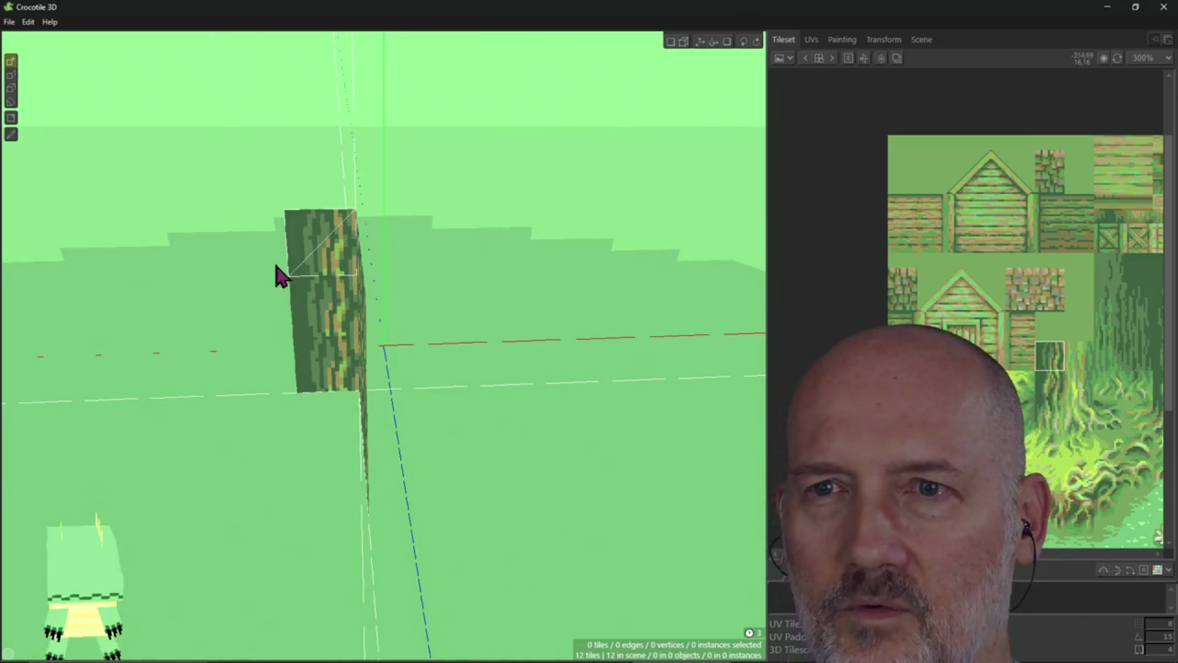
{"action": "left_click_drag", "start_coordinate": [276, 266], "coordinate": [207, 272]}
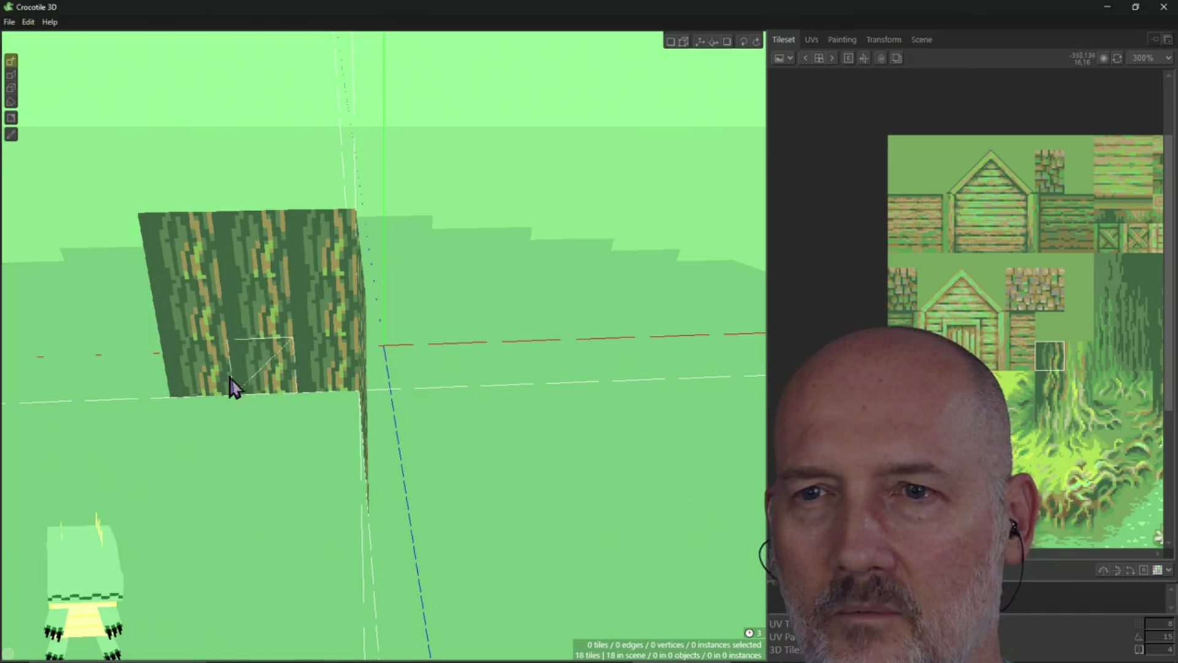
{"action": "mouse_move", "coordinate": [342, 440]}
{"action": "right_mouse_down"}
{"action": "mouse_move", "coordinate": [380, 438]}
{"action": "mouse_move", "coordinate": [336, 437]}
{"action": "right_mouse_up"}
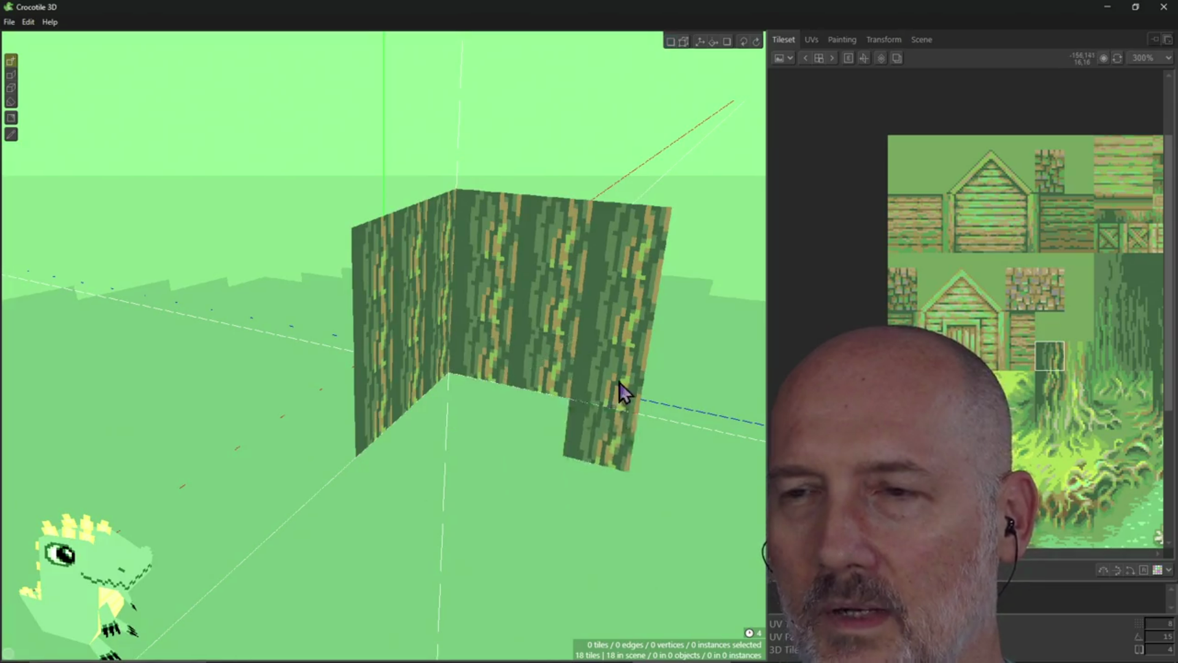
{"action": "mouse_move", "coordinate": [638, 399]}
{"action": "right_mouse_down"}
{"action": "mouse_move", "coordinate": [582, 401]}
{"action": "mouse_move", "coordinate": [644, 399]}
{"action": "right_mouse_up"}
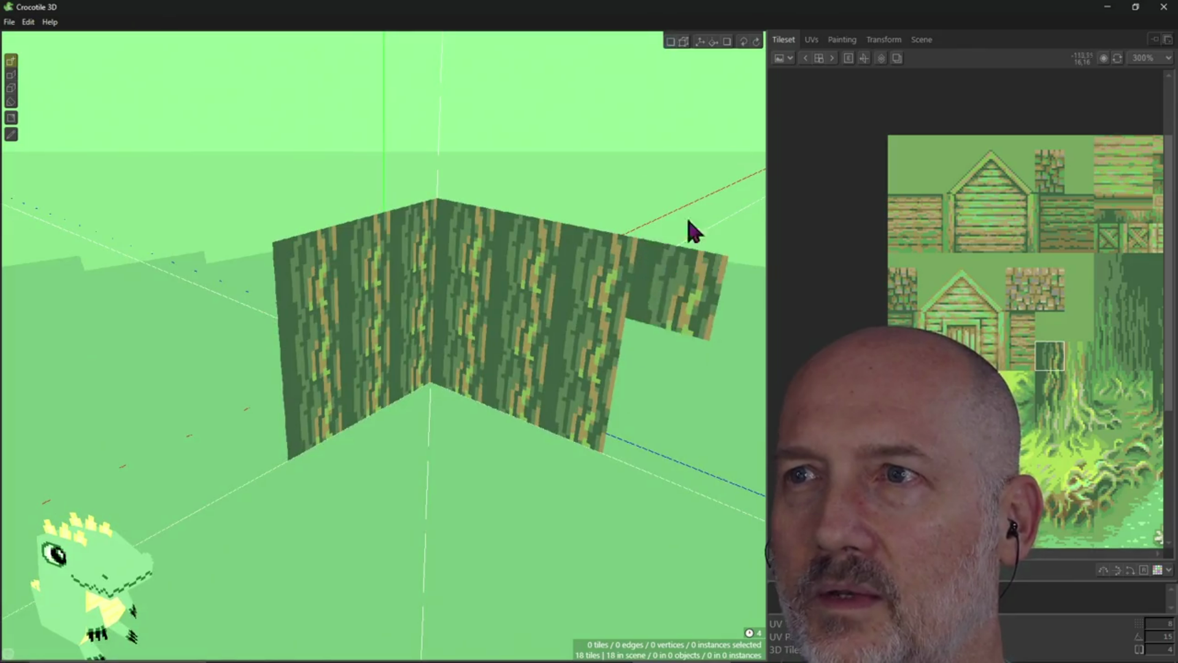
{"action": "left_click", "coordinate": [672, 42]}
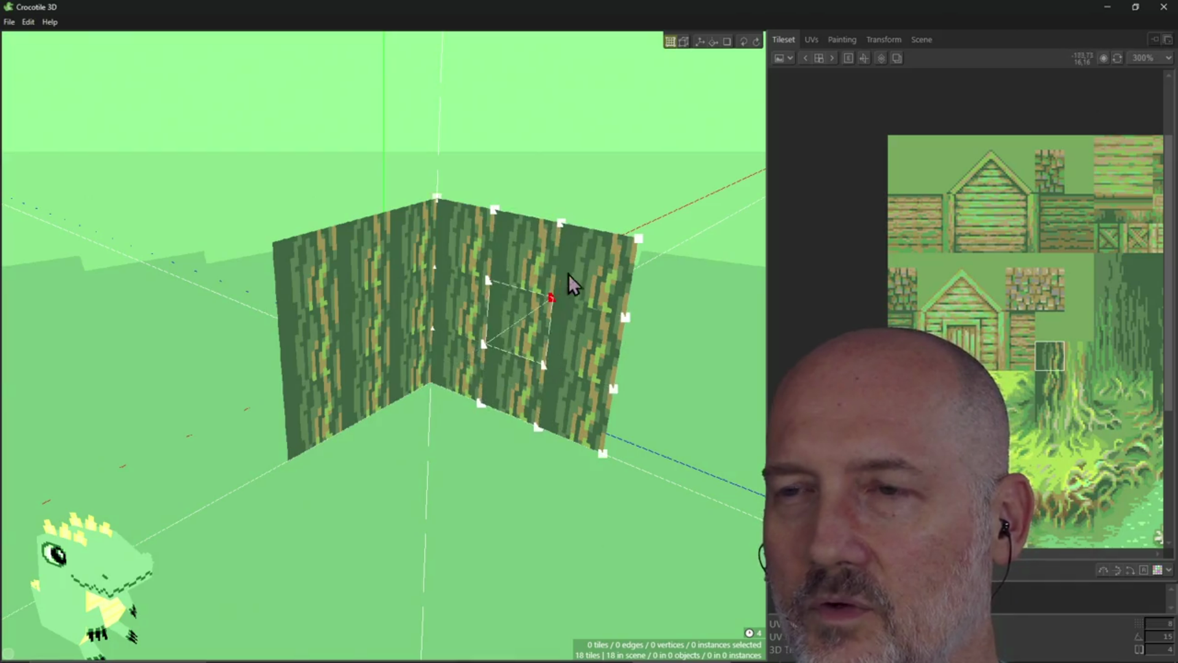
Select four tiles on the right bark wall and flatten them into one panel
{"action": "left_click", "coordinate": [586, 281]}
{"action": "mouse_move", "coordinate": [532, 285]}
{"action": "left_mouse_down"}
{"action": "mouse_move", "coordinate": [517, 350]}
{"action": "mouse_move", "coordinate": [632, 334]}
{"action": "left_mouse_up"}
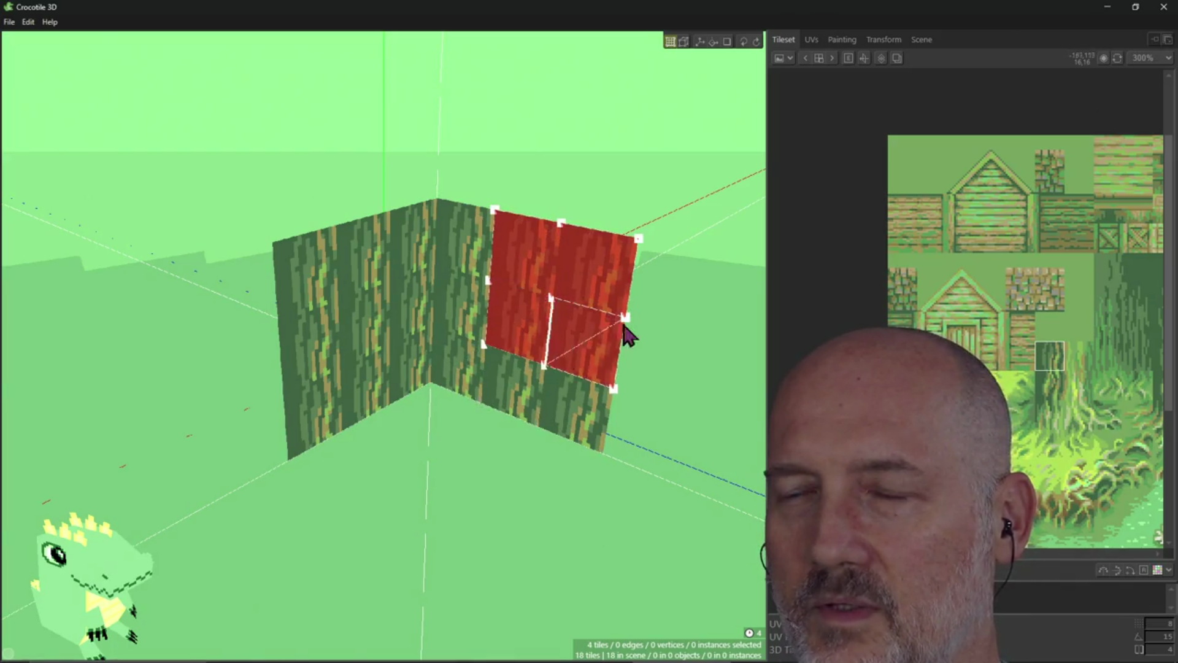
{"action": "right_click_drag", "start_coordinate": [665, 389], "coordinate": [572, 366]}
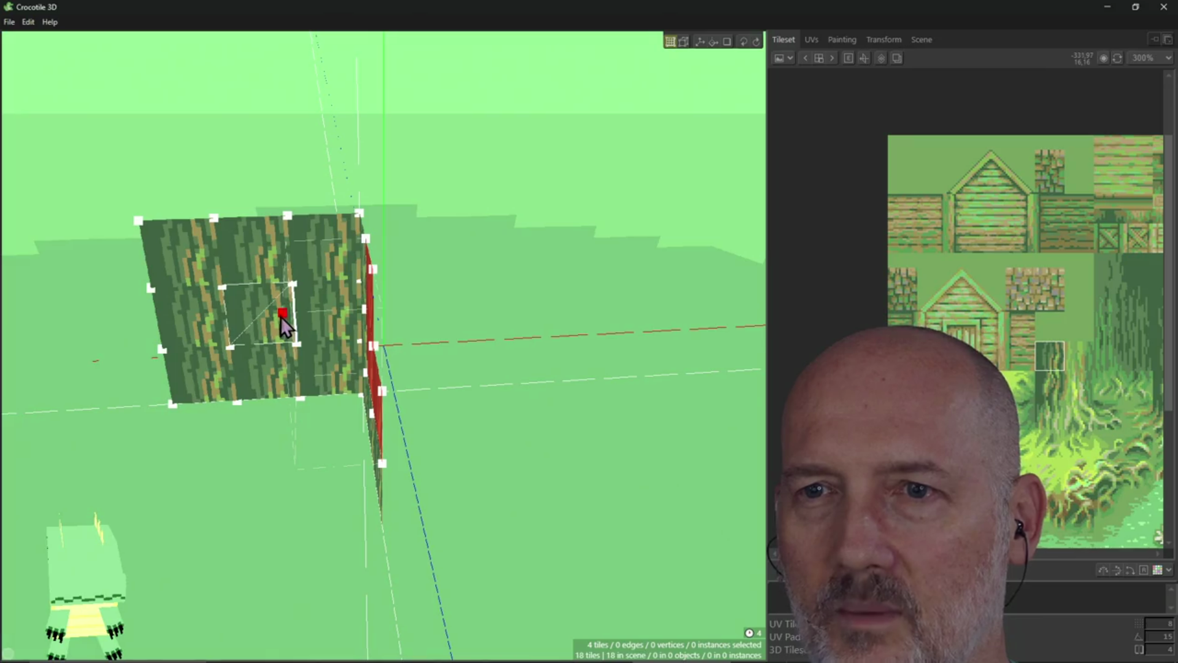
{"action": "mouse_move", "coordinate": [445, 409]}
{"action": "right_mouse_down"}
{"action": "mouse_move", "coordinate": [294, 410]}
{"action": "mouse_move", "coordinate": [295, 429]}
{"action": "mouse_move", "coordinate": [310, 448]}
{"action": "mouse_move", "coordinate": [344, 399]}
{"action": "mouse_move", "coordinate": [375, 396]}
{"action": "right_mouse_up"}
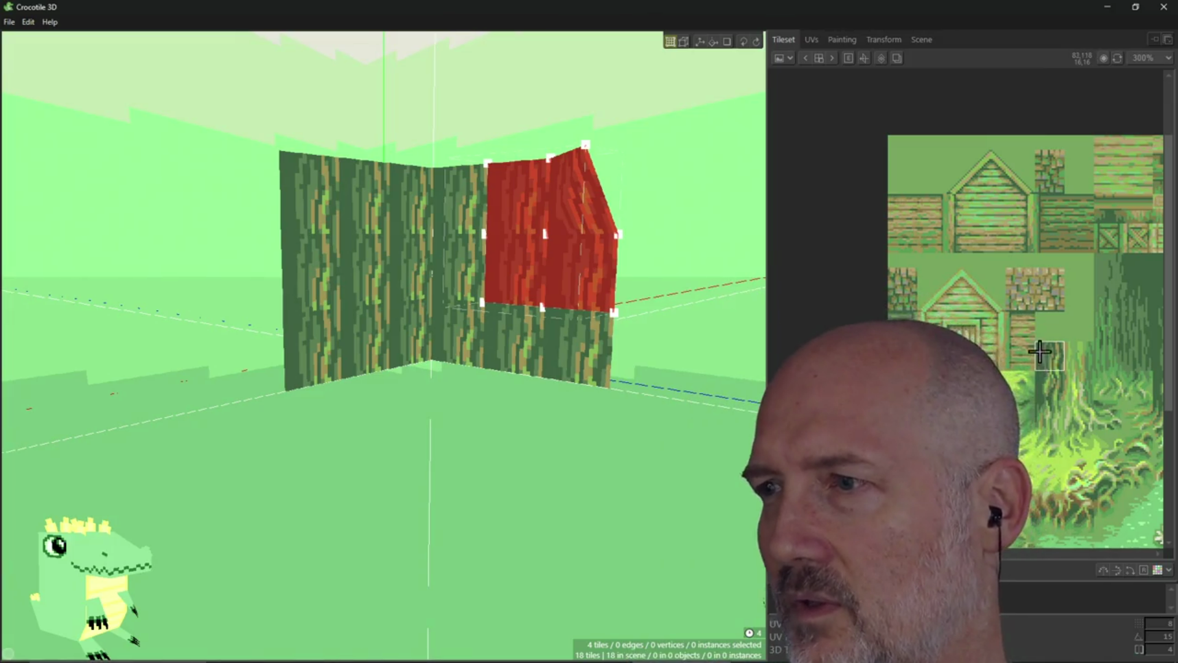
{"action": "mouse_move", "coordinate": [713, 278]}
{"action": "right_mouse_down"}
{"action": "mouse_move", "coordinate": [648, 331]}
{"action": "mouse_move", "coordinate": [586, 233]}
{"action": "mouse_move", "coordinate": [521, 258]}
{"action": "mouse_move", "coordinate": [694, 250]}
{"action": "right_mouse_up"}
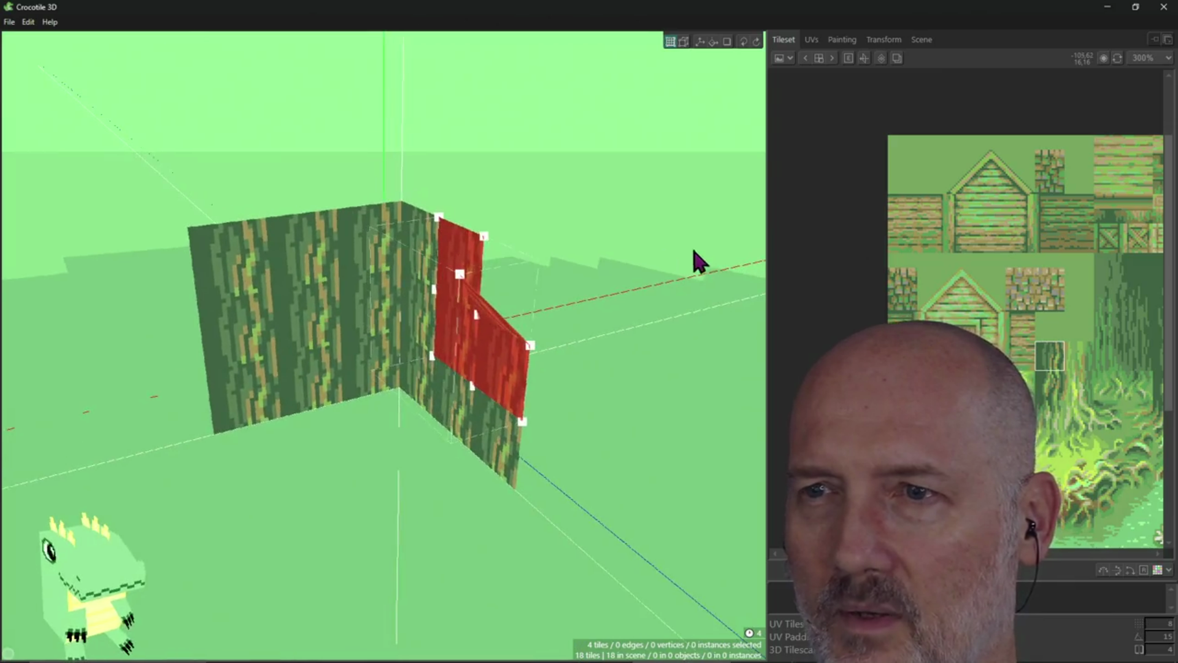
{"action": "mouse_move", "coordinate": [460, 275]}
{"action": "left_mouse_down"}
{"action": "mouse_move", "coordinate": [527, 285]}
{"action": "mouse_move", "coordinate": [570, 270]}
{"action": "left_mouse_up"}
Pull the panel's corner and top vertices outward to fold it into a point at the notch
{"action": "mouse_move", "coordinate": [586, 322]}
{"action": "right_mouse_down"}
{"action": "mouse_move", "coordinate": [393, 310]}
{"action": "mouse_move", "coordinate": [451, 307]}
{"action": "right_mouse_up"}
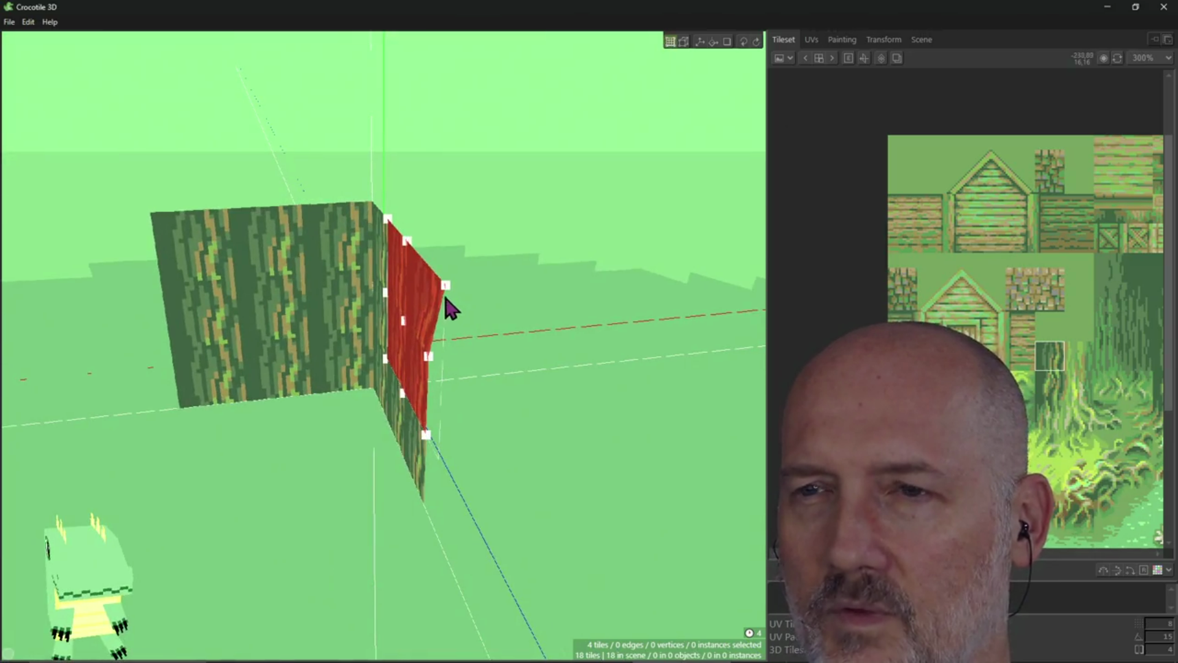
{"action": "left_click_drag", "start_coordinate": [478, 298], "coordinate": [502, 297]}
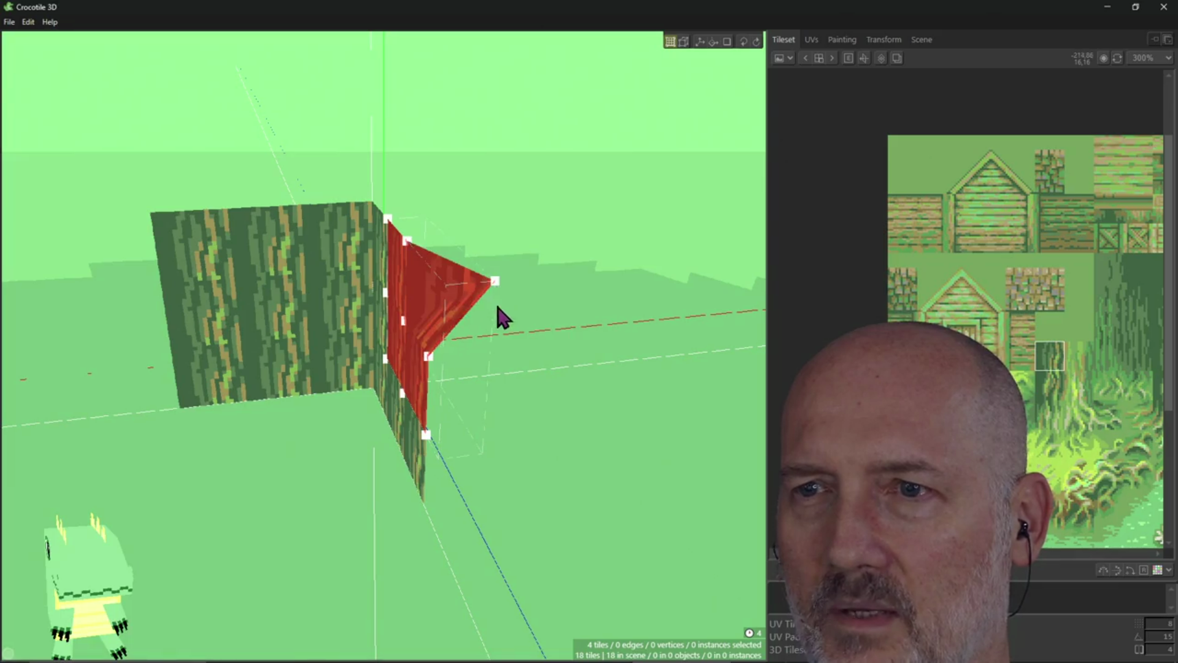
{"action": "left_click_drag", "start_coordinate": [407, 241], "coordinate": [453, 233]}
{"action": "middle_click_drag", "start_coordinate": [405, 252], "coordinate": [430, 304]}
{"action": "left_click", "coordinate": [552, 307]}
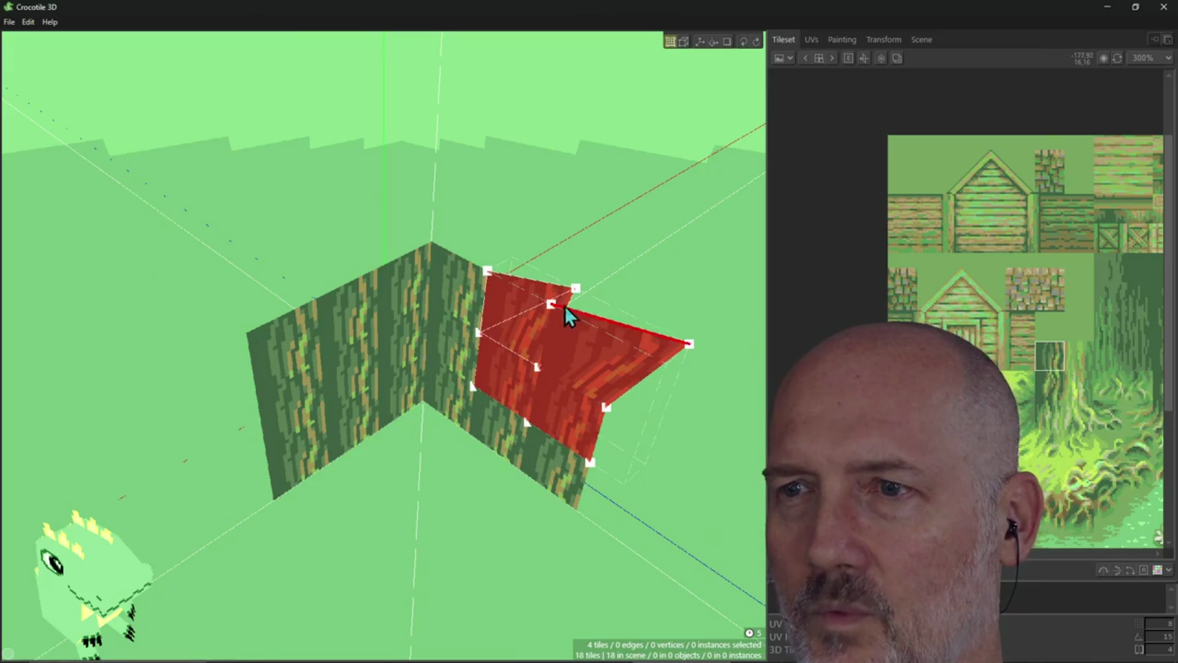
{"action": "left_click", "coordinate": [550, 305]}
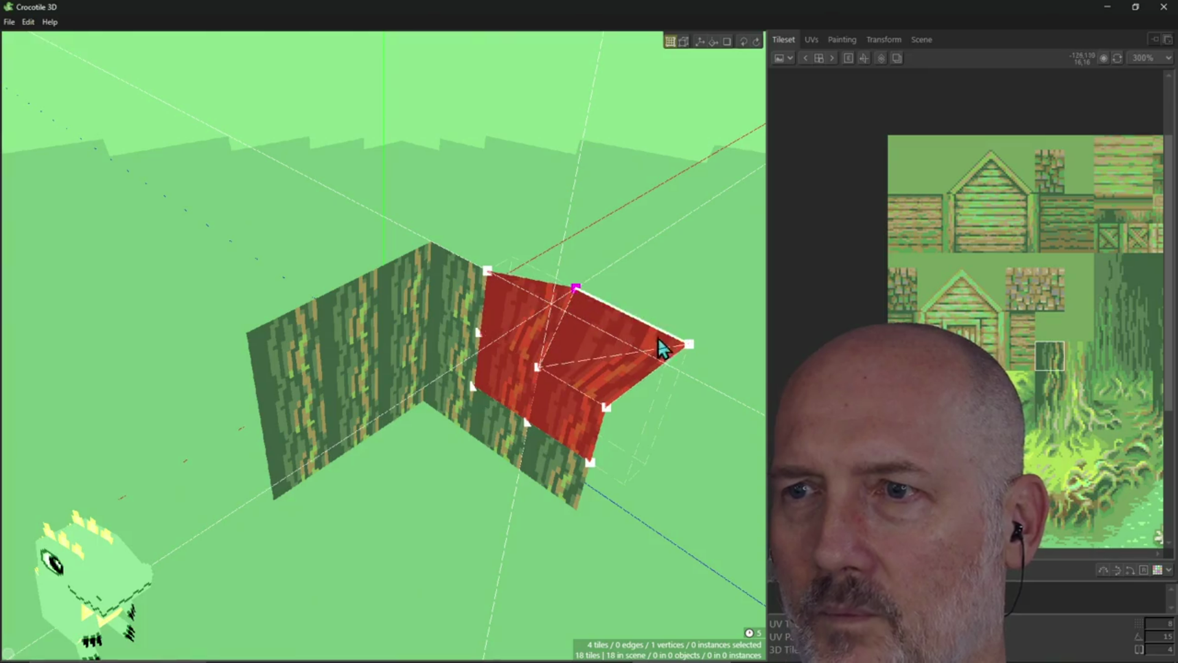
Switch to Draw mode and centre the view on the selected notch vertex with F
{"action": "mouse_move", "coordinate": [696, 426]}
{"action": "right_mouse_down"}
{"action": "mouse_move", "coordinate": [693, 392]}
{"action": "mouse_move", "coordinate": [681, 428]}
{"action": "right_mouse_up"}
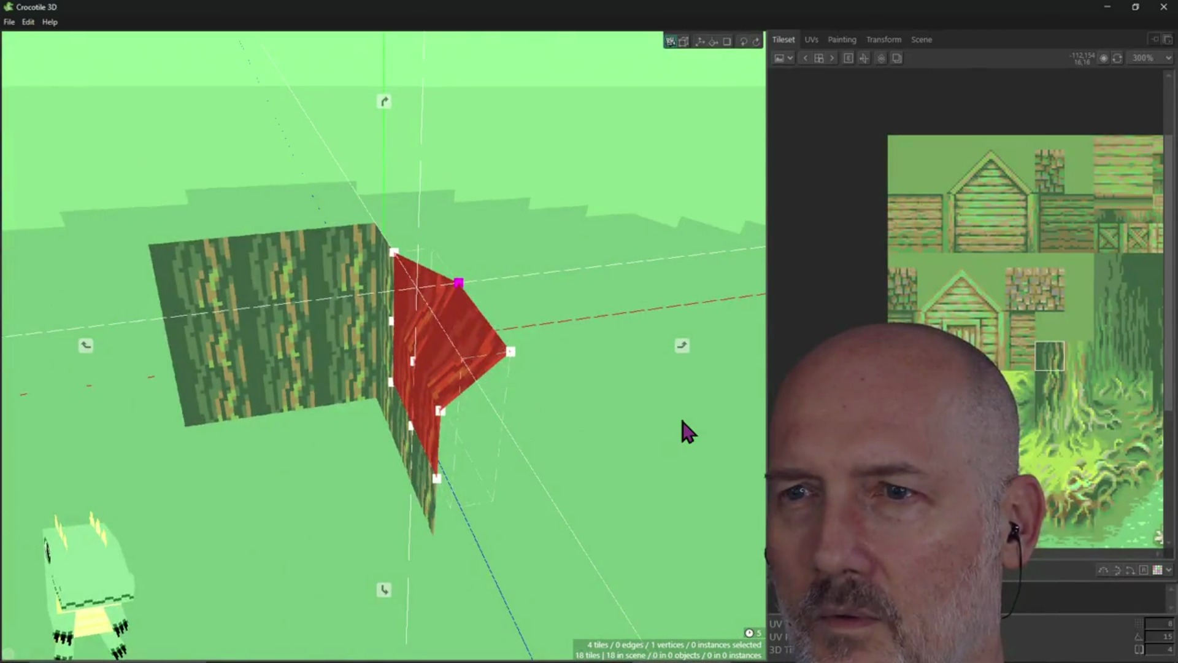
{"action": "mouse_move", "coordinate": [520, 448]}
{"action": "right_mouse_down"}
{"action": "mouse_move", "coordinate": [500, 466]}
{"action": "mouse_move", "coordinate": [499, 448]}
{"action": "mouse_move", "coordinate": [528, 430]}
{"action": "right_mouse_up"}
{"action": "right_click_drag", "start_coordinate": [477, 343], "coordinate": [551, 132]}
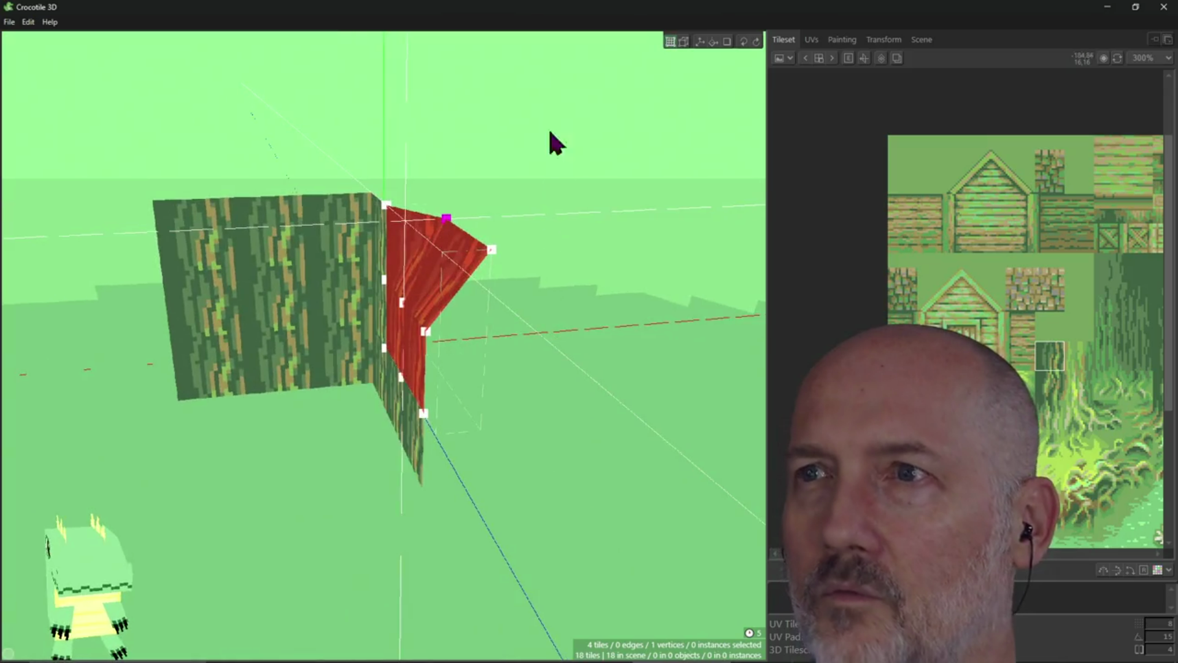
{"action": "left_click", "coordinate": [672, 43]}
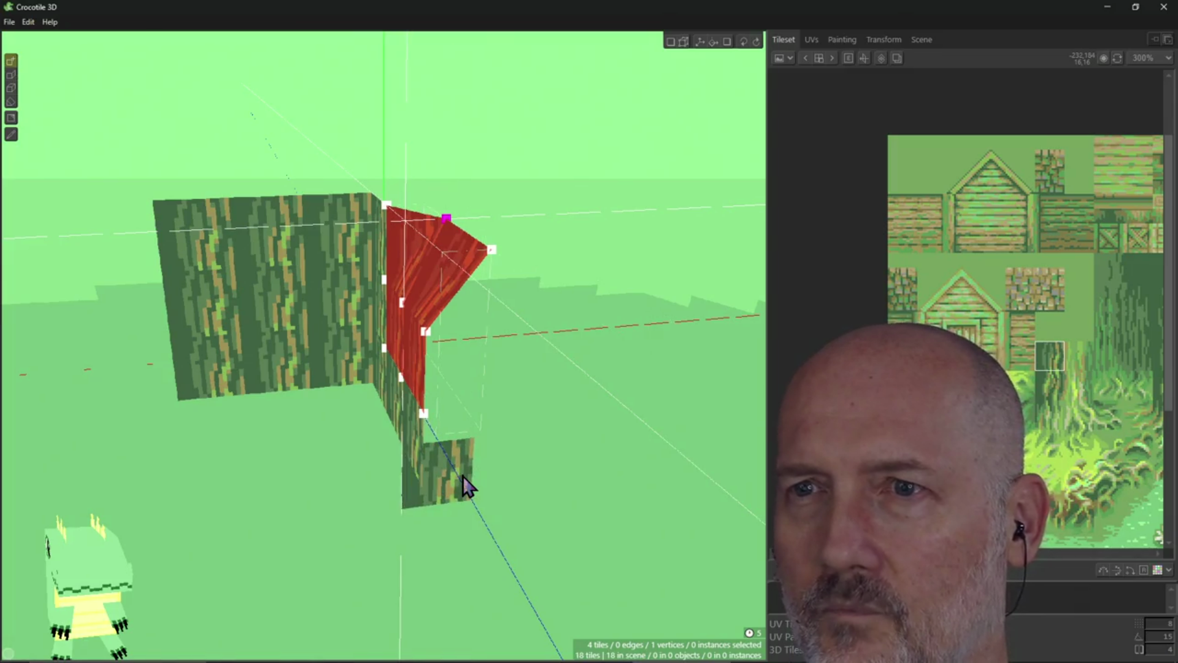
{"action": "mouse_move", "coordinate": [496, 440]}
{"action": "right_mouse_down"}
{"action": "mouse_move", "coordinate": [411, 436]}
{"action": "mouse_move", "coordinate": [498, 443]}
{"action": "right_mouse_up"}
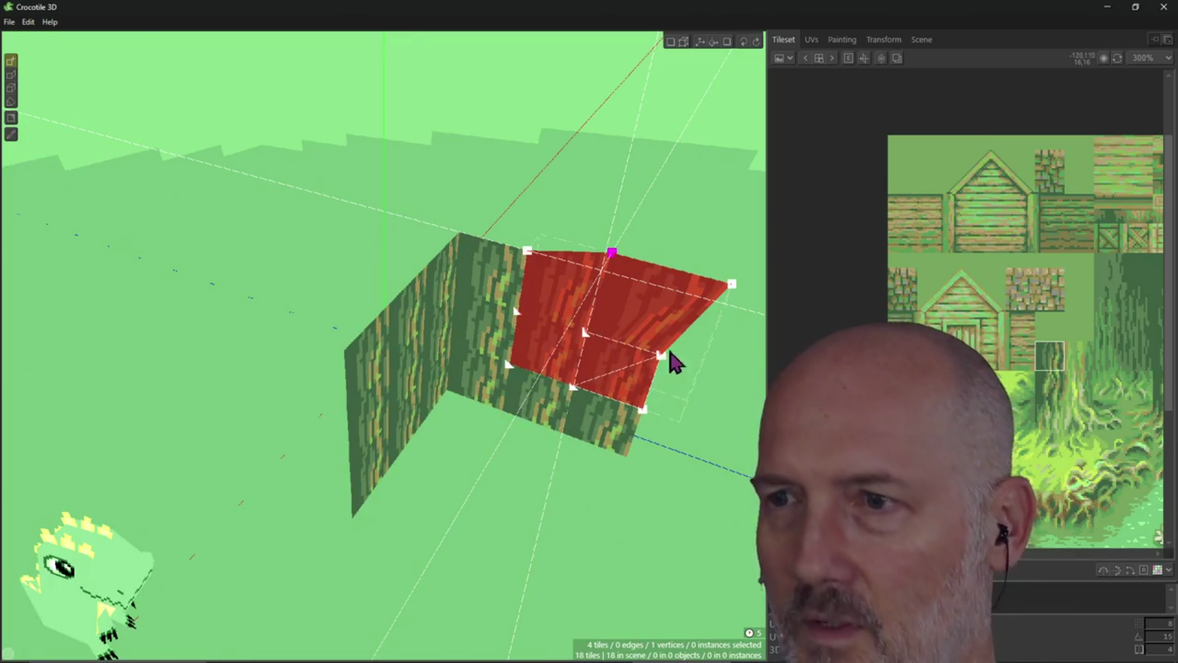
{"action": "key", "text": "f"}
{"action": "mouse_move", "coordinate": [539, 370]}
{"action": "right_mouse_down"}
{"action": "mouse_move", "coordinate": [534, 360]}
{"action": "mouse_move", "coordinate": [534, 377]}
{"action": "mouse_move", "coordinate": [497, 395]}
{"action": "right_mouse_up"}
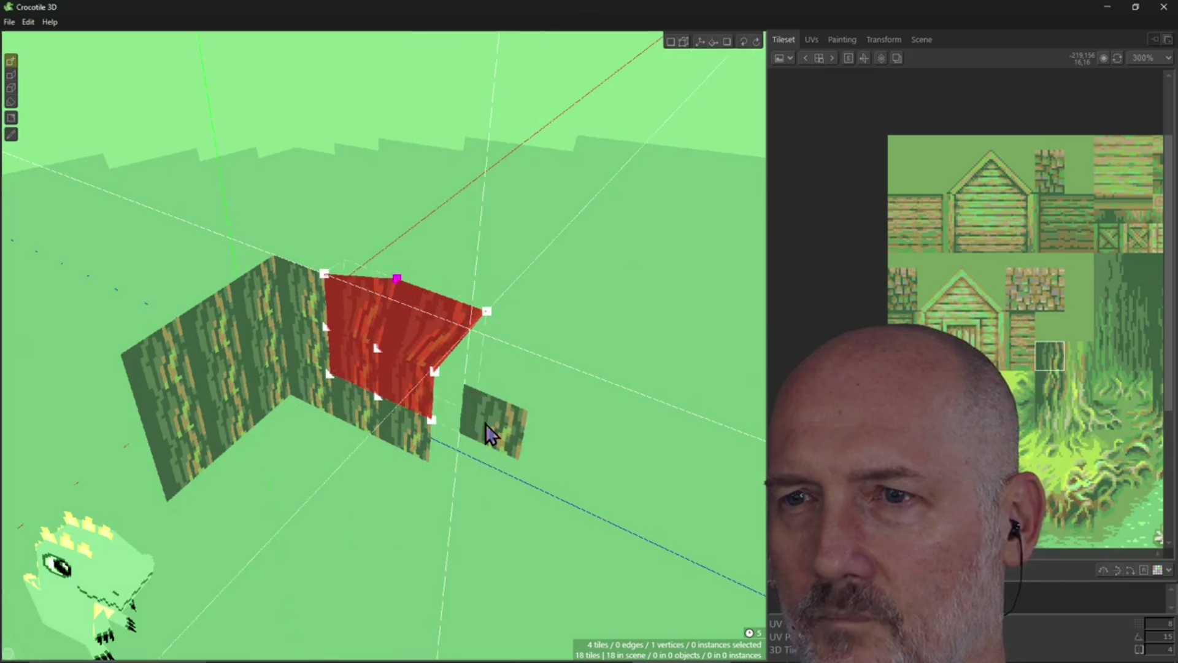
{"action": "mouse_move", "coordinate": [525, 429]}
{"action": "right_mouse_down"}
{"action": "mouse_move", "coordinate": [534, 413]}
{"action": "mouse_move", "coordinate": [506, 433]}
{"action": "mouse_move", "coordinate": [479, 423]}
{"action": "right_mouse_up"}
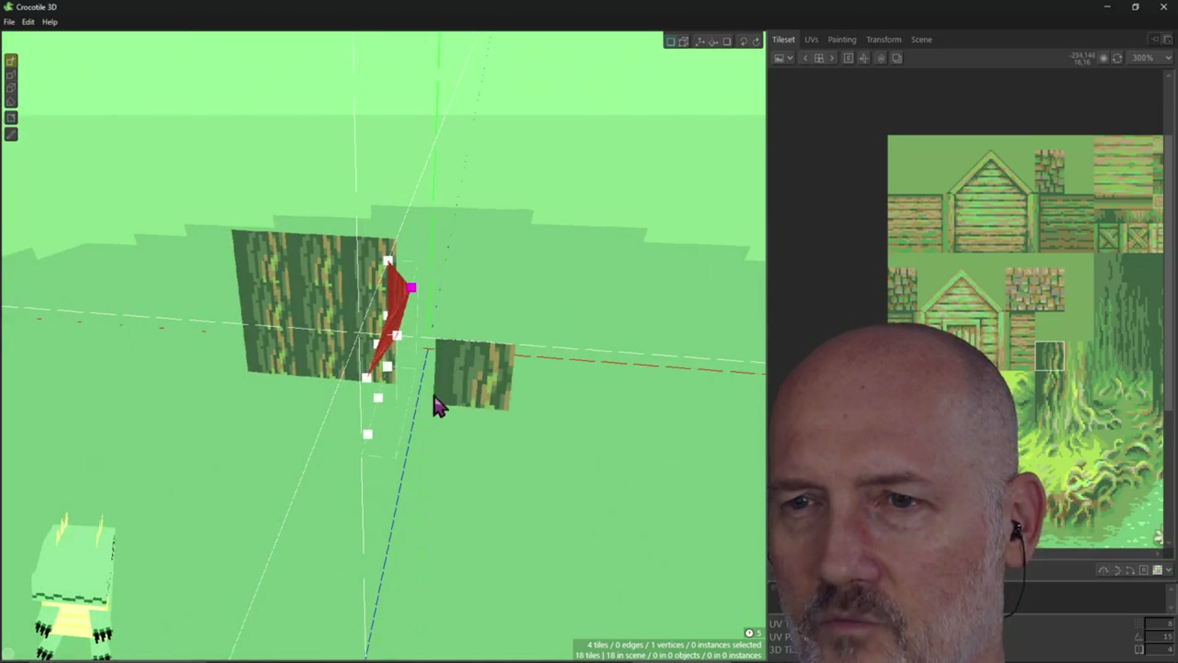
Place two trial bark tiles beside the folded wall, then undo with Ctrl+Z
{"action": "left_click", "coordinate": [416, 420]}
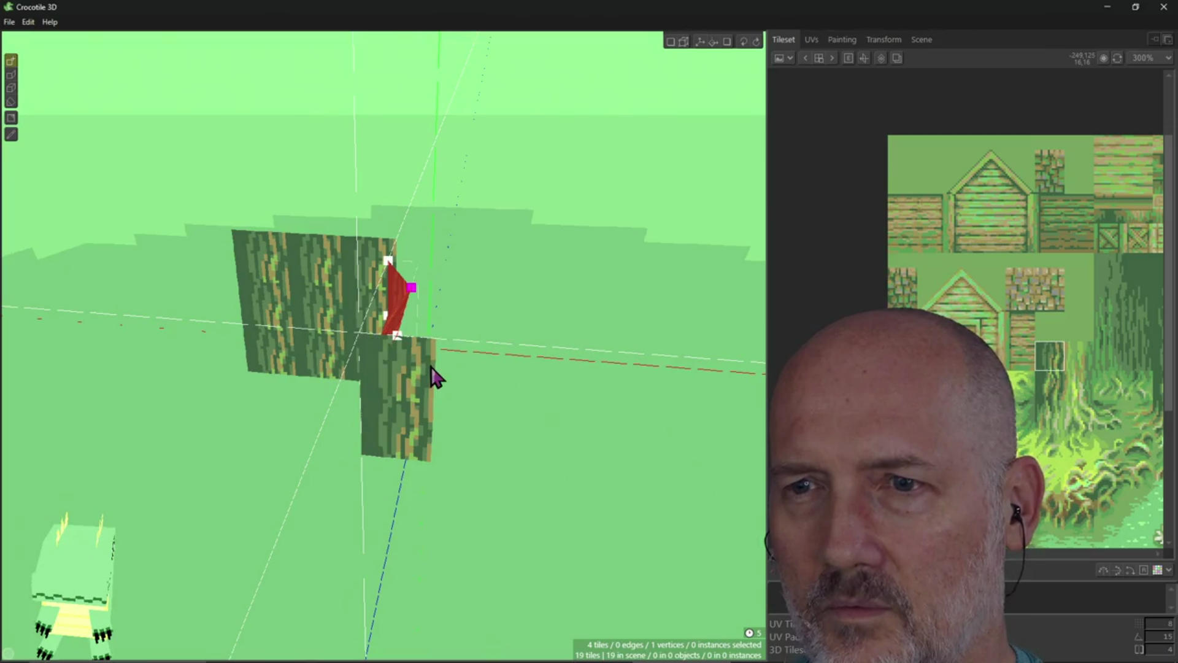
{"action": "left_click", "coordinate": [398, 370]}
{"action": "mouse_move", "coordinate": [434, 413]}
{"action": "right_mouse_down"}
{"action": "mouse_move", "coordinate": [368, 399]}
{"action": "mouse_move", "coordinate": [309, 429]}
{"action": "right_mouse_up"}
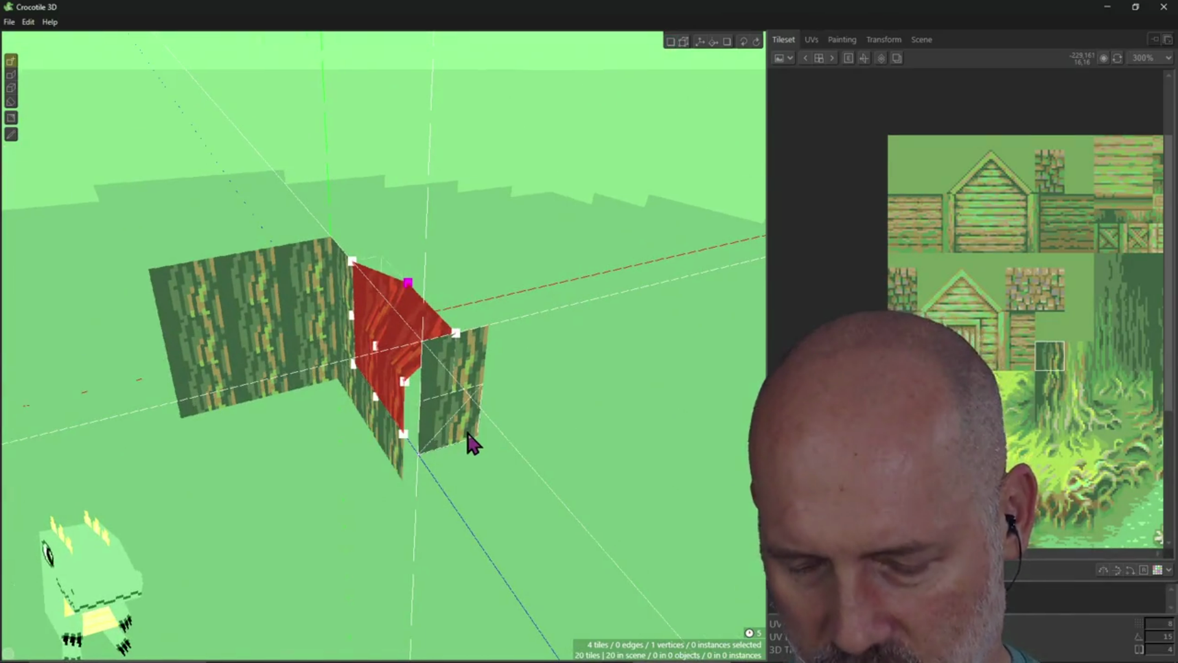
{"action": "key", "text": "ctrl+z"}
{"action": "key", "text": "ctrl+z"}
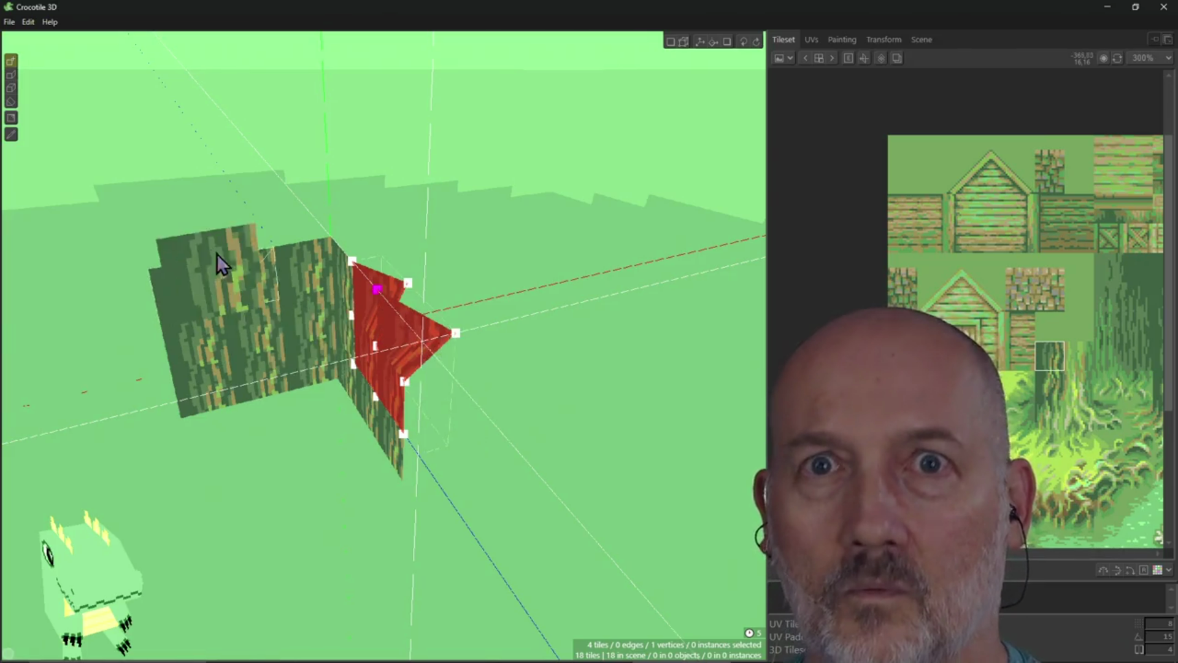
Redo the fold edit, then place two bark tiles in a vertical column below the folded wall
{"action": "left_click", "coordinate": [27, 24]}
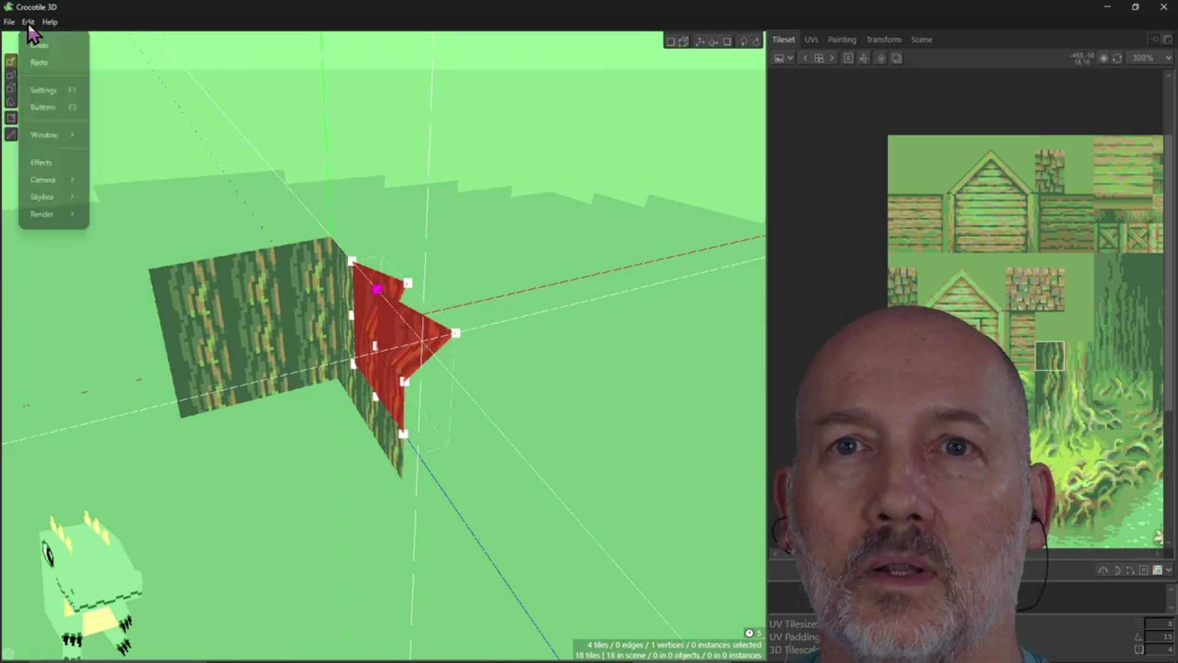
{"action": "left_click", "coordinate": [50, 66]}
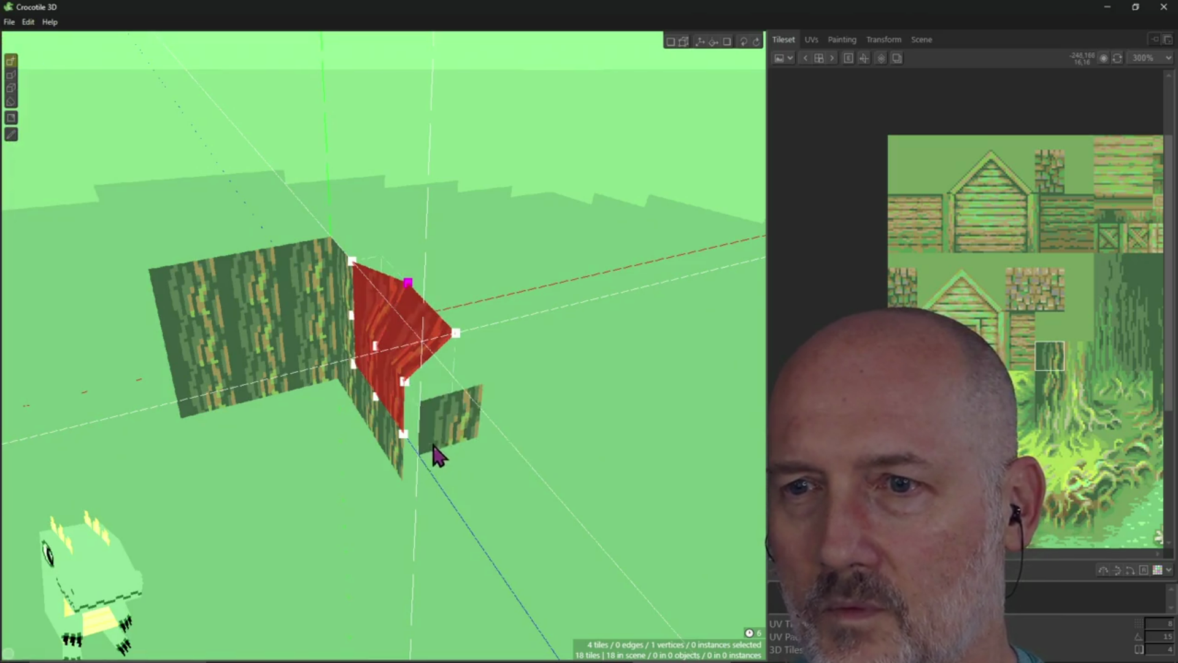
{"action": "right_click_drag", "start_coordinate": [430, 462], "coordinate": [441, 452]}
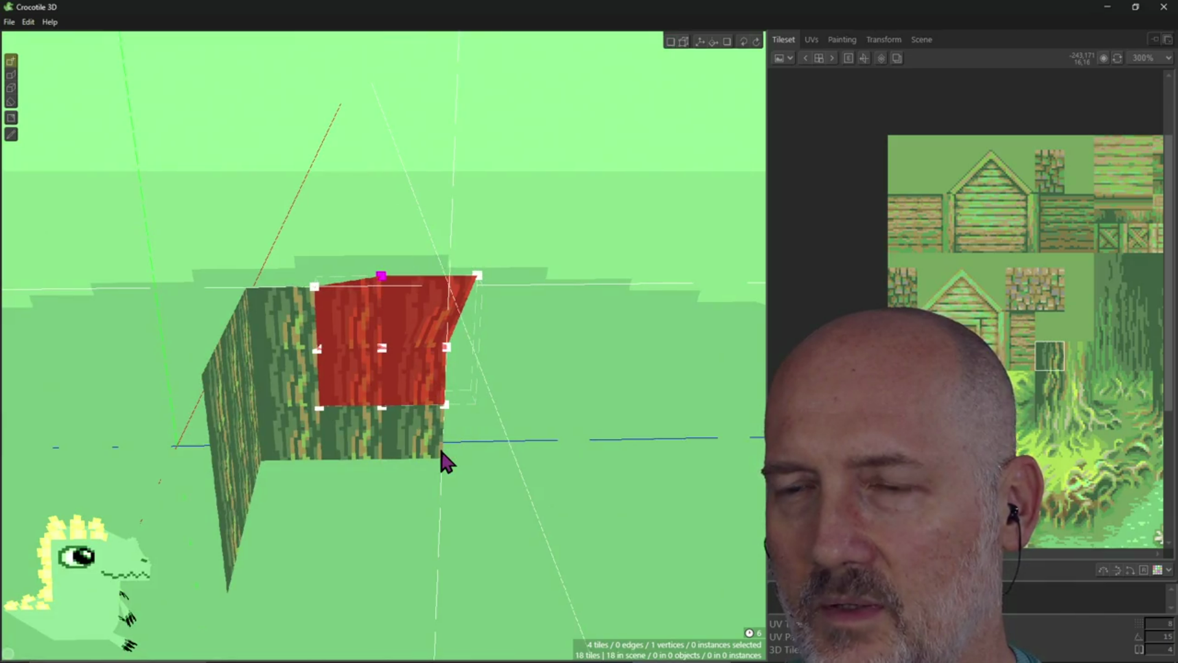
{"action": "right_click_drag", "start_coordinate": [525, 434], "coordinate": [529, 433]}
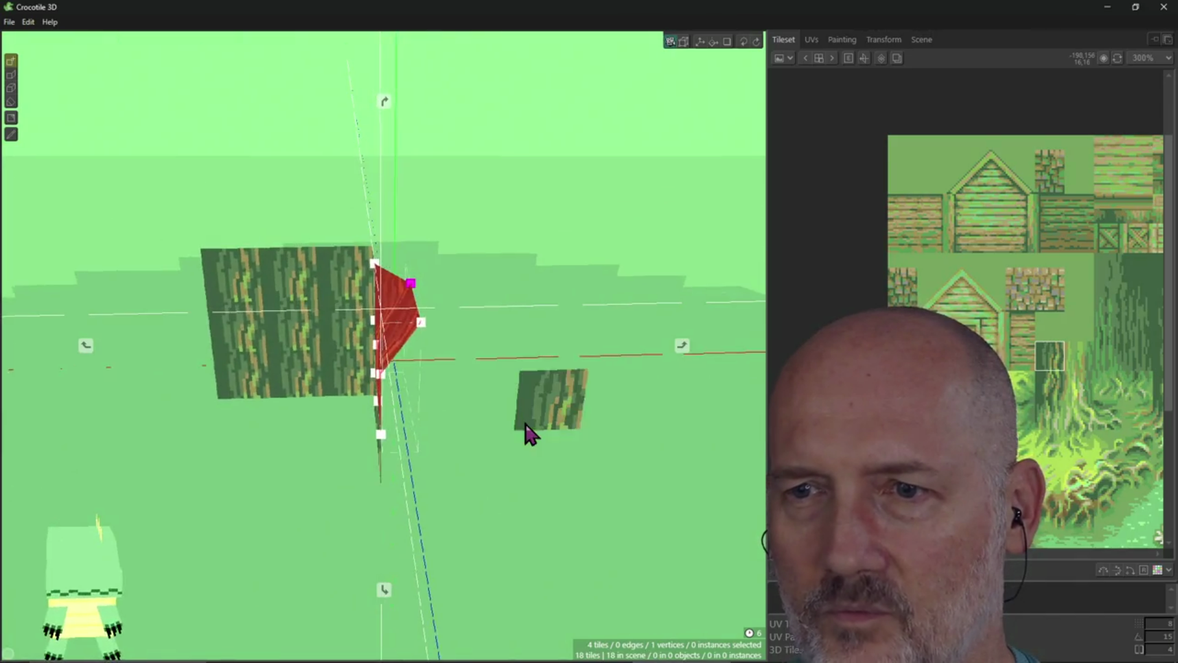
{"action": "left_click_drag", "start_coordinate": [421, 458], "coordinate": [441, 358]}
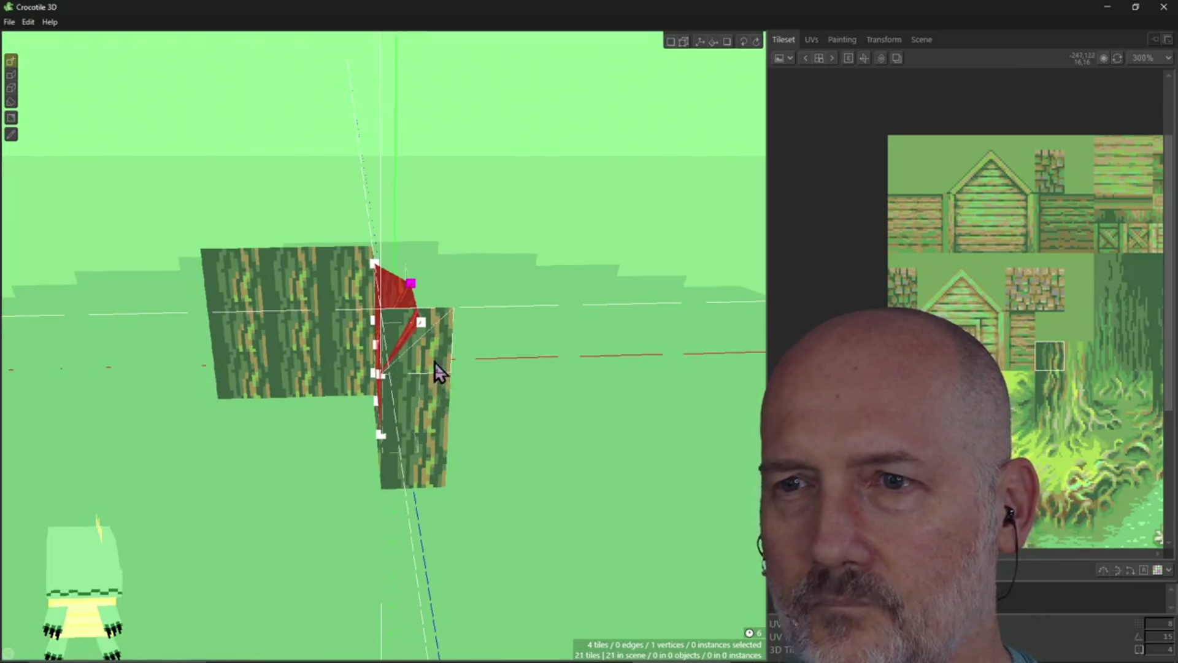
Drag the folded wall's corner vertex onto the new tile column so the bark faces join
{"action": "left_click", "coordinate": [671, 42]}
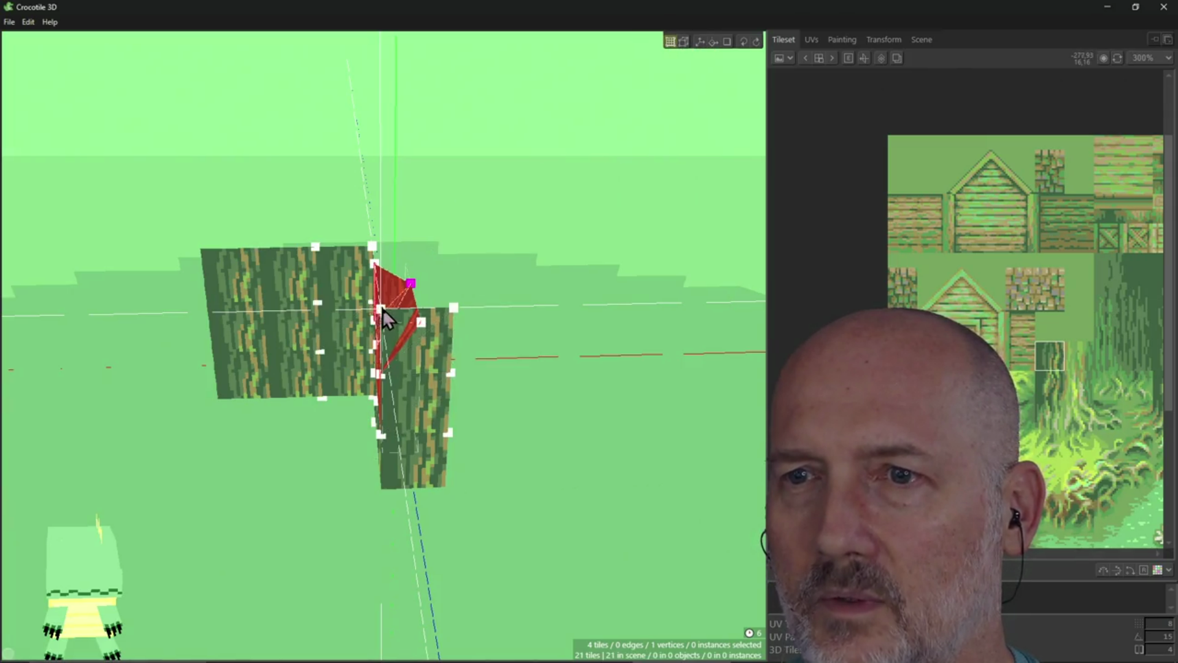
{"action": "mouse_move", "coordinate": [381, 310]}
{"action": "left_mouse_down"}
{"action": "mouse_move", "coordinate": [423, 337]}
{"action": "mouse_move", "coordinate": [422, 326]}
{"action": "left_mouse_up"}
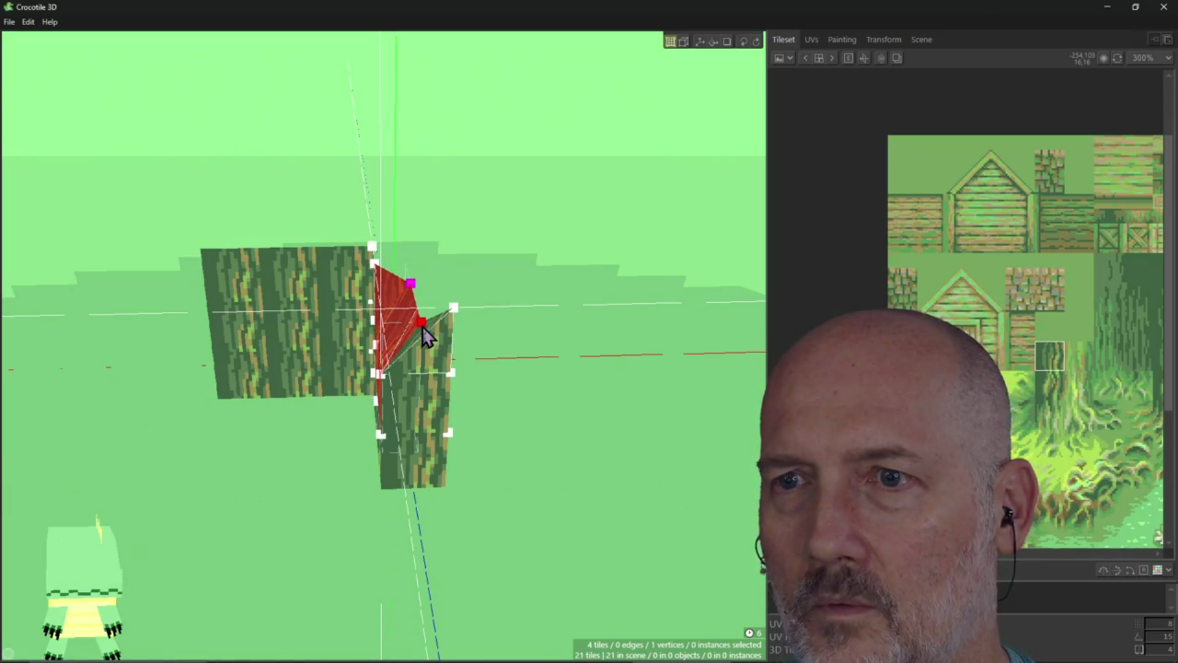
{"action": "mouse_move", "coordinate": [510, 410]}
{"action": "right_mouse_down"}
{"action": "mouse_move", "coordinate": [458, 406]}
{"action": "mouse_move", "coordinate": [395, 457]}
{"action": "right_mouse_up"}
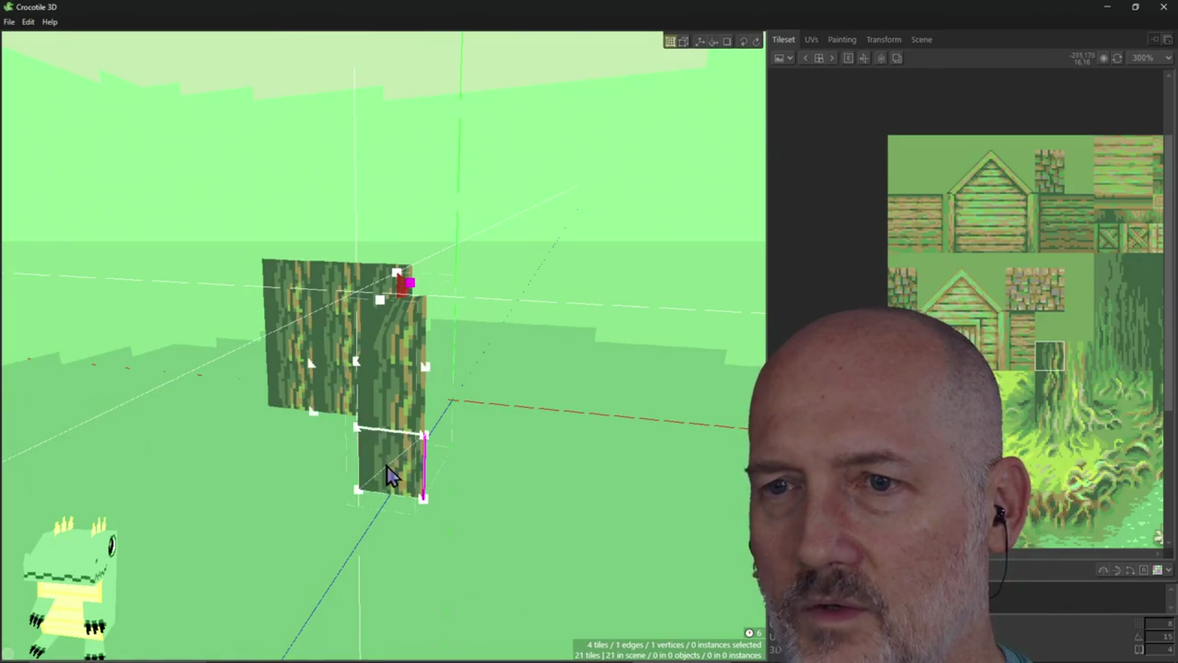
Select the new column's lower and upper tiles, then deselect them so nothing stays selected
{"action": "left_click_drag", "start_coordinate": [387, 465], "coordinate": [391, 417]}
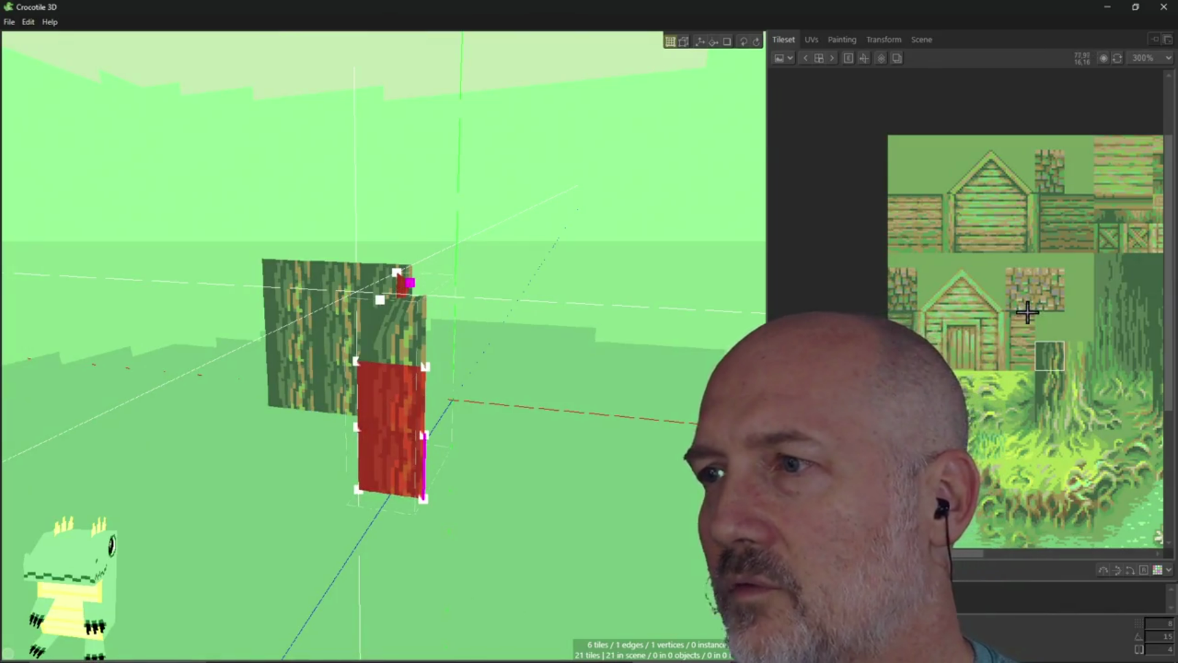
{"action": "left_click", "coordinate": [677, 38]}
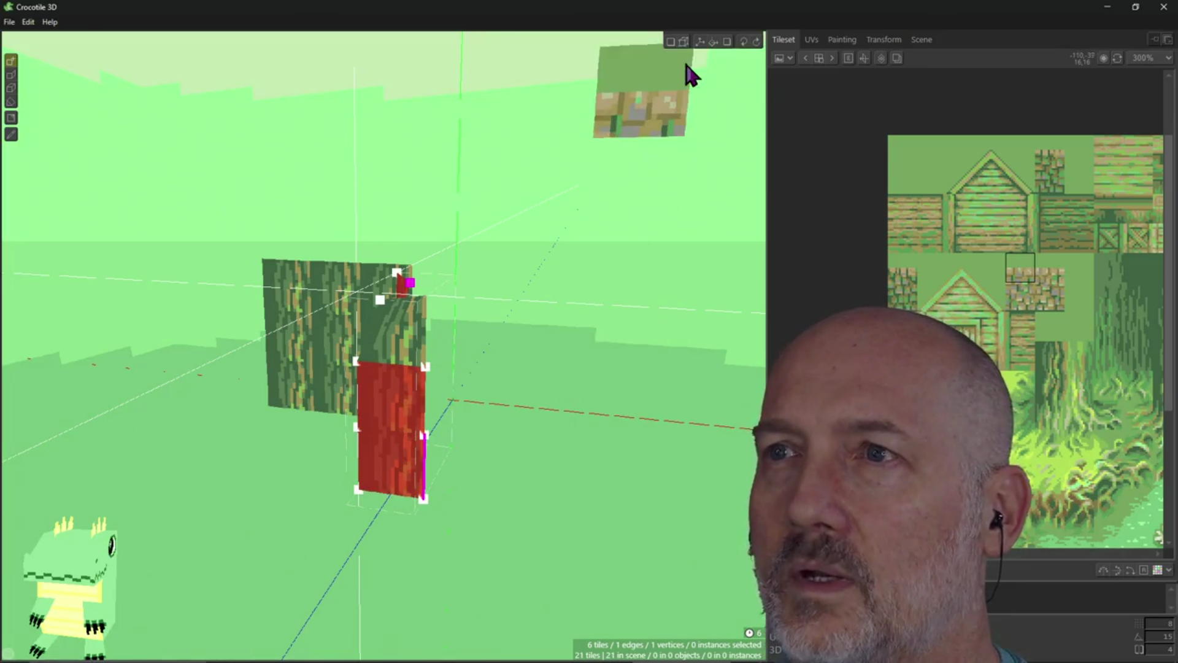
{"action": "left_click", "coordinate": [671, 42]}
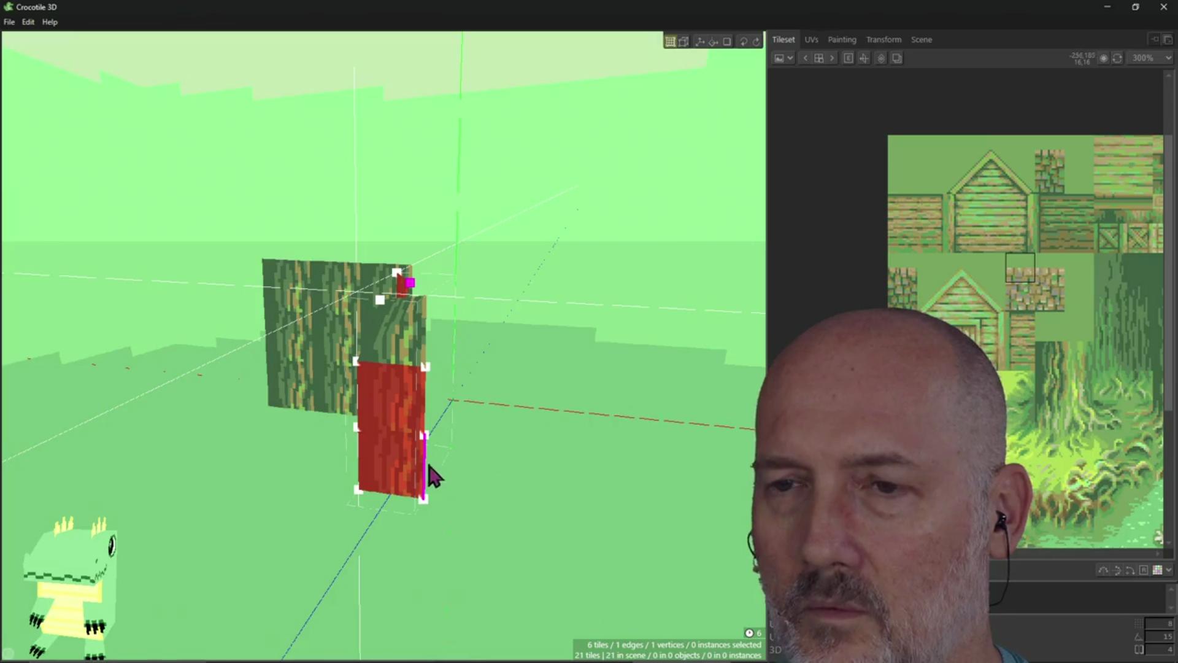
{"action": "left_click", "coordinate": [407, 334], "text": "shift"}
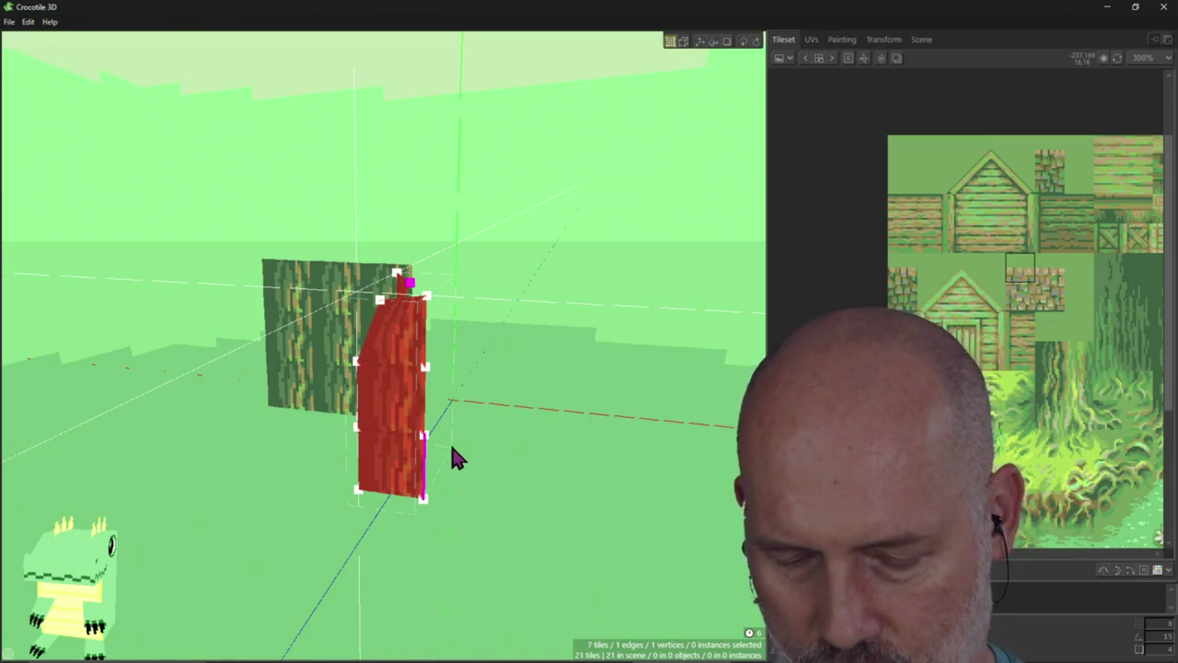
{"action": "left_click", "coordinate": [403, 410], "text": "ctrl"}
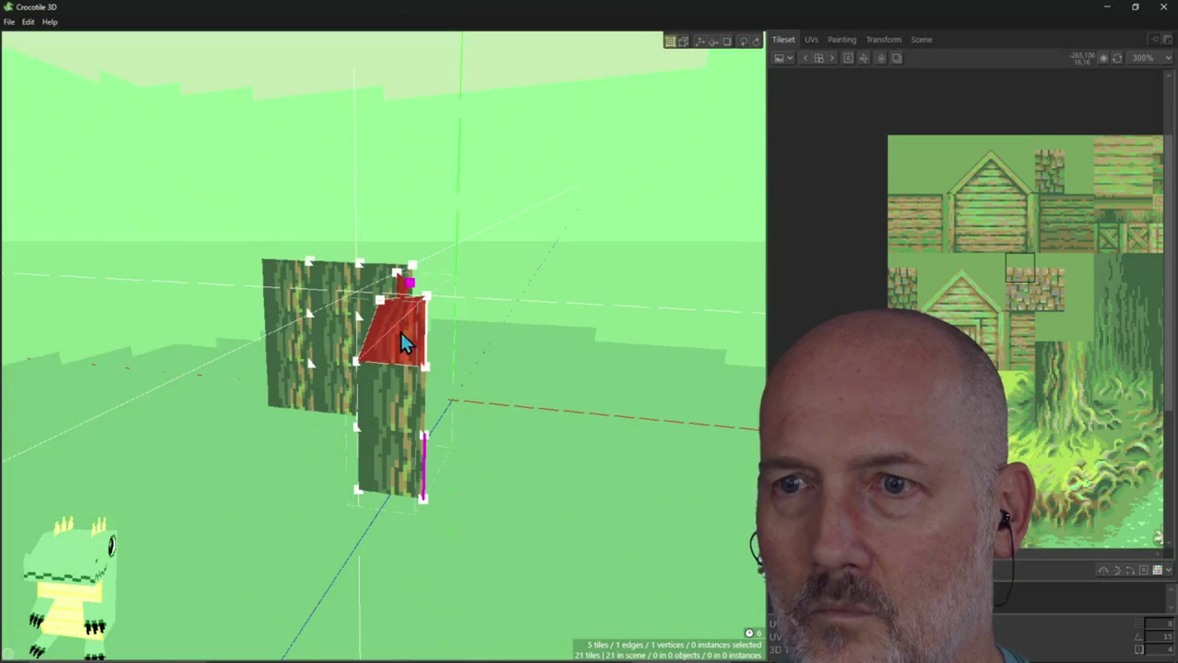
{"action": "left_click", "coordinate": [400, 333], "text": "ctrl"}
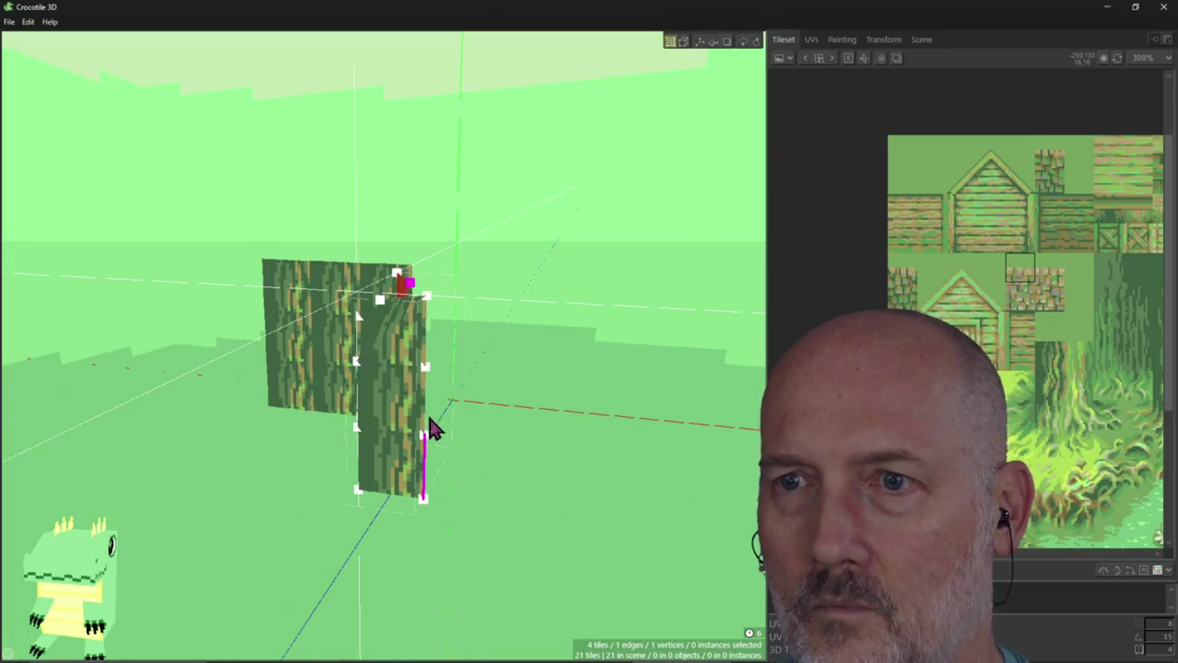
{"action": "left_click", "coordinate": [468, 371]}
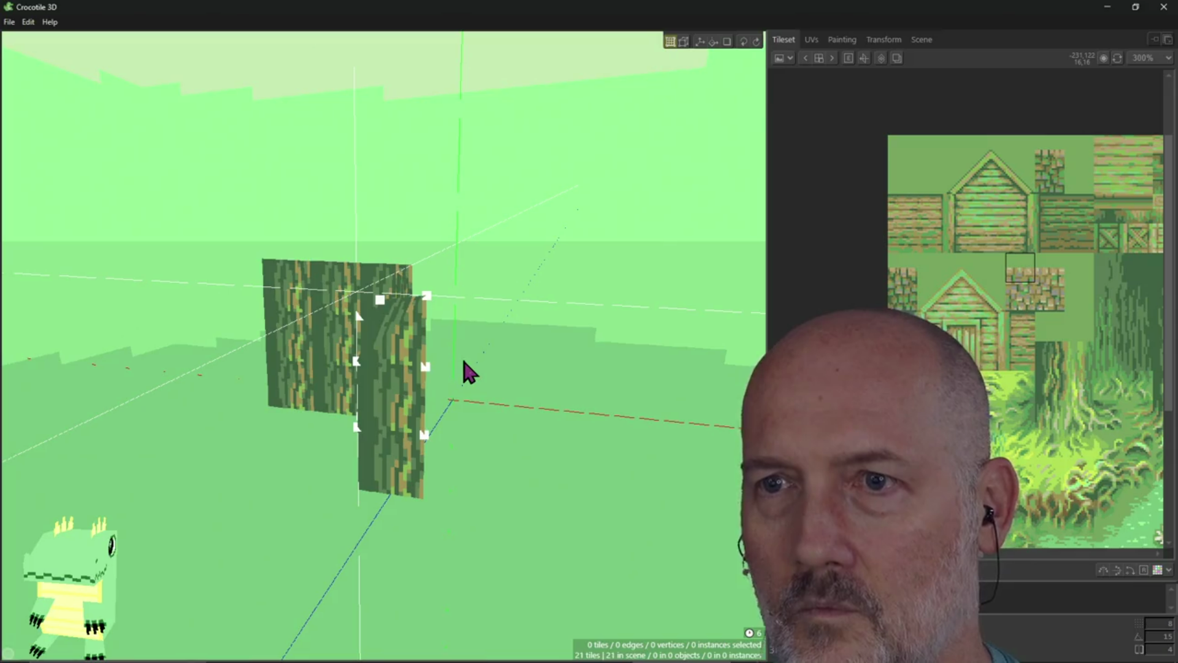
Place a roof-peak tile to the right of the trunk
{"action": "left_click", "coordinate": [671, 42]}
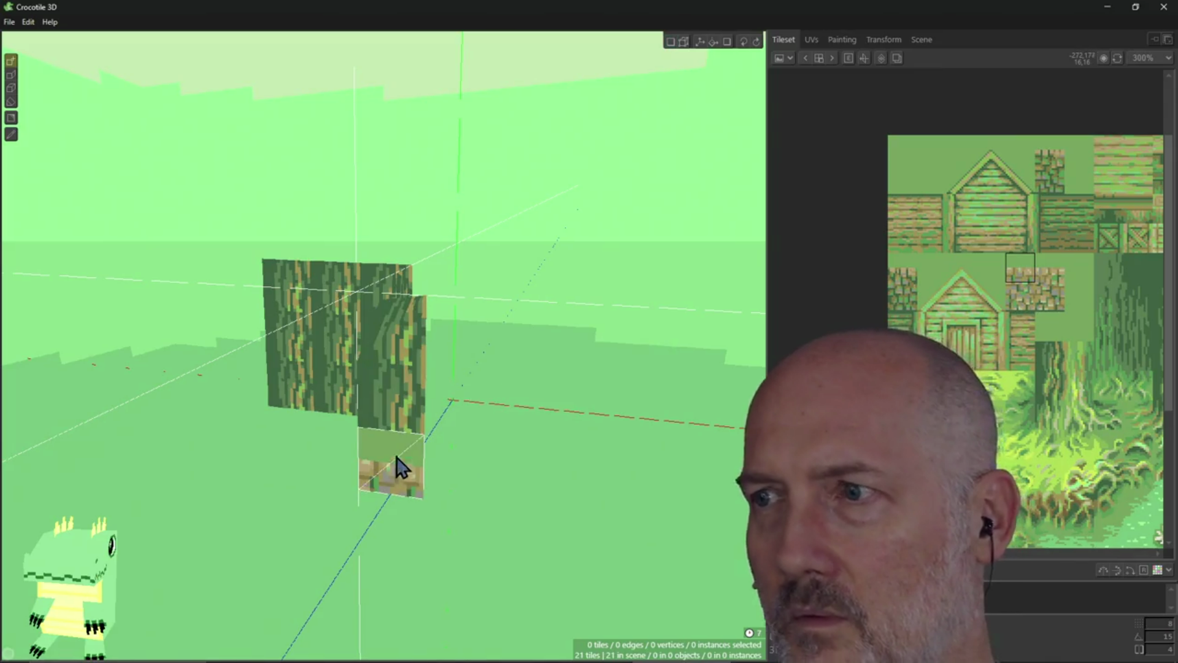
{"action": "left_click", "coordinate": [987, 179]}
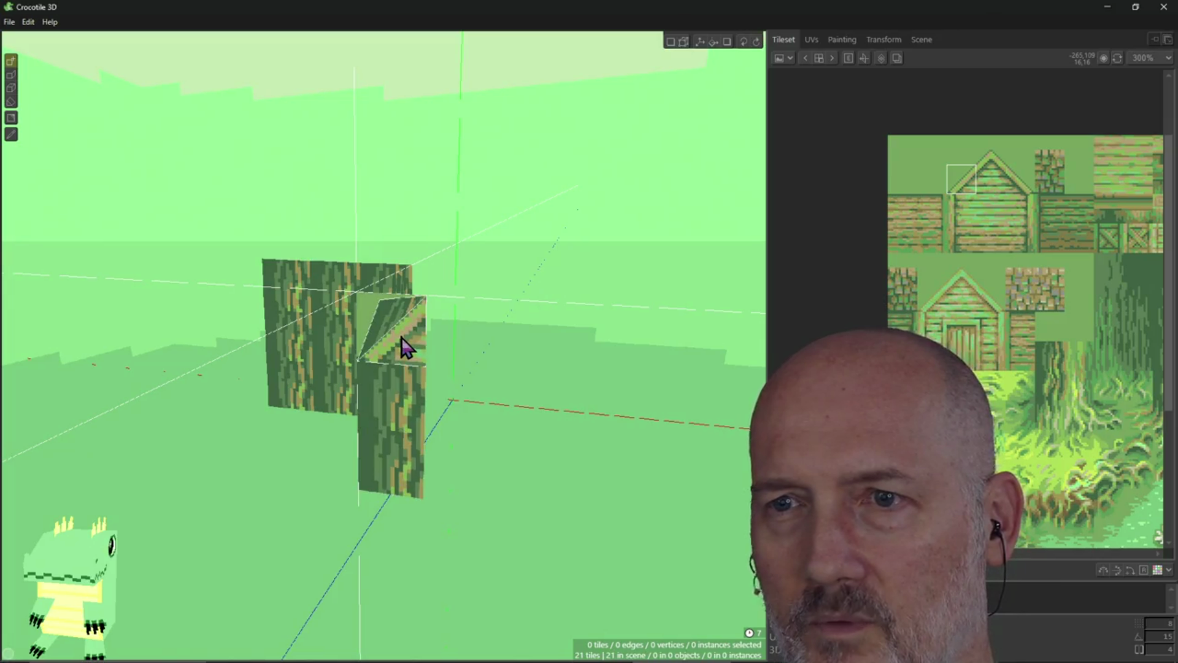
{"action": "mouse_move", "coordinate": [500, 371]}
{"action": "right_mouse_down"}
{"action": "mouse_move", "coordinate": [417, 369]}
{"action": "mouse_move", "coordinate": [374, 344]}
{"action": "mouse_move", "coordinate": [499, 376]}
{"action": "right_mouse_up"}
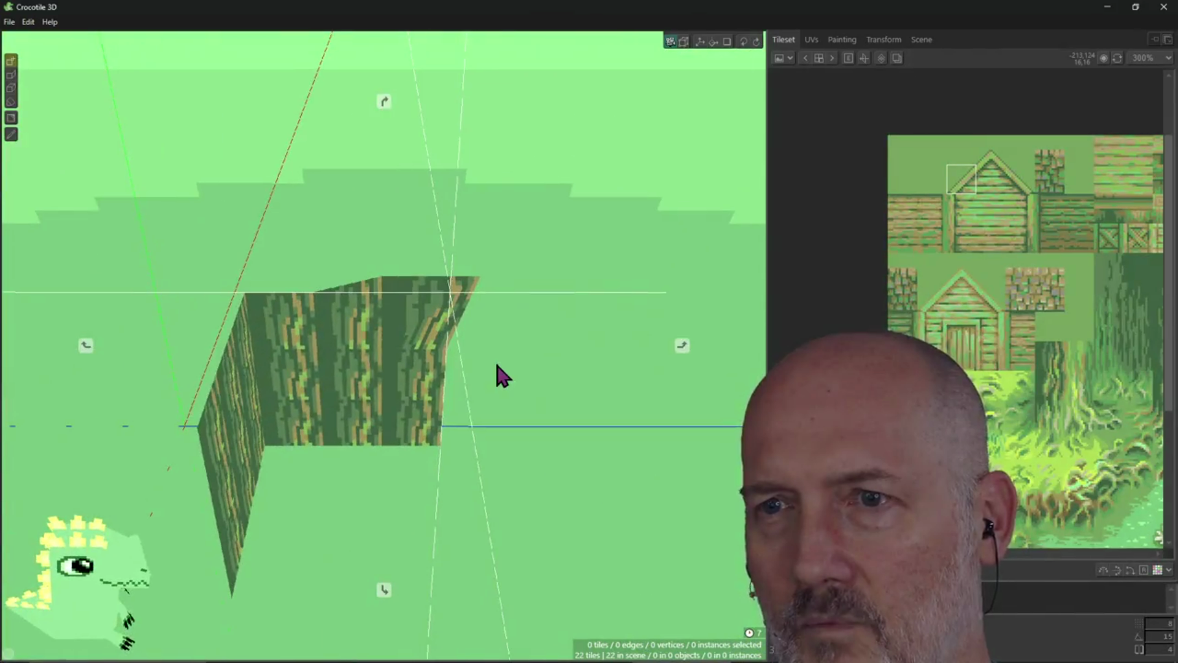
{"action": "left_click", "coordinate": [555, 343]}
{"action": "right_click_drag", "start_coordinate": [384, 345], "coordinate": [384, 345]}
Paint wooden plank wall tiles onto the trunk's front face and in a row beside it, then select all tiles
{"action": "left_click", "coordinate": [961, 326]}
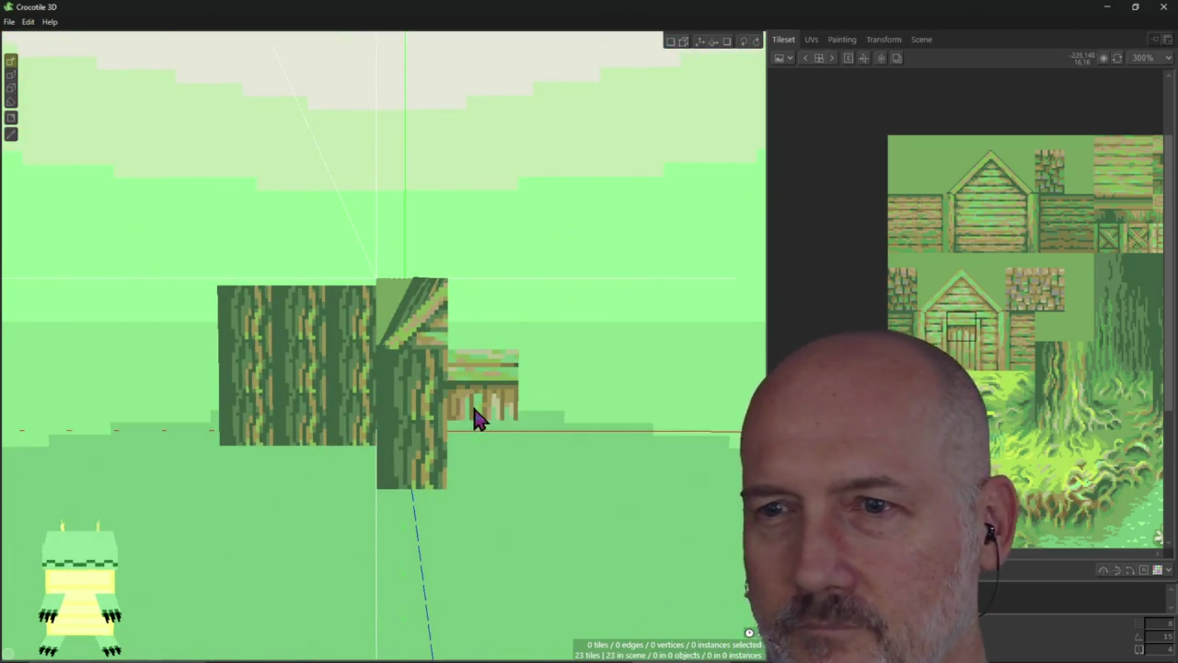
{"action": "left_click", "coordinate": [413, 405]}
{"action": "mouse_move", "coordinate": [415, 458]}
{"action": "left_mouse_down"}
{"action": "mouse_move", "coordinate": [508, 448]}
{"action": "mouse_move", "coordinate": [584, 468]}
{"action": "mouse_move", "coordinate": [545, 439]}
{"action": "mouse_move", "coordinate": [591, 451]}
{"action": "left_mouse_up"}
{"action": "right_click_drag", "start_coordinate": [563, 337], "coordinate": [562, 337]}
{"action": "right_click_drag", "start_coordinate": [490, 308], "coordinate": [490, 307]}
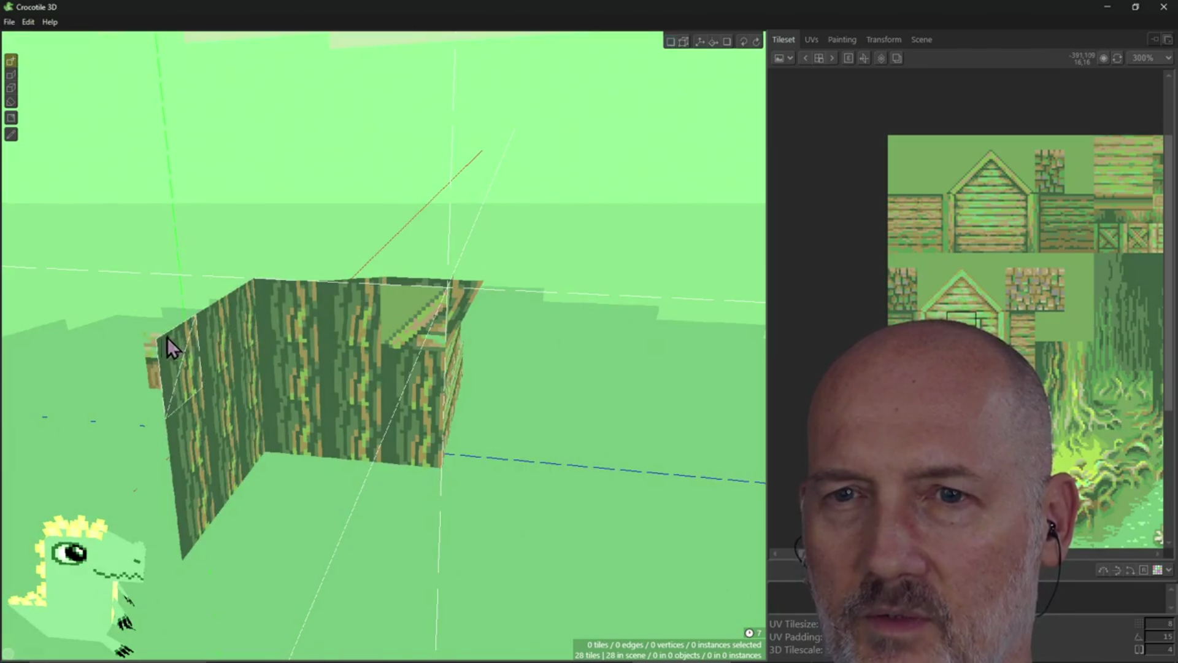
{"action": "right_click_drag", "start_coordinate": [158, 346], "coordinate": [557, 336]}
{"action": "right_click_drag", "start_coordinate": [341, 411], "coordinate": [341, 412]}
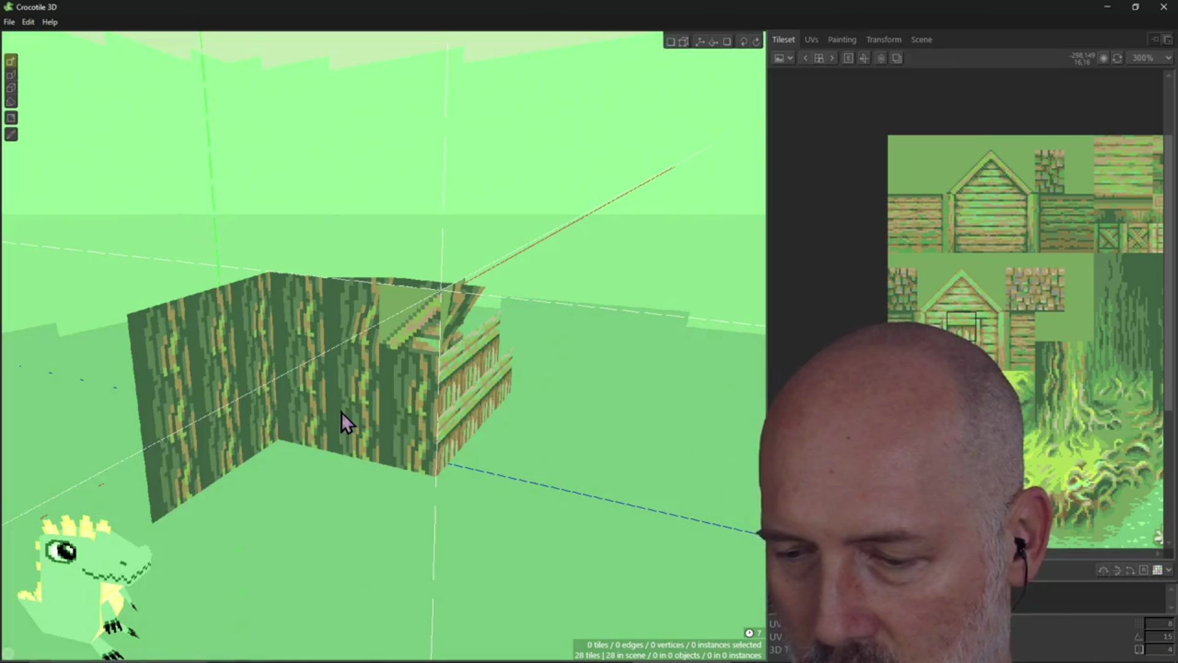
{"action": "left_click", "coordinate": [413, 421]}
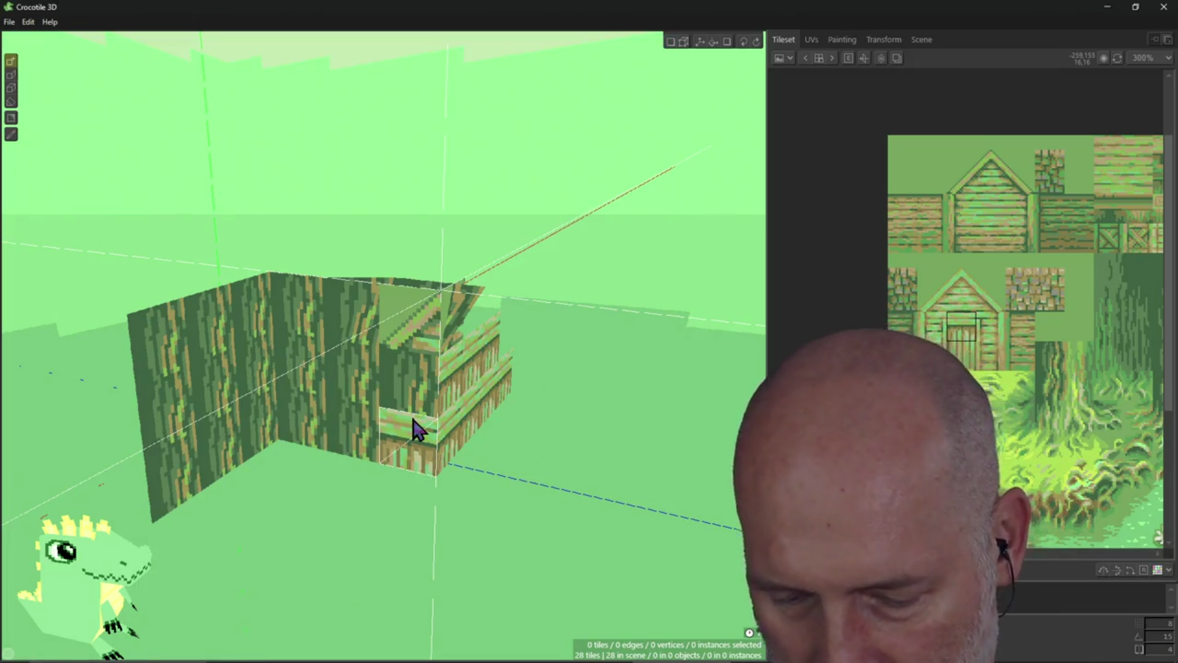
{"action": "key", "text": "ctrl+a"}
Delete every selected tile and orbit around the empty grid to confirm it is clear
{"action": "key", "text": "Delete"}
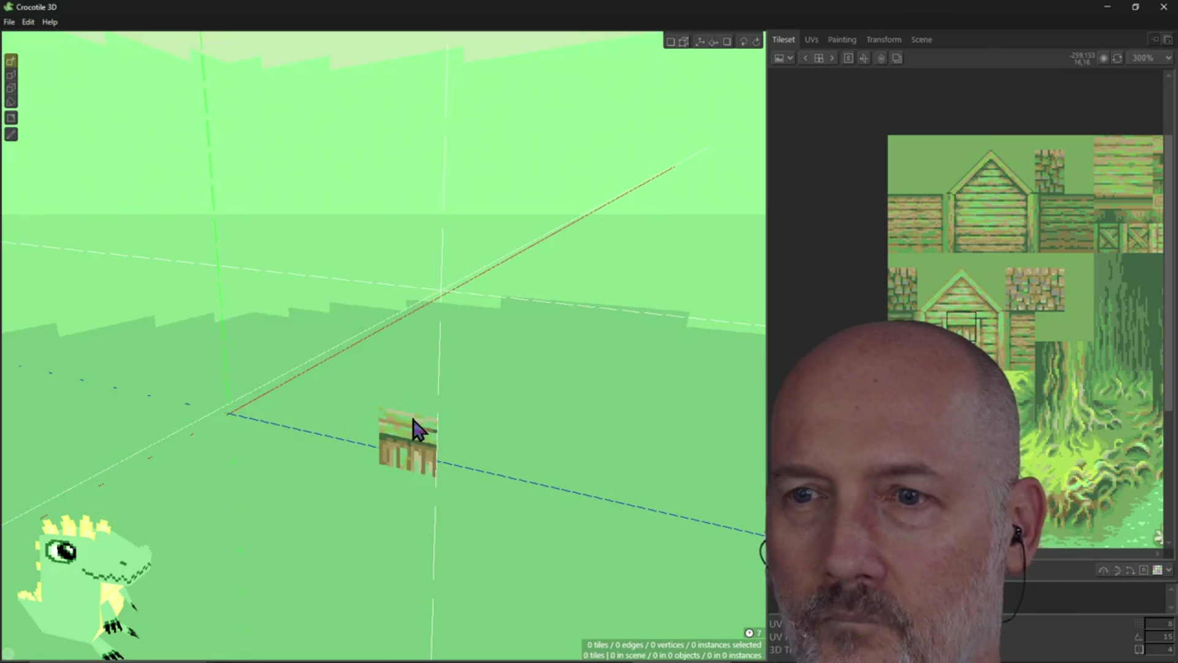
{"action": "mouse_move", "coordinate": [350, 407]}
{"action": "right_mouse_down"}
{"action": "mouse_move", "coordinate": [408, 390]}
{"action": "mouse_move", "coordinate": [458, 410]}
{"action": "right_mouse_up"}
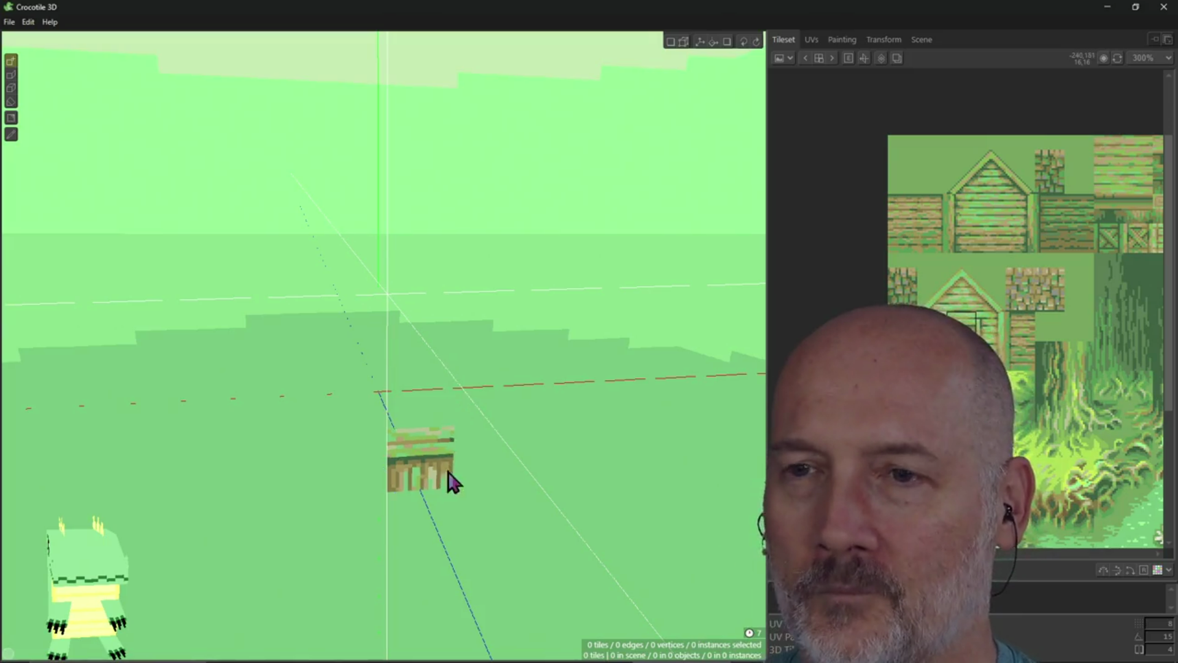
{"action": "mouse_move", "coordinate": [430, 475]}
{"action": "right_mouse_down"}
{"action": "mouse_move", "coordinate": [441, 359]}
{"action": "mouse_move", "coordinate": [422, 384]}
{"action": "right_mouse_up"}
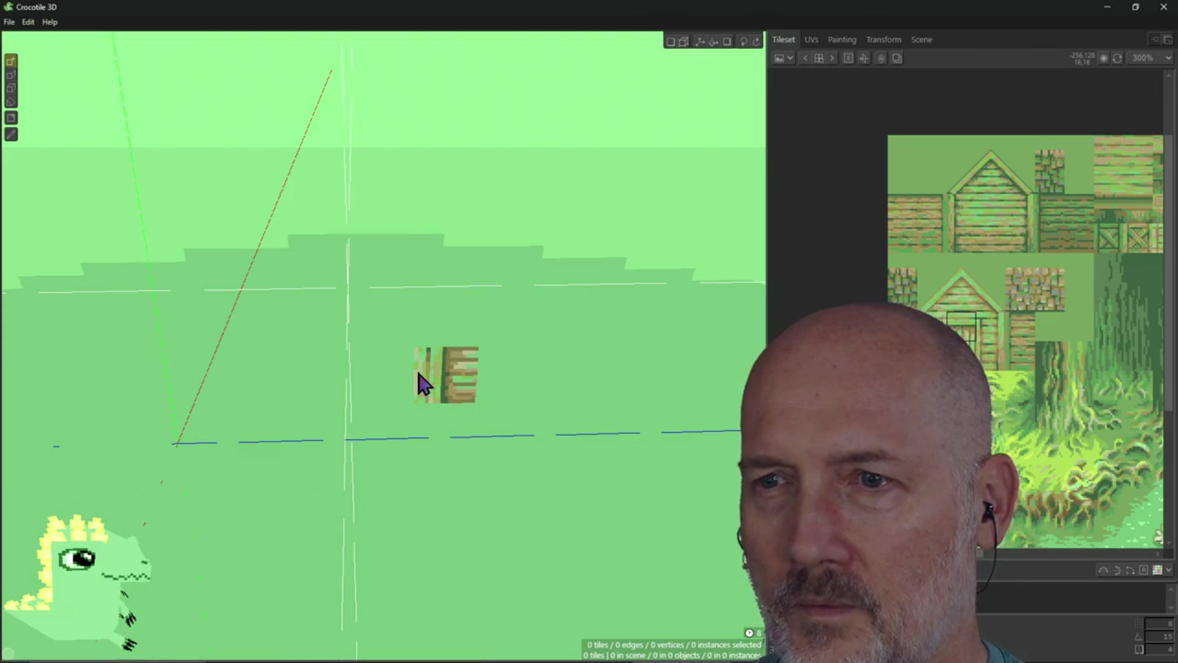
{"action": "right_click_drag", "start_coordinate": [519, 347], "coordinate": [516, 343]}
{"action": "right_click_drag", "start_coordinate": [425, 359], "coordinate": [425, 359]}
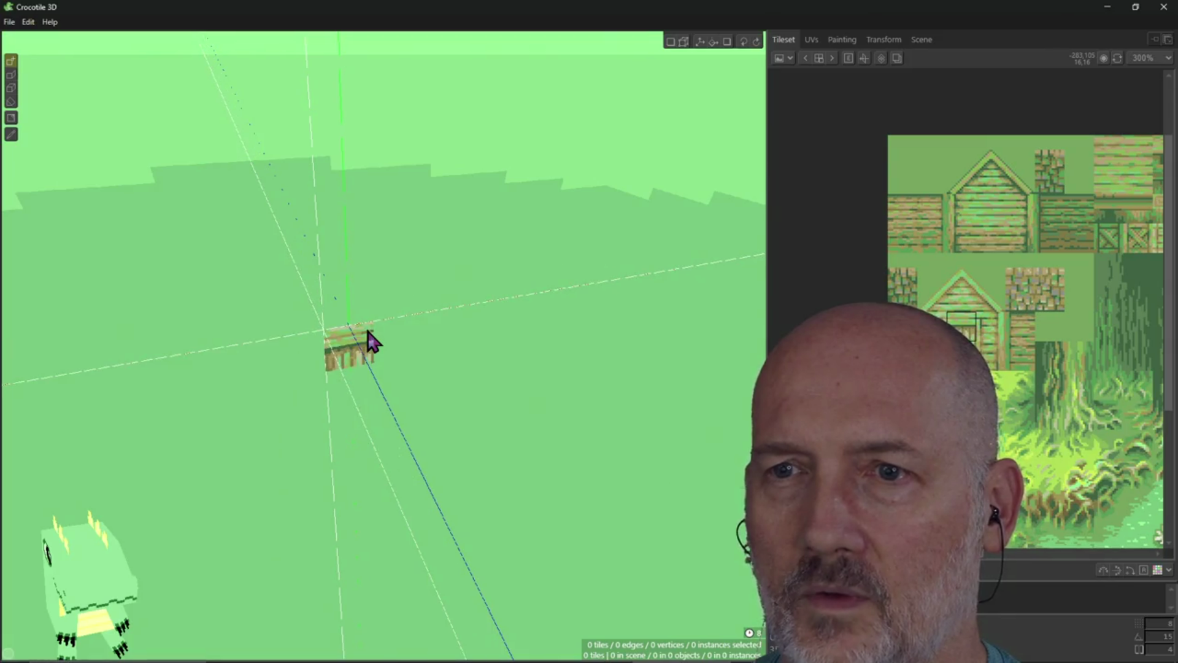
{"action": "right_click_drag", "start_coordinate": [389, 321], "coordinate": [382, 325]}
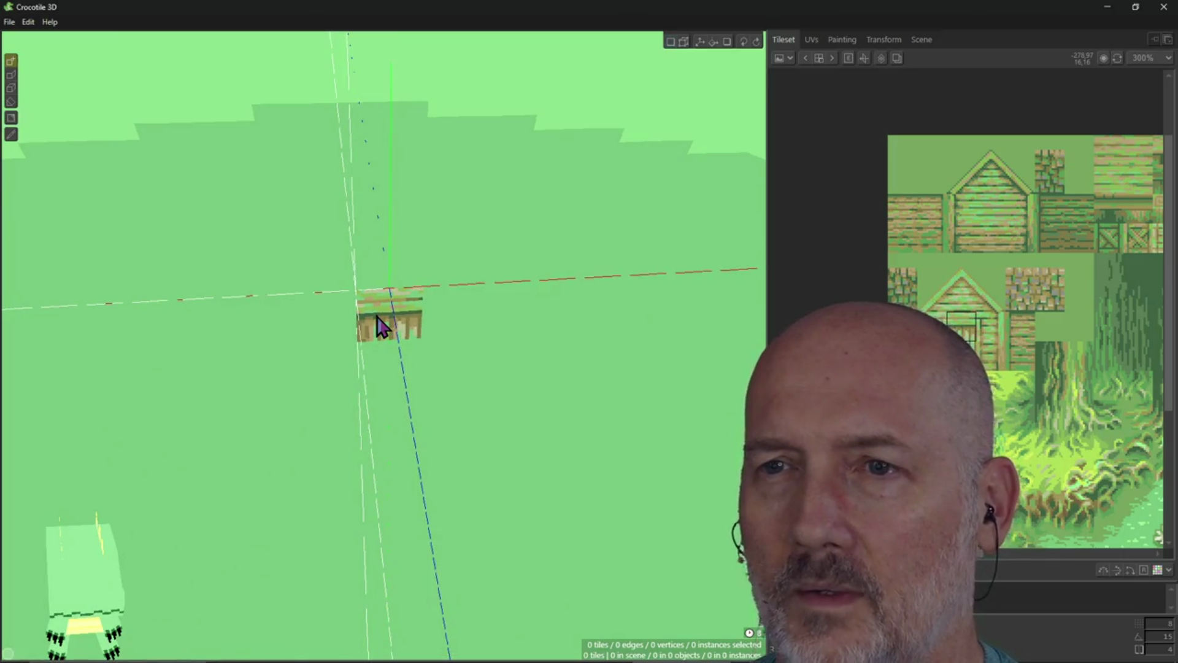
{"action": "mouse_move", "coordinate": [437, 381]}
{"action": "right_mouse_down"}
{"action": "mouse_move", "coordinate": [464, 380]}
{"action": "mouse_move", "coordinate": [402, 400]}
{"action": "right_mouse_up"}
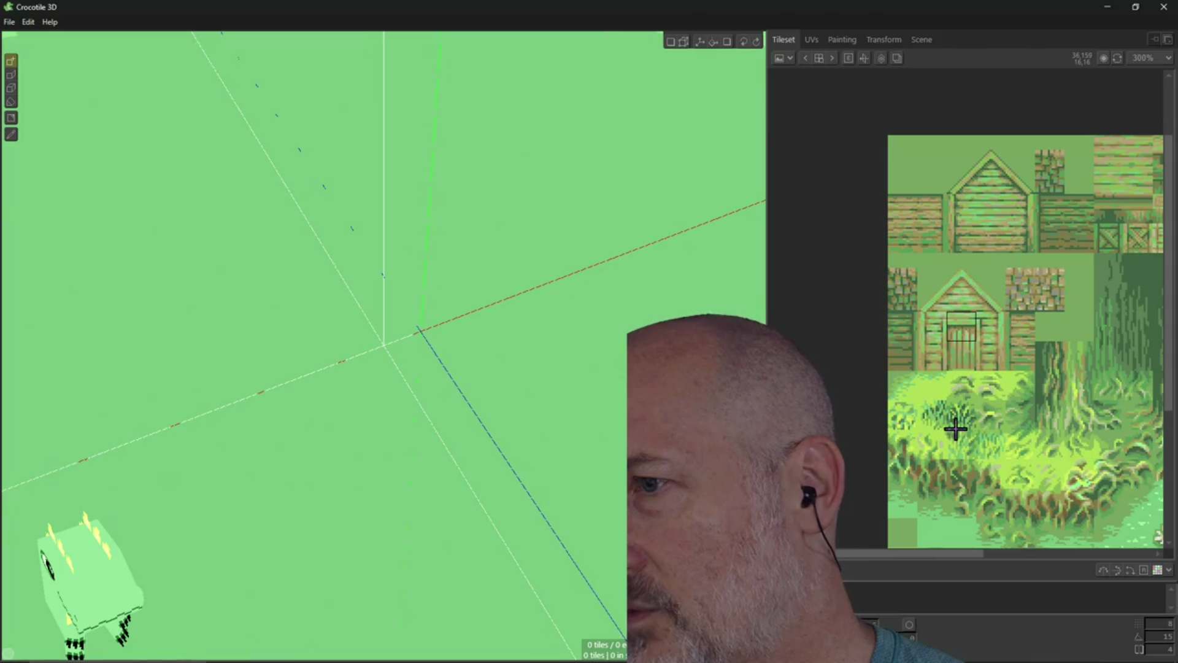
Pick a 3x2 grass block from the tileset and paint it across the grid floor
{"action": "left_click_drag", "start_coordinate": [931, 400], "coordinate": [978, 452]}
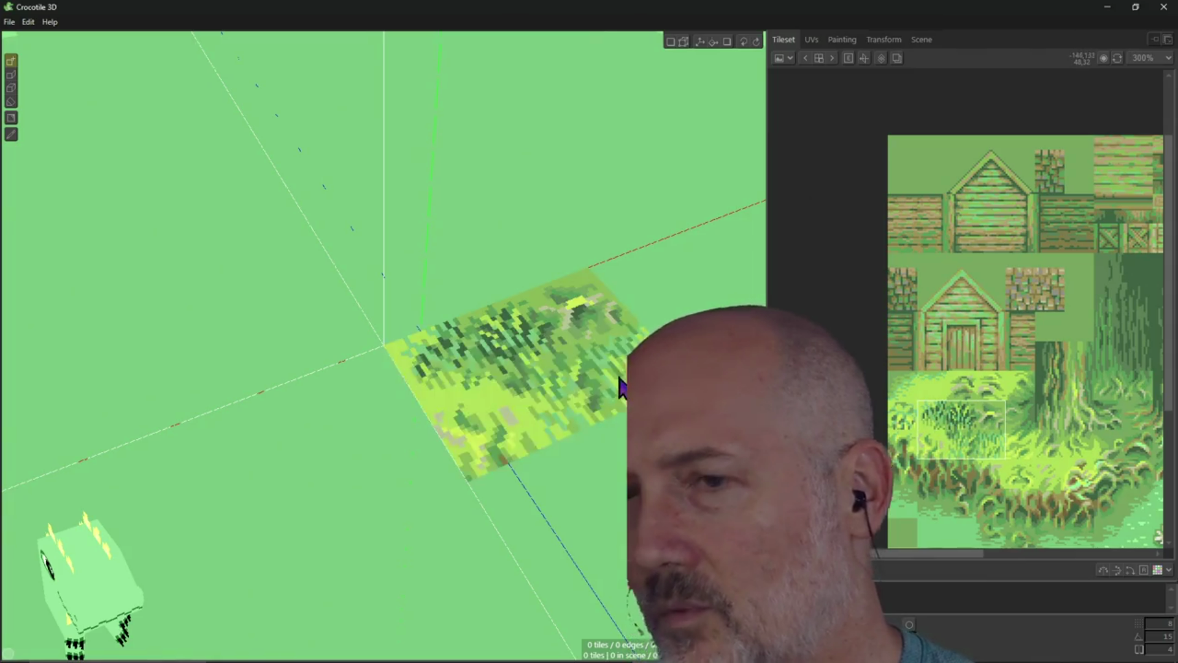
{"action": "scroll", "coordinate": [577, 400], "scroll_direction": "down", "scroll_amount": 4}
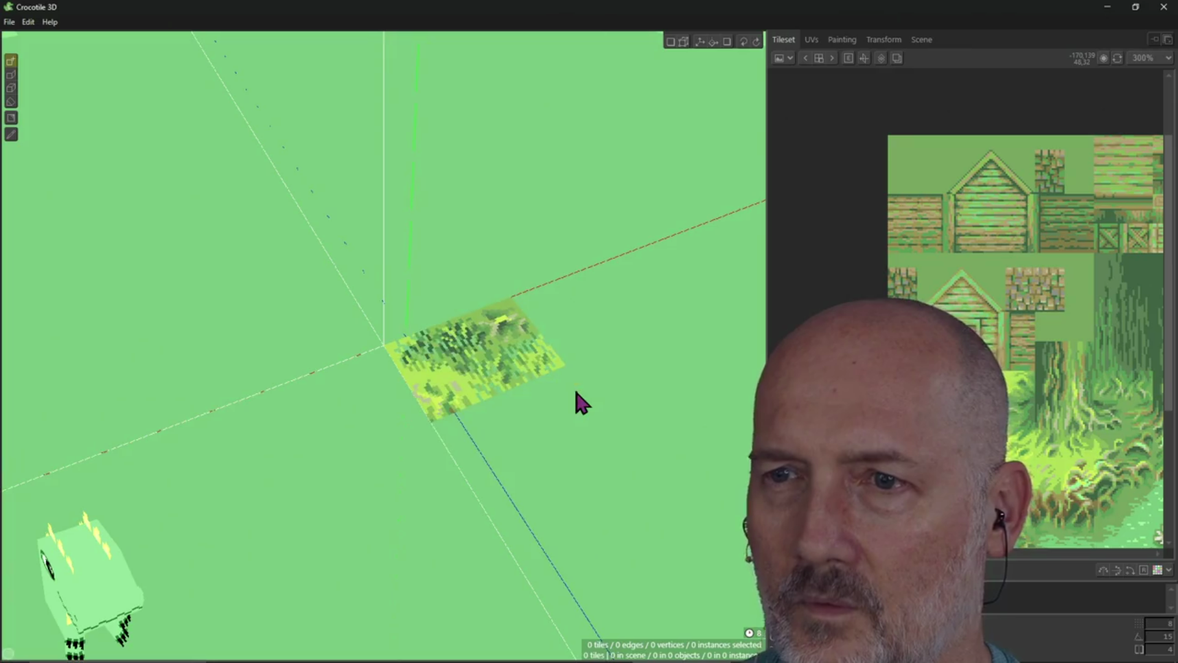
{"action": "left_click", "coordinate": [527, 436]}
{"action": "mouse_move", "coordinate": [586, 429]}
{"action": "left_mouse_down"}
{"action": "mouse_move", "coordinate": [571, 313]}
{"action": "mouse_move", "coordinate": [447, 264]}
{"action": "mouse_move", "coordinate": [408, 215]}
{"action": "mouse_move", "coordinate": [234, 220]}
{"action": "mouse_move", "coordinate": [350, 497]}
{"action": "mouse_move", "coordinate": [168, 381]}
{"action": "mouse_move", "coordinate": [192, 275]}
{"action": "left_mouse_up"}
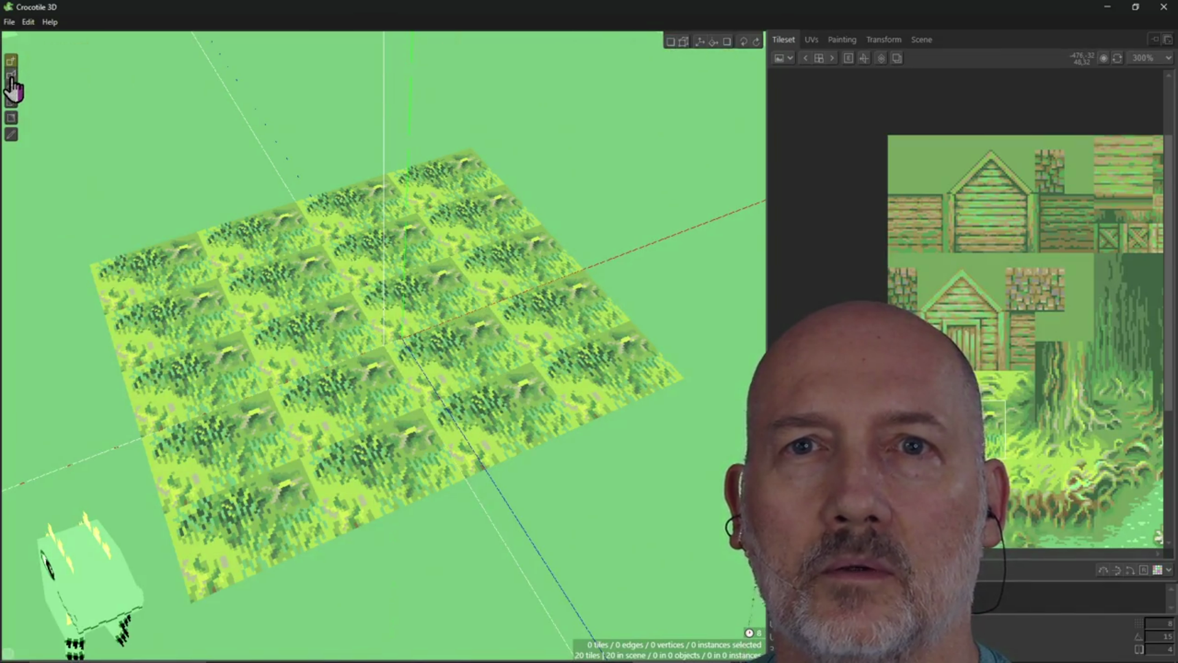
With the Sticky tool, add grass tiles along the floor's far corner and edge
{"action": "left_click", "coordinate": [11, 76]}
{"action": "left_click", "coordinate": [276, 153]}
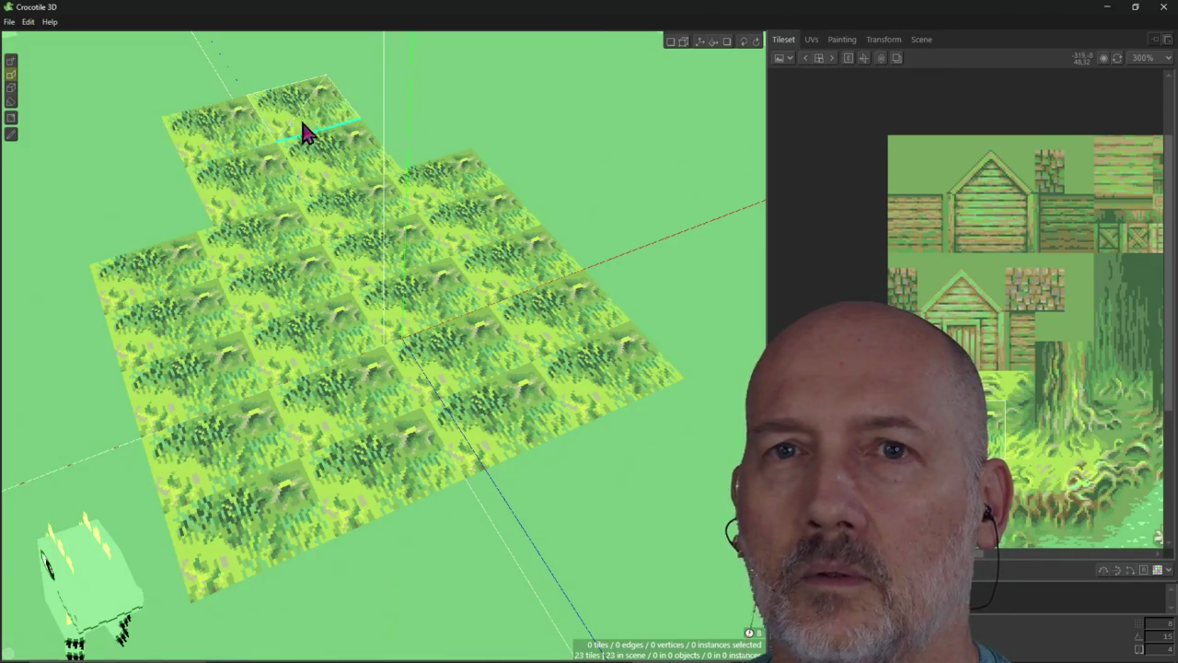
{"action": "left_click", "coordinate": [396, 147]}
{"action": "left_click", "coordinate": [378, 92]}
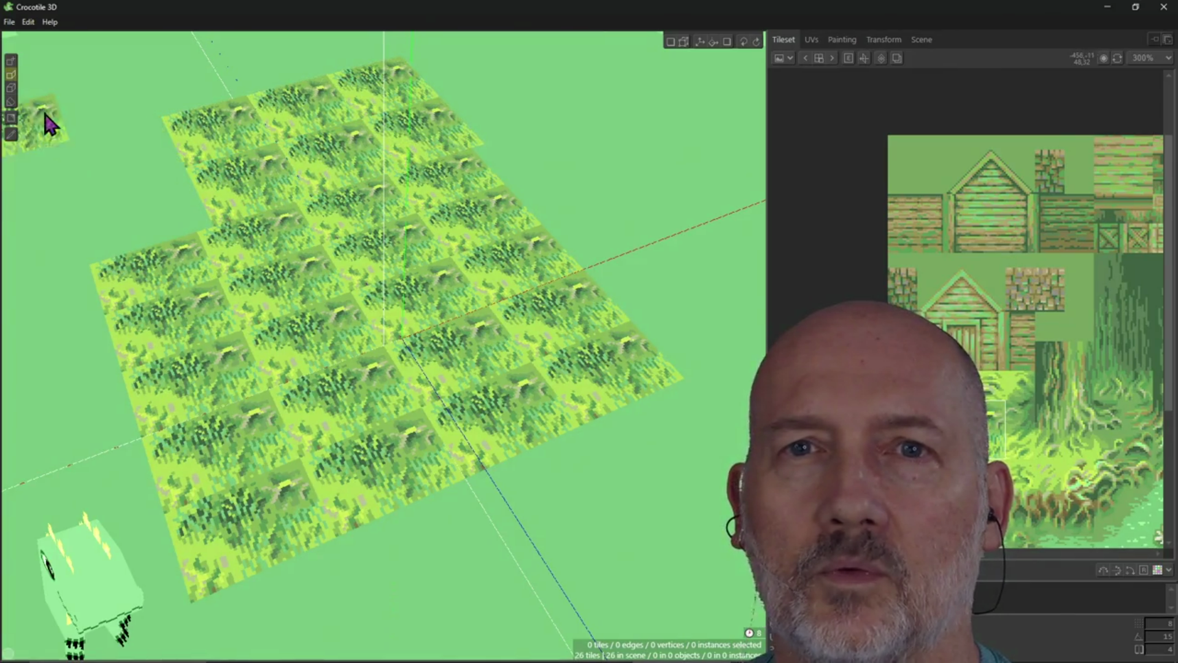
Build and stack grass cubes at the floor's far edge, then erase two top cubes
{"action": "left_click", "coordinate": [11, 89]}
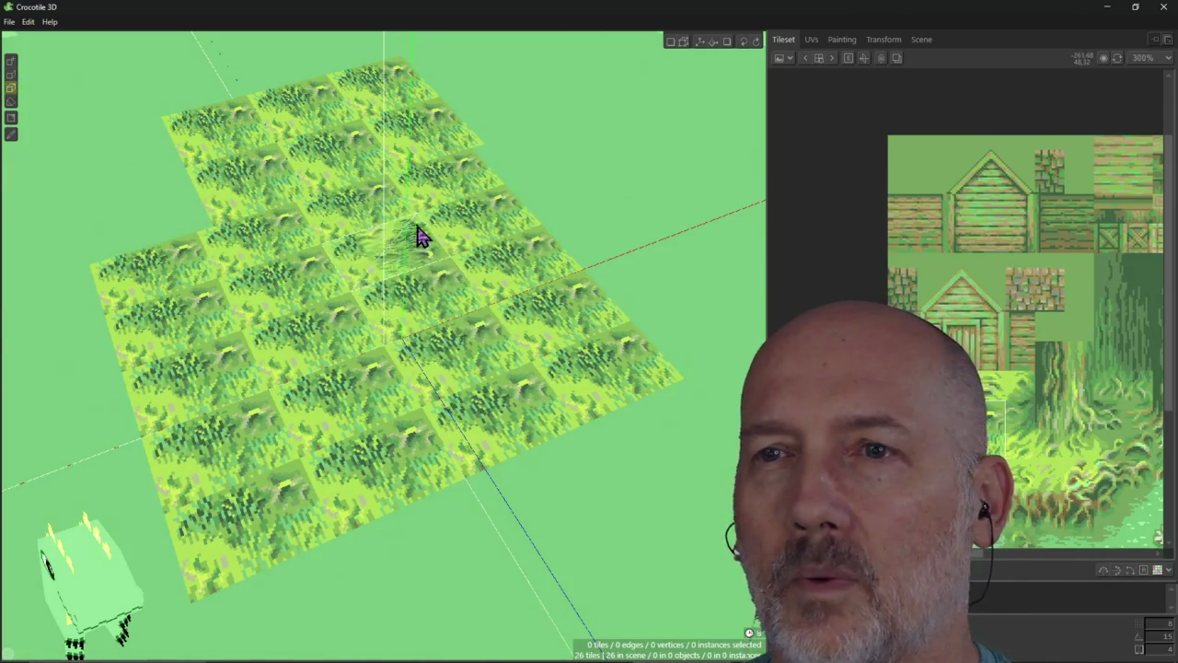
{"action": "mouse_move", "coordinate": [564, 171]}
{"action": "left_mouse_down"}
{"action": "mouse_move", "coordinate": [597, 184]}
{"action": "mouse_move", "coordinate": [561, 193]}
{"action": "mouse_move", "coordinate": [616, 265]}
{"action": "left_mouse_up"}
{"action": "mouse_move", "coordinate": [580, 140]}
{"action": "left_mouse_down"}
{"action": "mouse_move", "coordinate": [565, 111]}
{"action": "mouse_move", "coordinate": [638, 214]}
{"action": "mouse_move", "coordinate": [689, 123]}
{"action": "mouse_move", "coordinate": [706, 158]}
{"action": "mouse_move", "coordinate": [749, 150]}
{"action": "mouse_move", "coordinate": [696, 178]}
{"action": "left_mouse_up"}
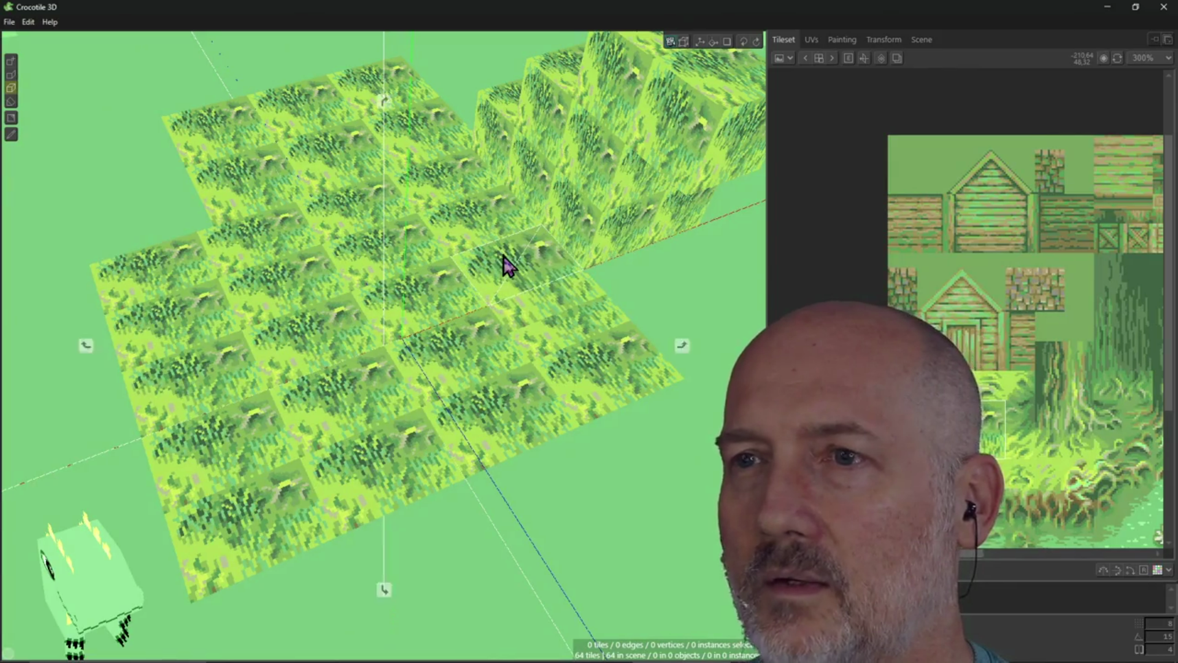
{"action": "mouse_move", "coordinate": [503, 265]}
{"action": "right_mouse_down"}
{"action": "mouse_move", "coordinate": [472, 221]}
{"action": "mouse_move", "coordinate": [502, 263]}
{"action": "right_mouse_up"}
{"action": "left_click", "coordinate": [489, 153], "text": "shift"}
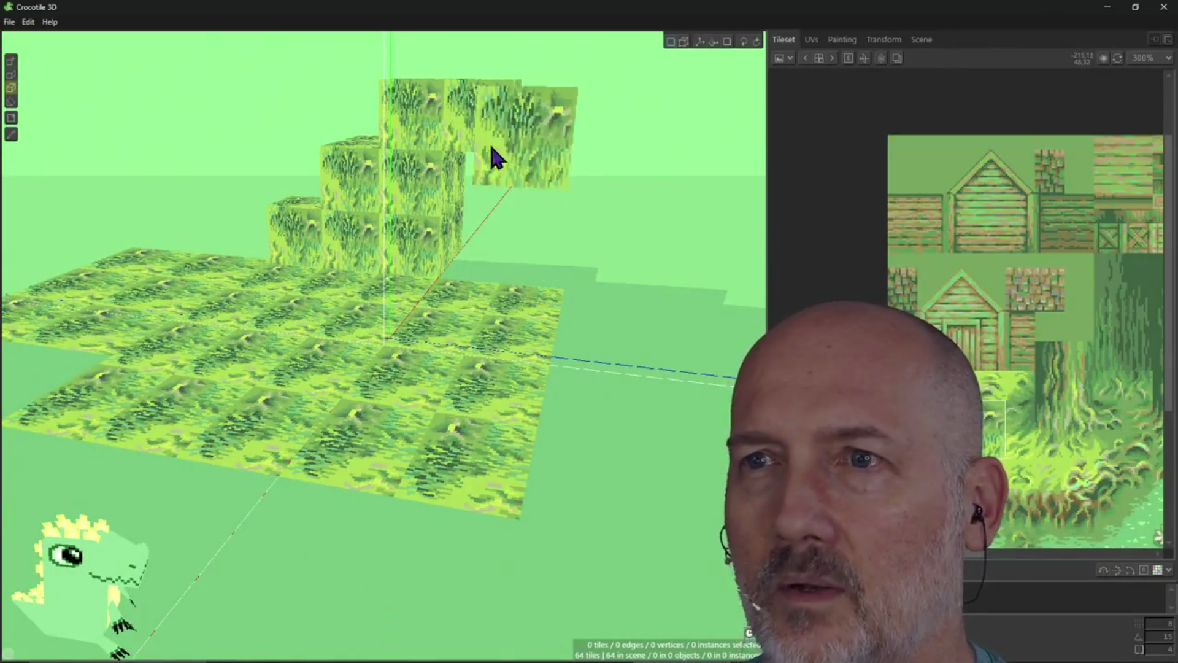
{"action": "right_click_drag", "start_coordinate": [515, 177], "coordinate": [560, 212]}
{"action": "left_click", "coordinate": [586, 147], "text": "shift"}
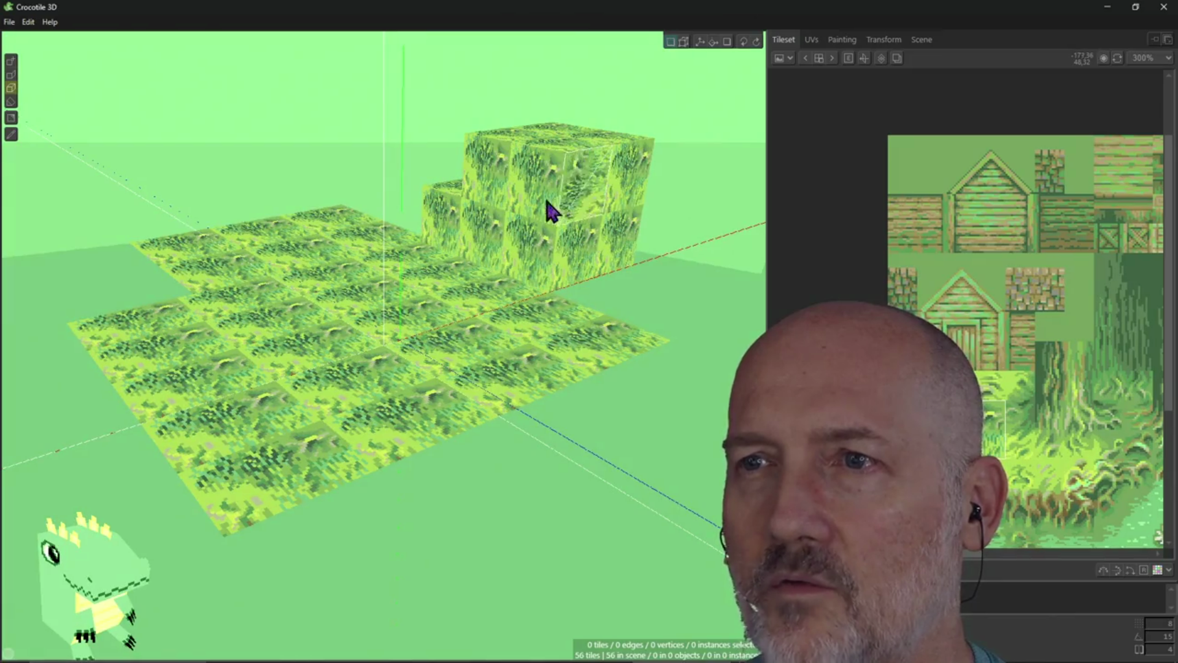
Add grass cubes to the block's side, its lower right, and in front of it
{"action": "right_click_drag", "start_coordinate": [623, 271], "coordinate": [610, 273]}
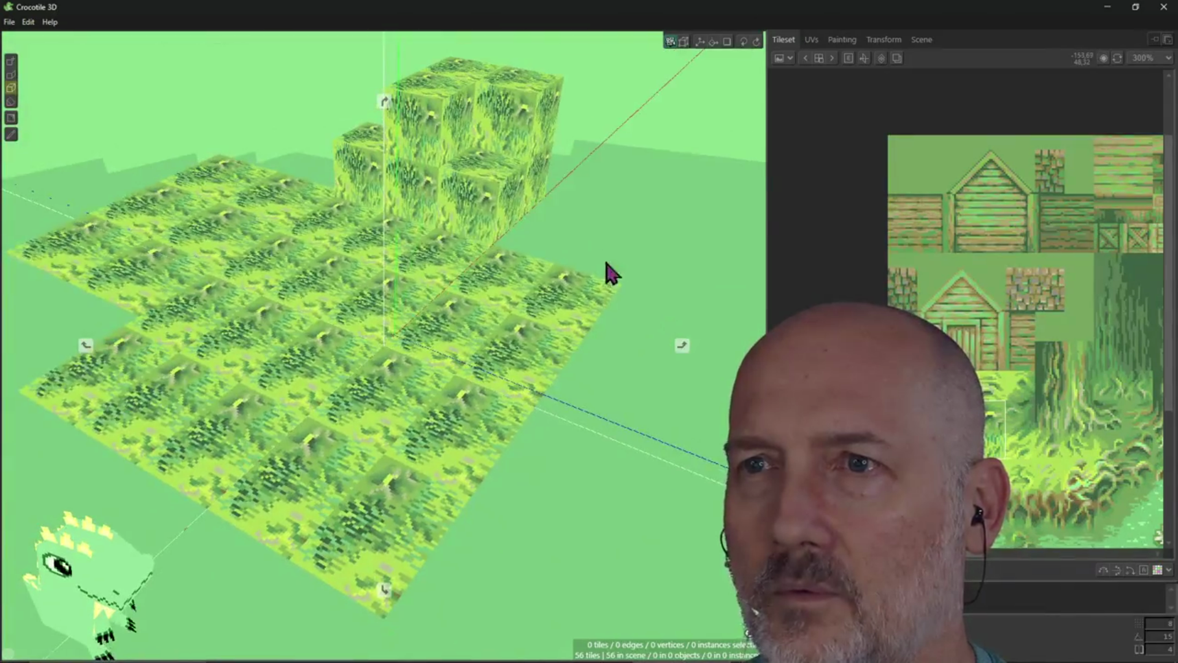
{"action": "left_click", "coordinate": [526, 164]}
{"action": "left_click", "coordinate": [529, 242]}
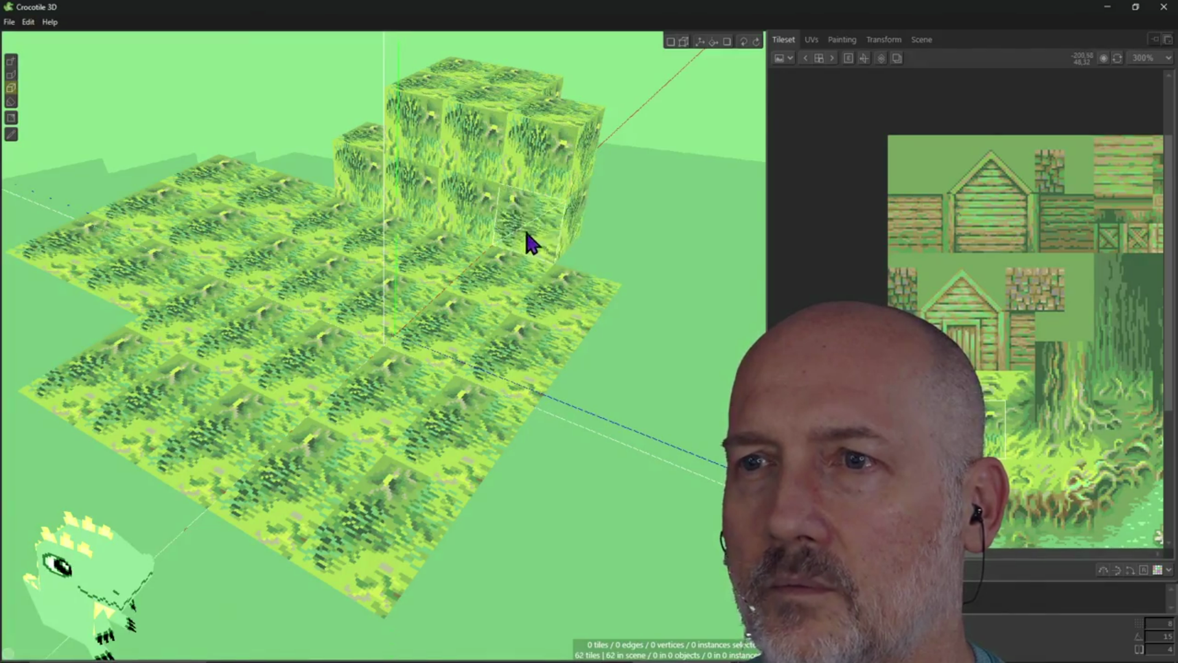
{"action": "mouse_move", "coordinate": [555, 245]}
{"action": "right_mouse_down"}
{"action": "mouse_move", "coordinate": [662, 255]}
{"action": "mouse_move", "coordinate": [673, 310]}
{"action": "right_mouse_up"}
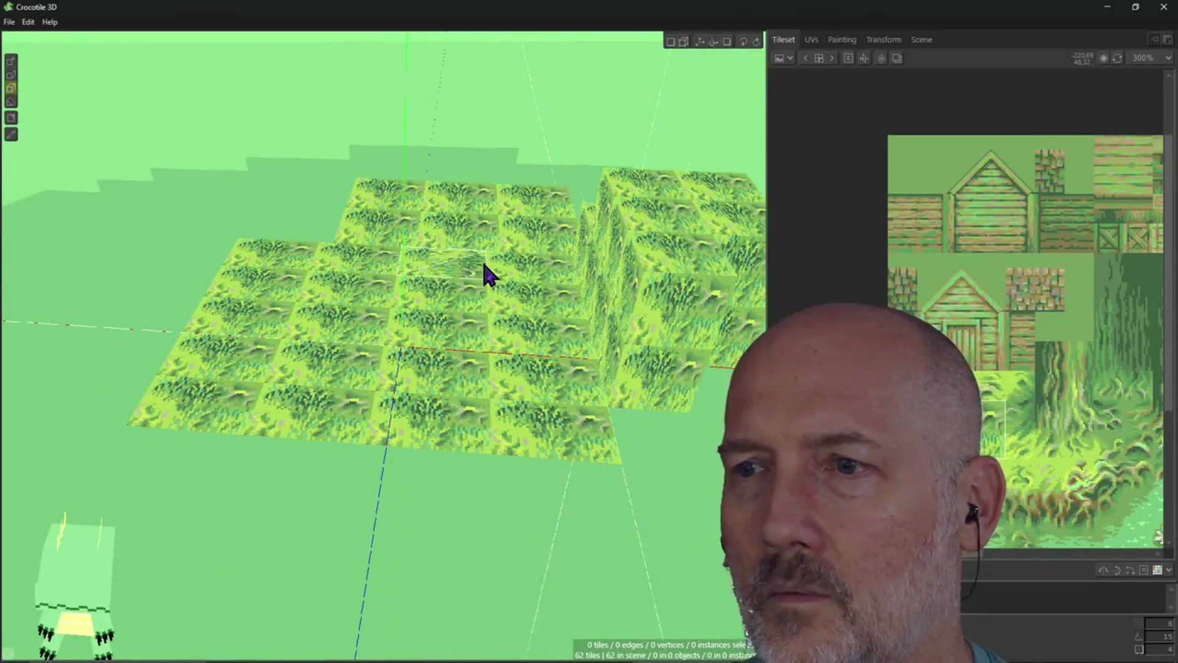
{"action": "key", "text": "Left"}
{"action": "key", "text": "Left"}
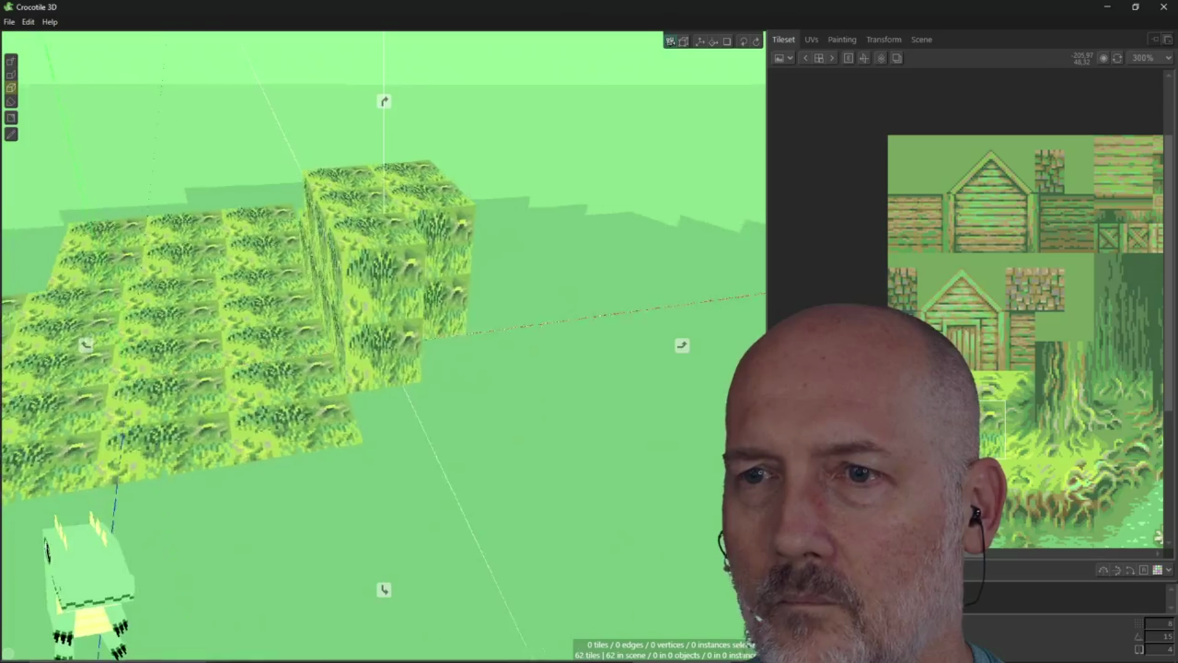
{"action": "left_click", "coordinate": [421, 353]}
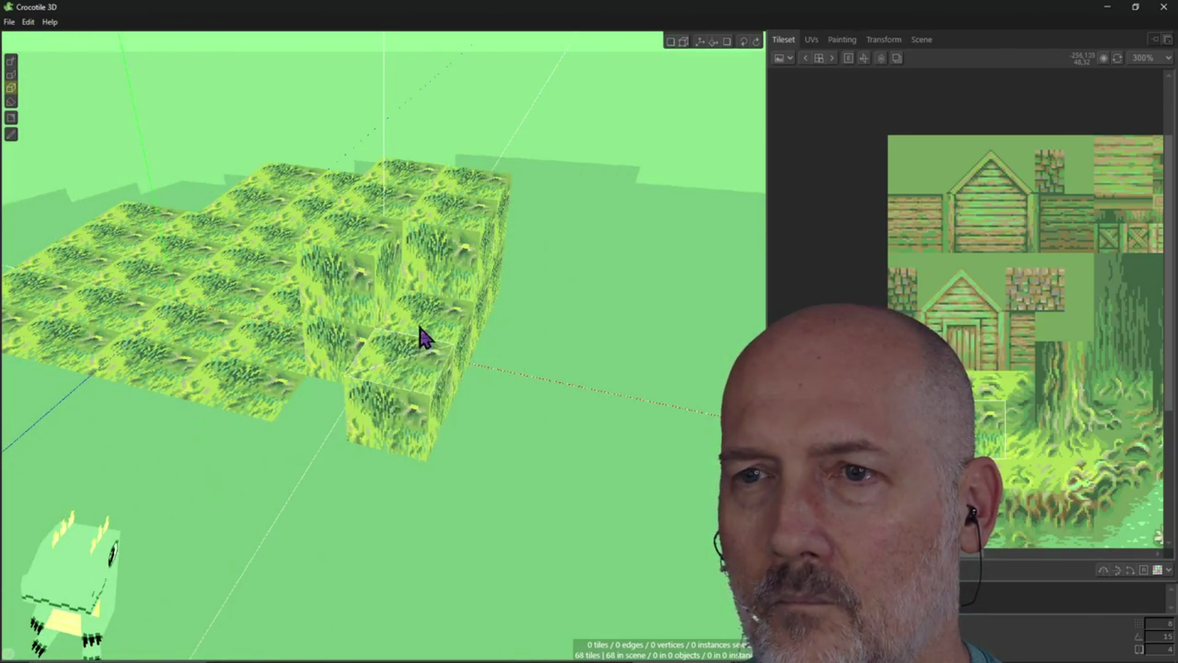
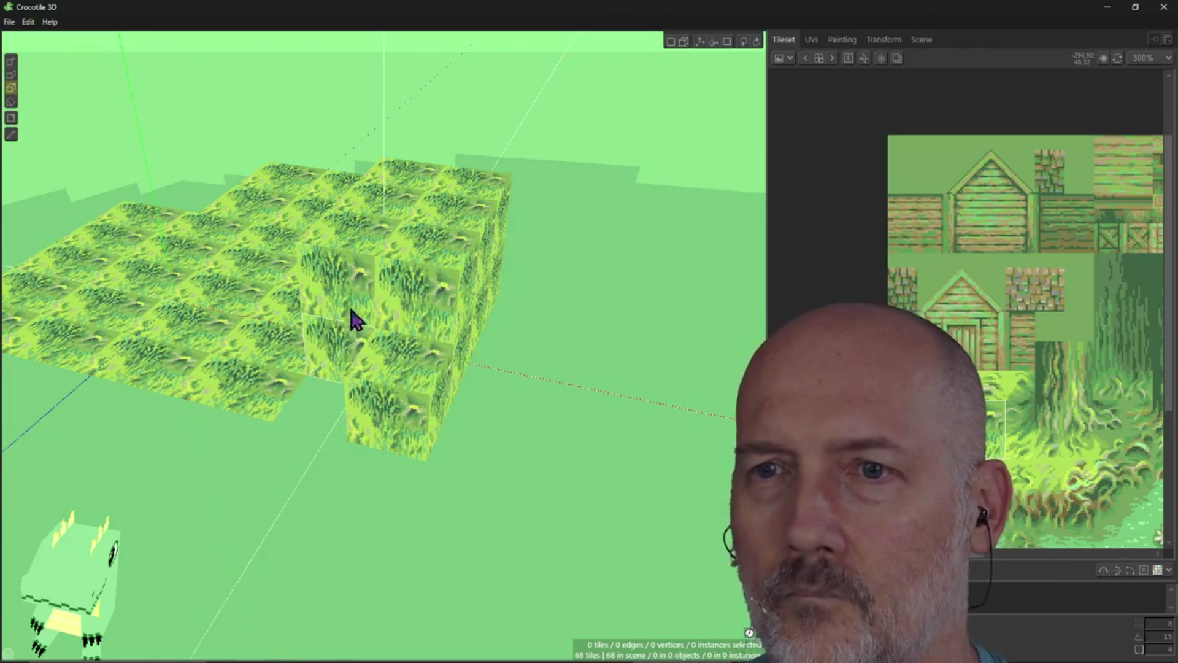
Orbit around the stacked grass blocks to a level front view of the cubes
{"action": "mouse_move", "coordinate": [314, 446]}
{"action": "right_mouse_down"}
{"action": "mouse_move", "coordinate": [384, 589]}
{"action": "mouse_move", "coordinate": [374, 376]}
{"action": "right_mouse_up"}
{"action": "right_click_drag", "start_coordinate": [442, 332], "coordinate": [397, 329]}
{"action": "mouse_move", "coordinate": [342, 367]}
{"action": "right_mouse_down"}
{"action": "mouse_move", "coordinate": [292, 384]}
{"action": "mouse_move", "coordinate": [571, 300]}
{"action": "right_mouse_up"}
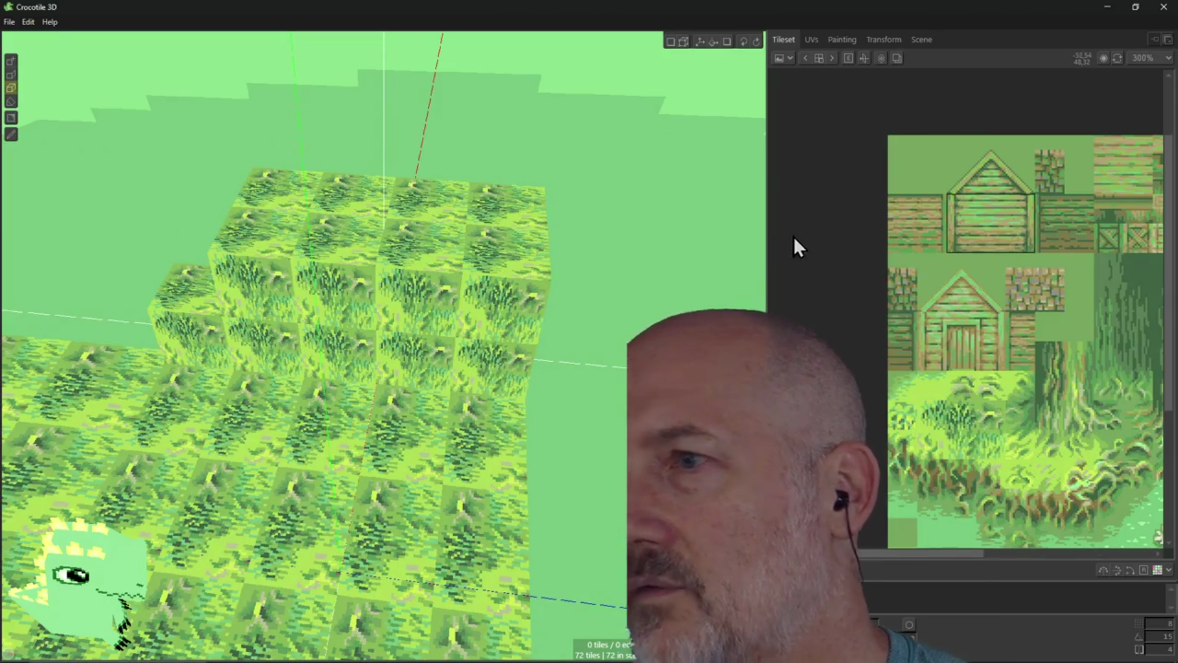
{"action": "right_click_drag", "start_coordinate": [397, 284], "coordinate": [395, 215]}
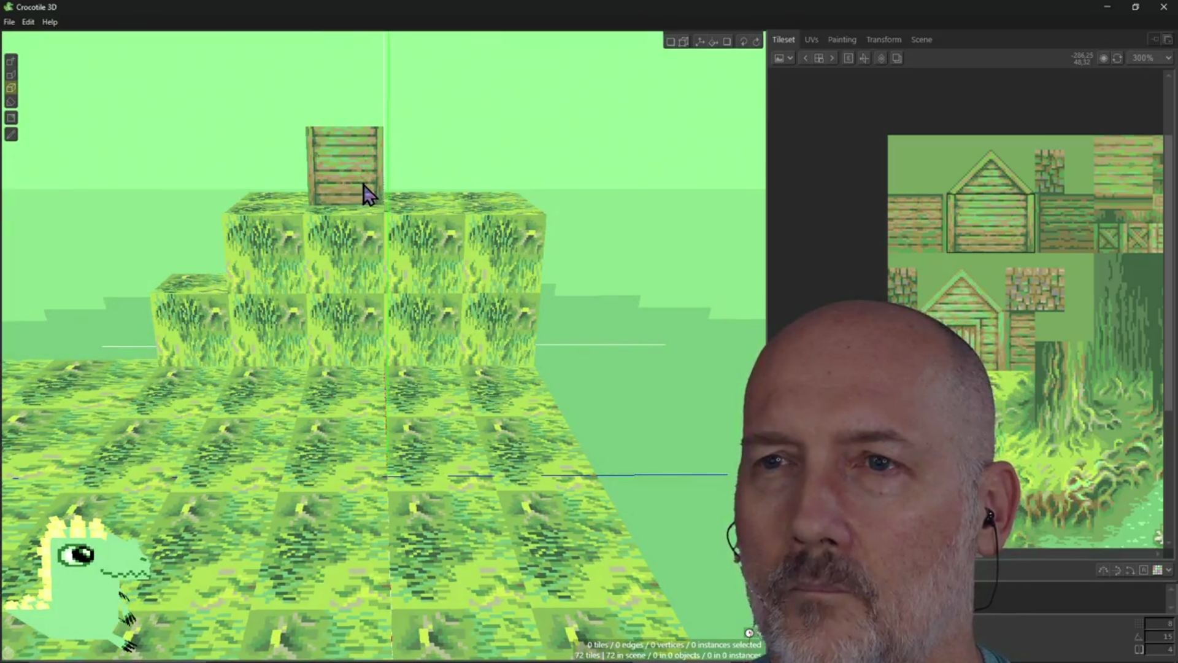
Stack two full rows of wooden crate cubes on top of the grass mound
{"action": "left_click", "coordinate": [362, 197]}
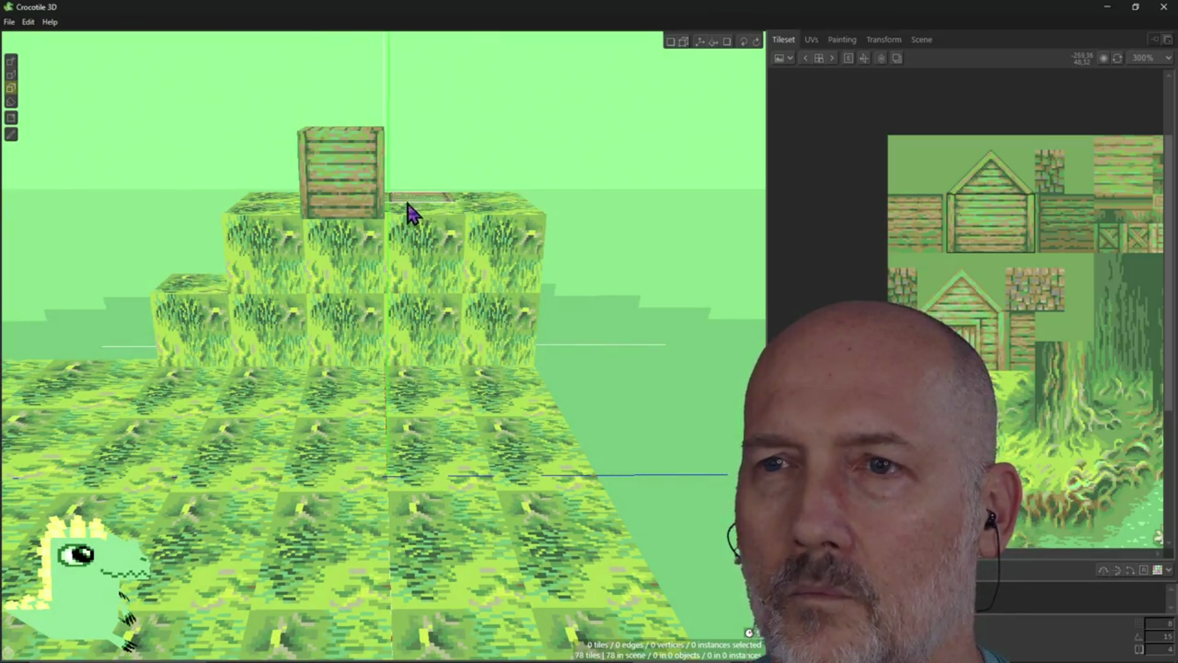
{"action": "left_click", "coordinate": [405, 197]}
{"action": "right_click_drag", "start_coordinate": [479, 203], "coordinate": [478, 203]}
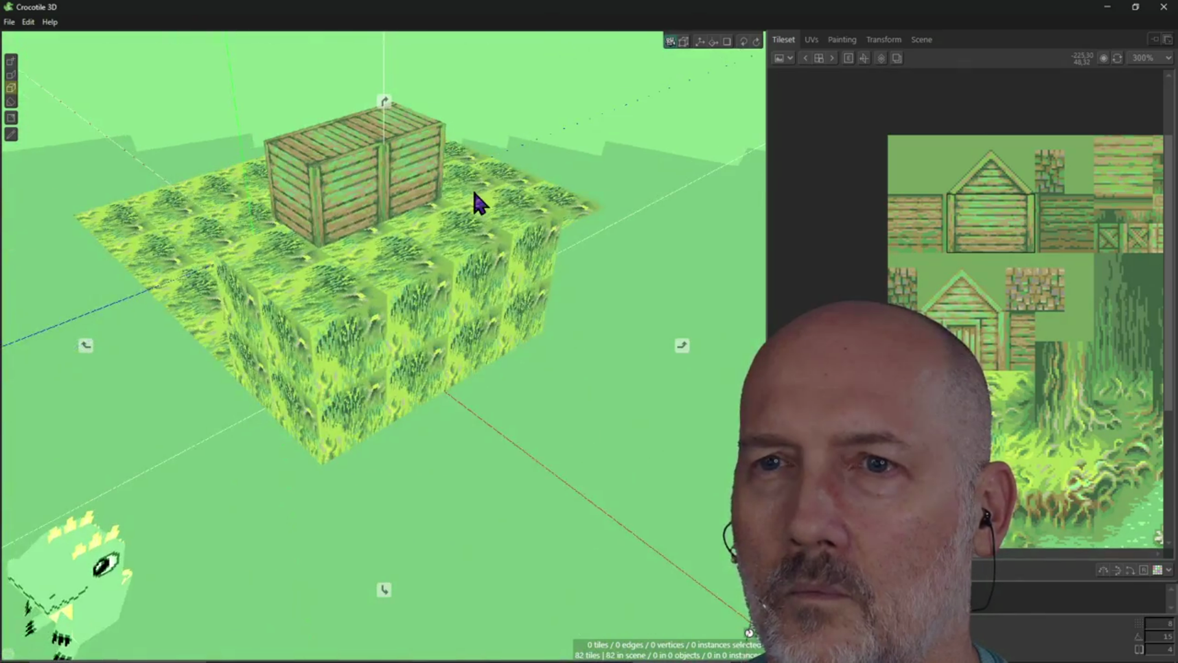
{"action": "left_click", "coordinate": [405, 211]}
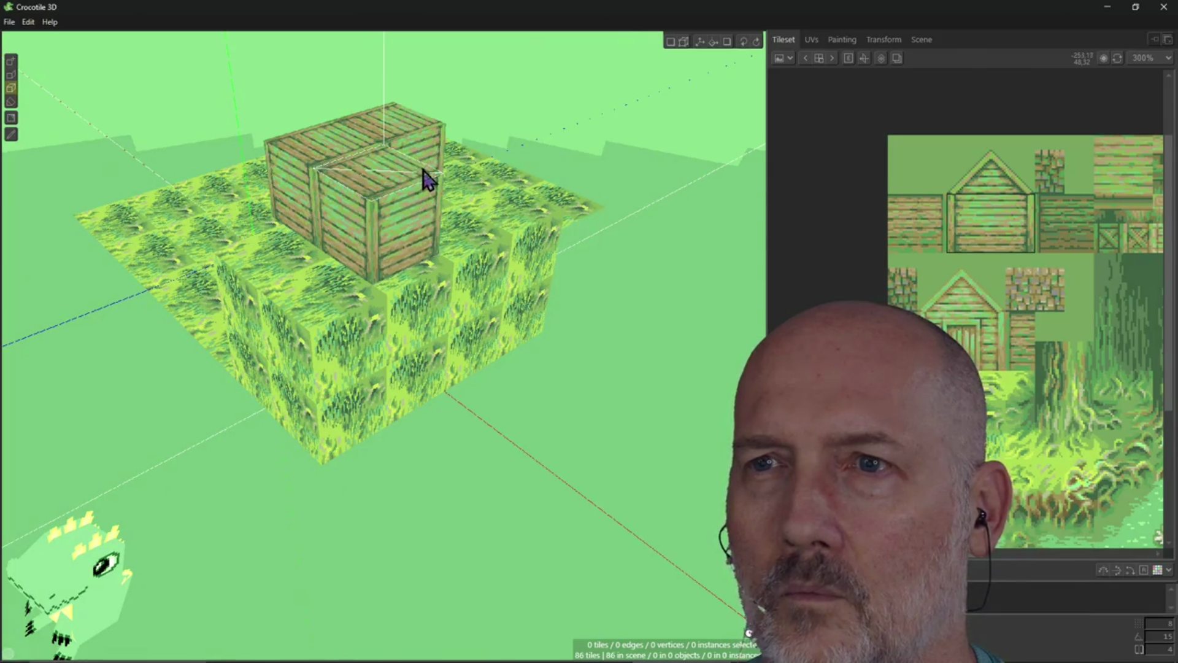
{"action": "left_click", "coordinate": [440, 152]}
{"action": "left_click", "coordinate": [481, 205]}
{"action": "right_click_drag", "start_coordinate": [426, 272], "coordinate": [376, 265]}
{"action": "left_click", "coordinate": [376, 266]}
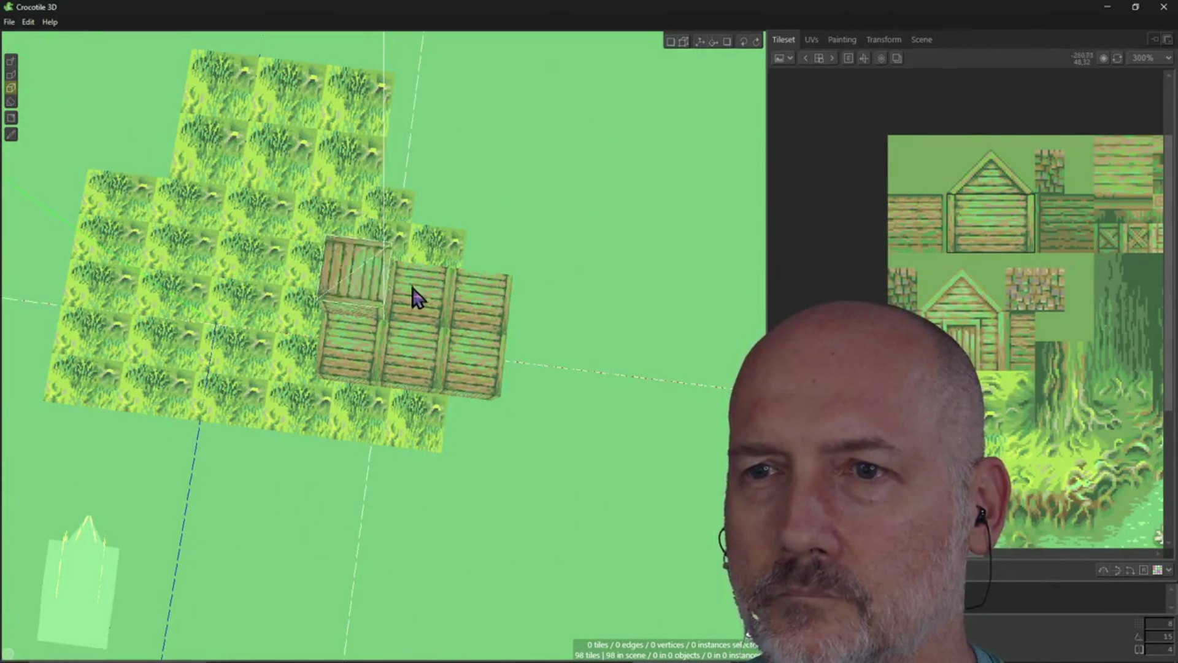
{"action": "left_click", "coordinate": [417, 297]}
{"action": "left_click", "coordinate": [471, 340]}
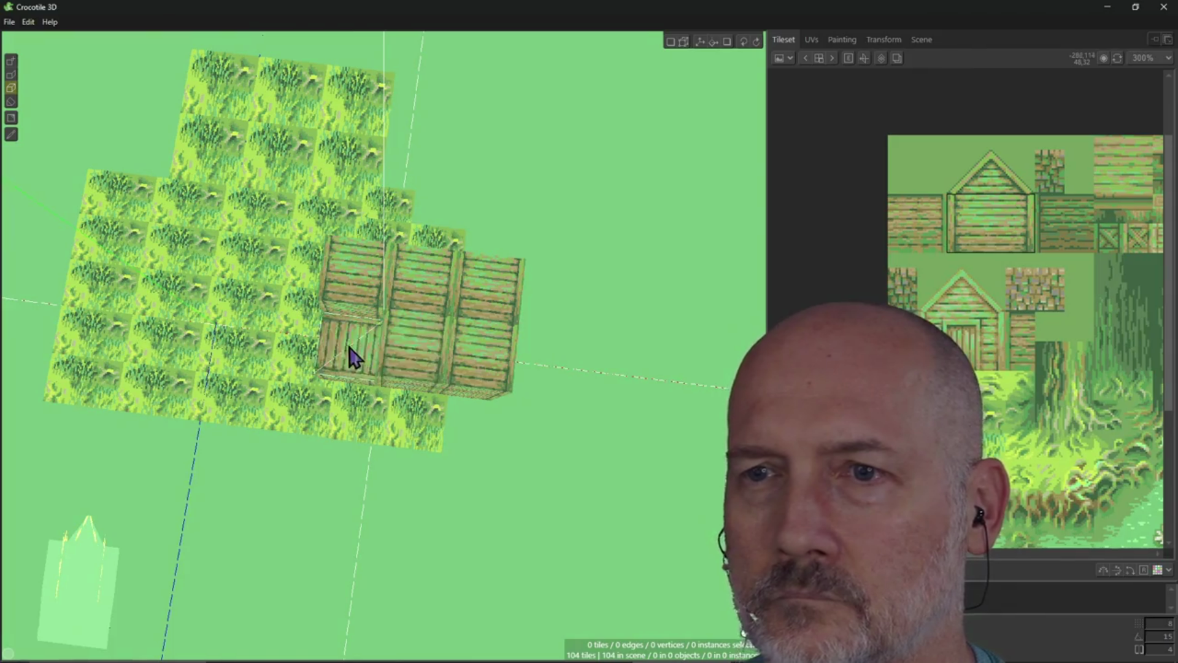
Extend the grass block beneath the crates to the right, bringing the scene to 128 tiles
{"action": "right_click_drag", "start_coordinate": [565, 422], "coordinate": [552, 393]}
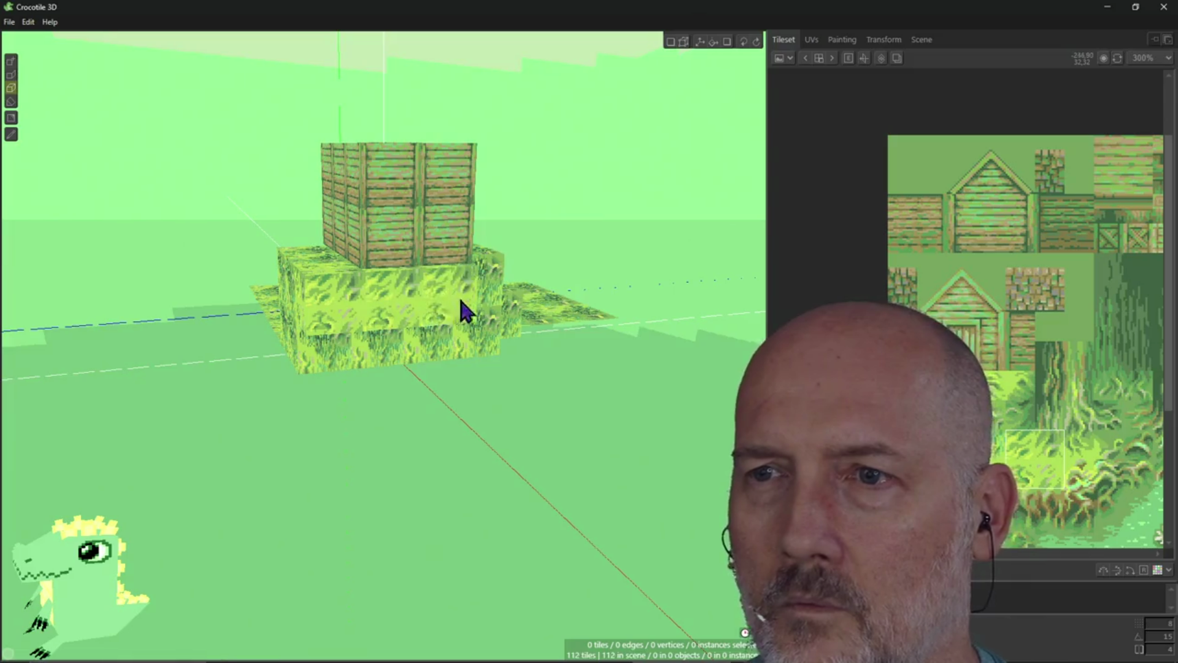
{"action": "left_click", "coordinate": [485, 307]}
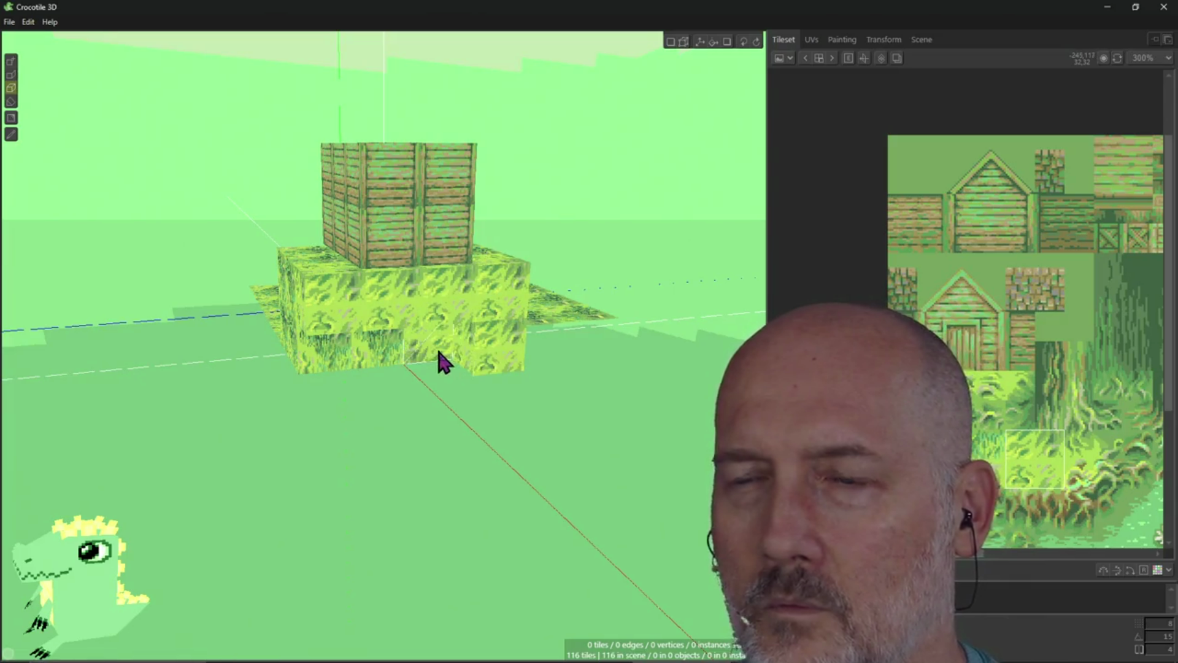
{"action": "mouse_move", "coordinate": [413, 371]}
{"action": "right_mouse_down"}
{"action": "mouse_move", "coordinate": [376, 366]}
{"action": "mouse_move", "coordinate": [466, 318]}
{"action": "right_mouse_up"}
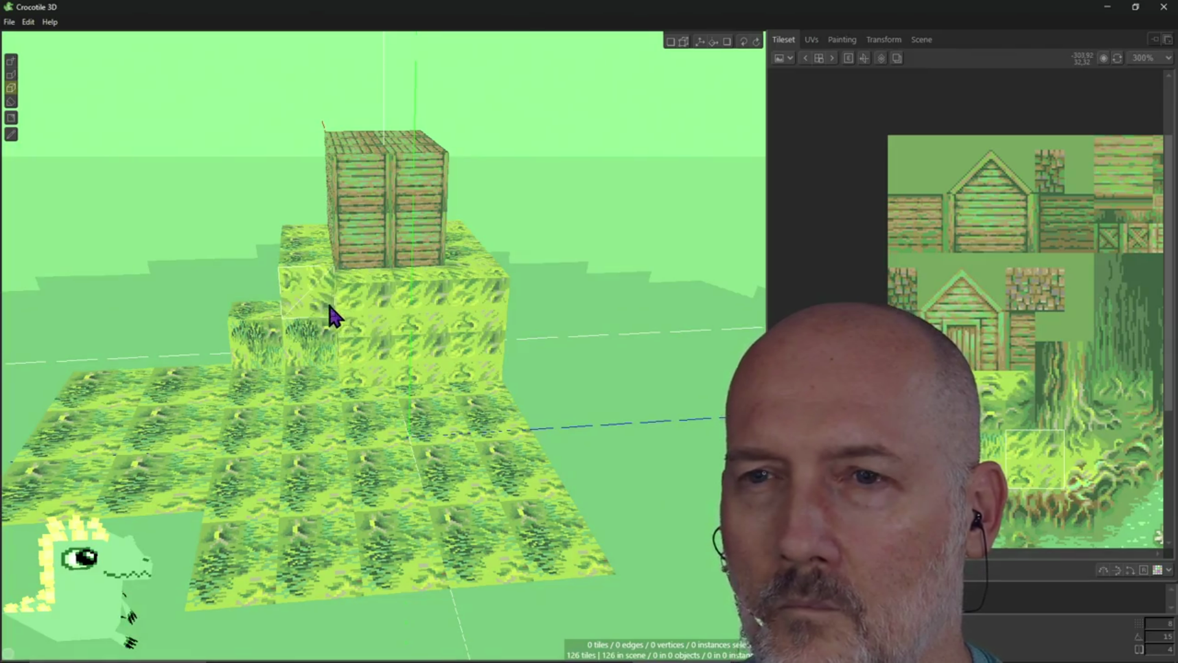
{"action": "right_click_drag", "start_coordinate": [445, 368], "coordinate": [482, 371]}
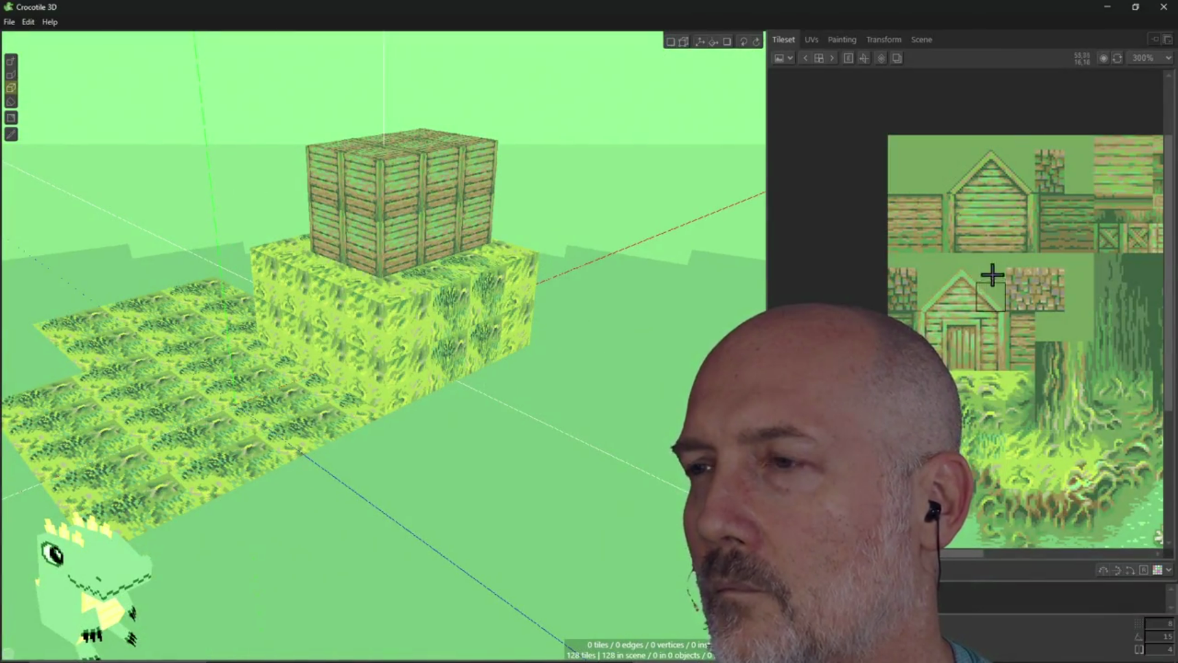
Try a pair and then a 2x2 block of house-gable tiles on the crates, undoing each
{"action": "right_click_drag", "start_coordinate": [548, 274], "coordinate": [491, 270]}
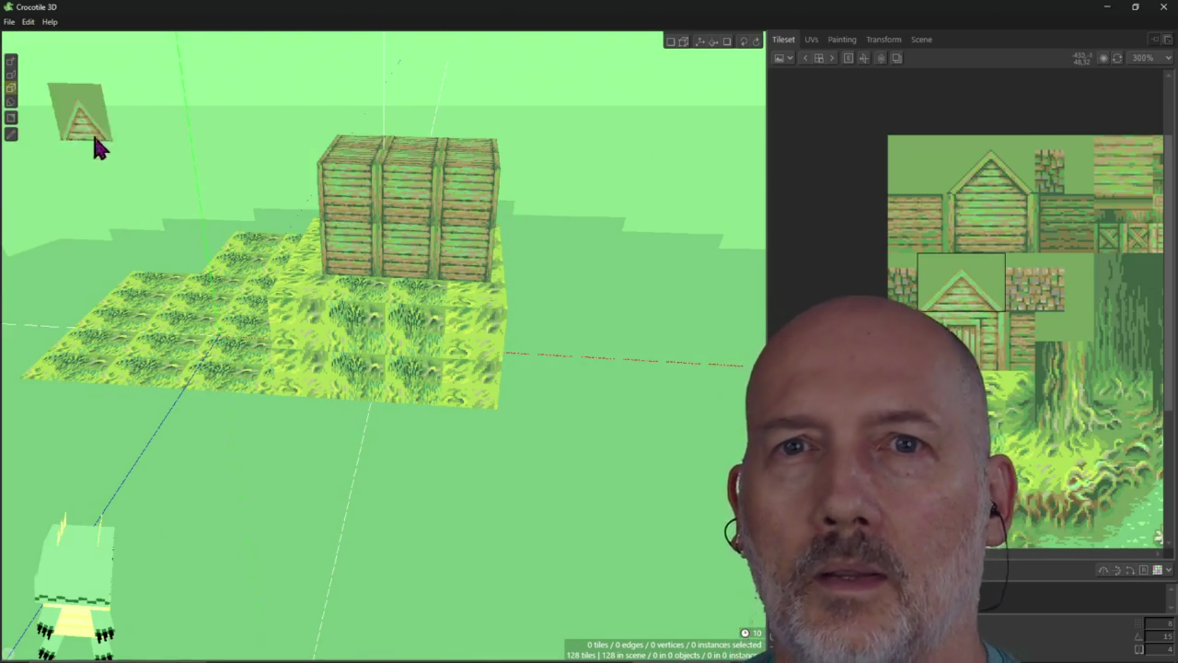
{"action": "right_click_drag", "start_coordinate": [181, 122], "coordinate": [301, 156]}
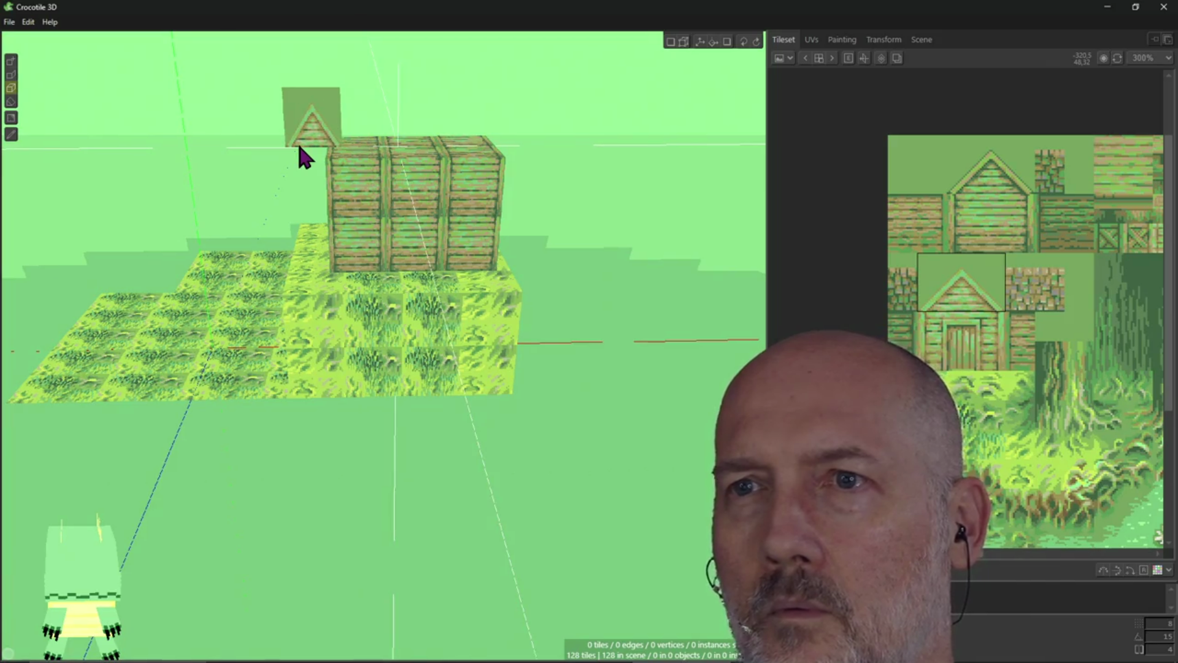
{"action": "scroll", "coordinate": [368, 158], "scroll_direction": "down", "scroll_amount": 3}
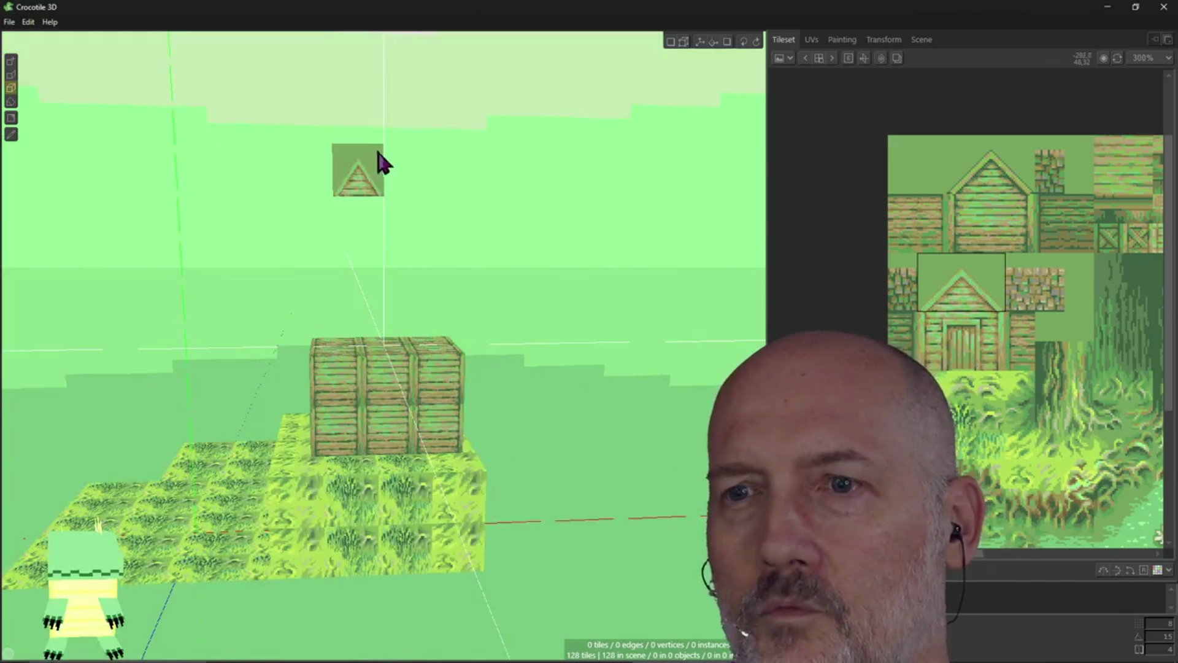
{"action": "scroll", "coordinate": [421, 270], "scroll_direction": "up", "scroll_amount": 4}
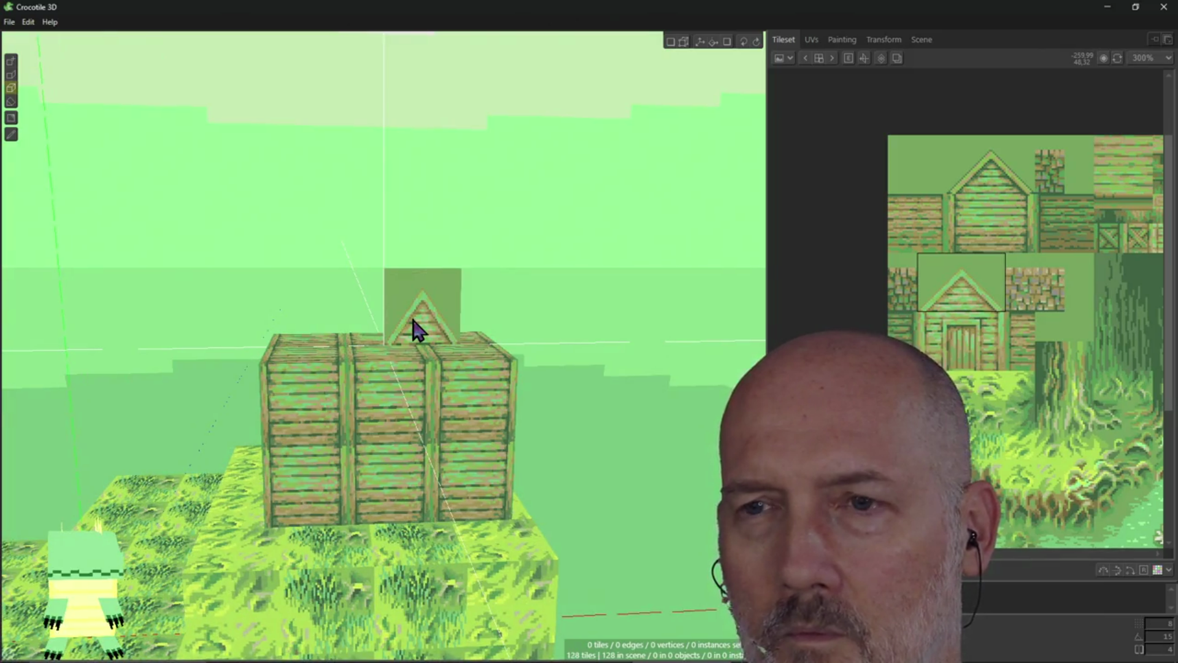
{"action": "left_click", "coordinate": [415, 328]}
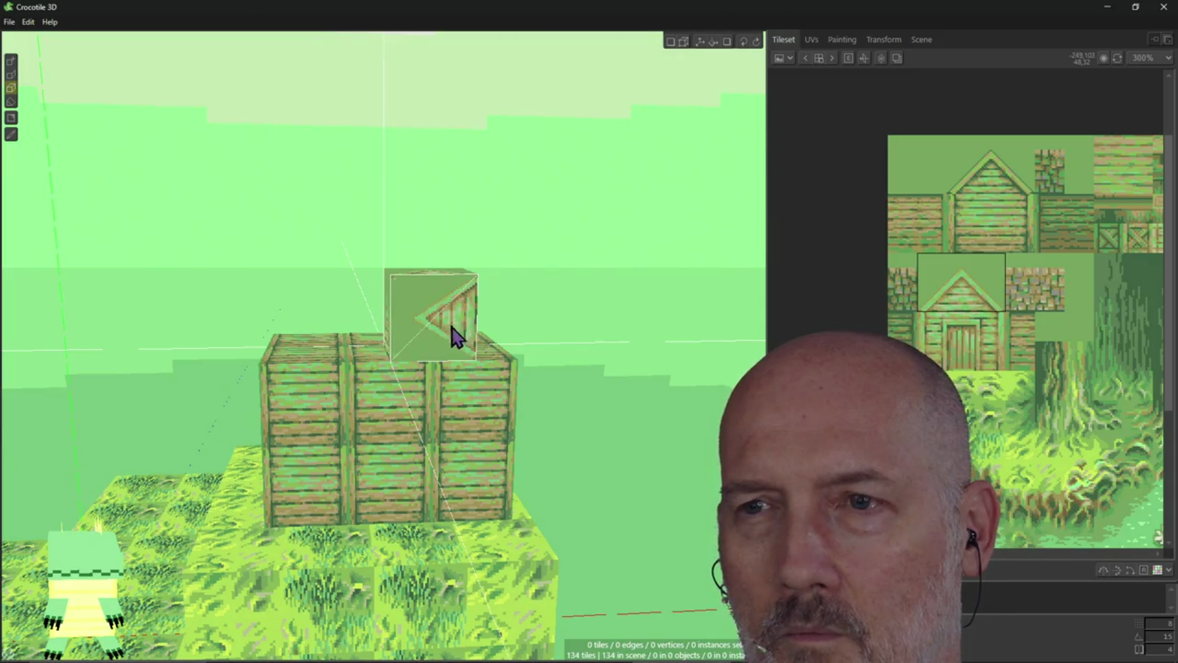
{"action": "left_click_drag", "start_coordinate": [457, 337], "coordinate": [491, 336]}
{"action": "left_click", "coordinate": [491, 336]}
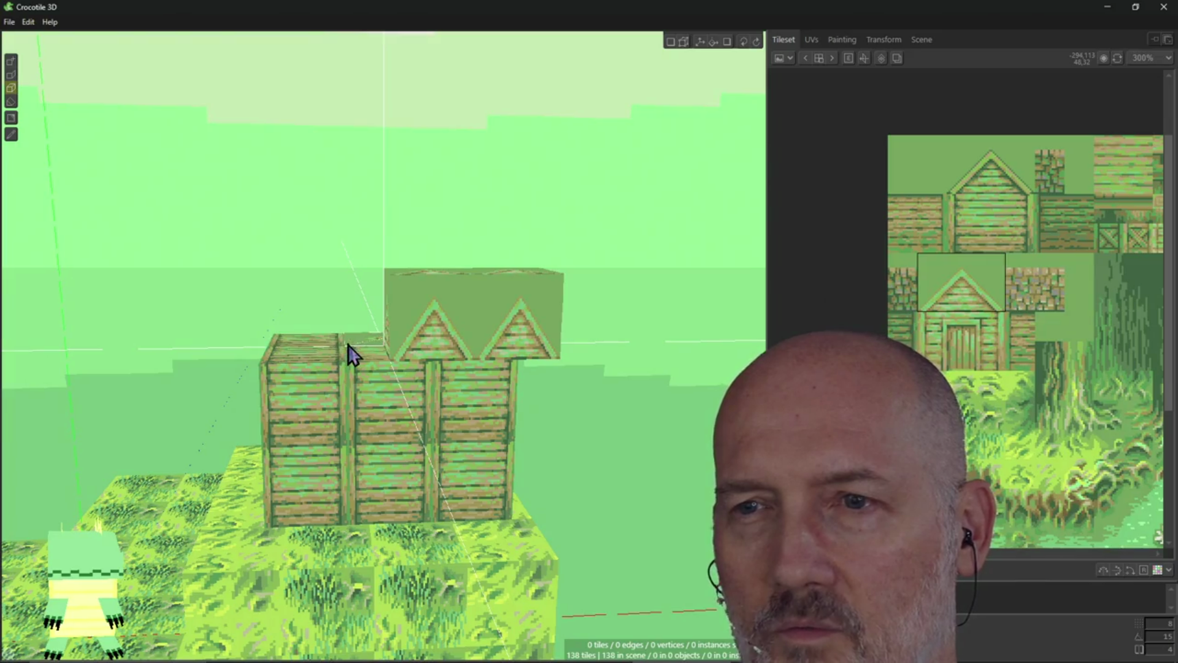
{"action": "key", "text": "ctrl+z"}
{"action": "key", "text": "ctrl+z"}
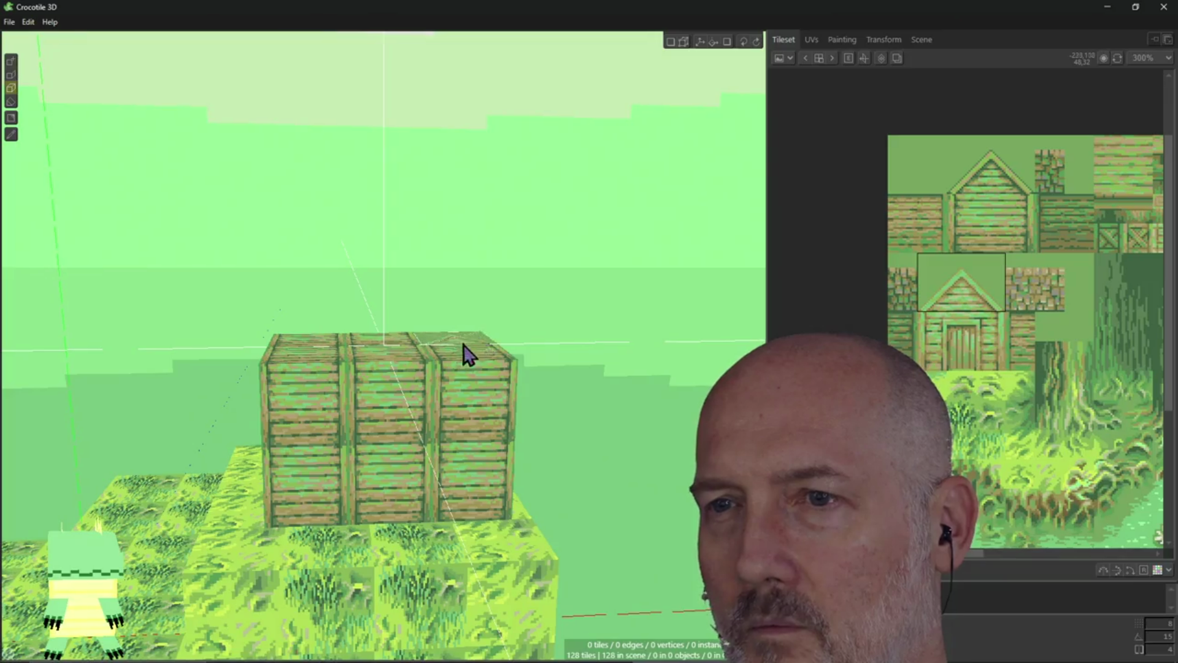
{"action": "mouse_move", "coordinate": [473, 345]}
{"action": "left_mouse_down"}
{"action": "mouse_move", "coordinate": [465, 311]}
{"action": "mouse_move", "coordinate": [407, 282]}
{"action": "mouse_move", "coordinate": [360, 270]}
{"action": "mouse_move", "coordinate": [363, 311]}
{"action": "left_mouse_up"}
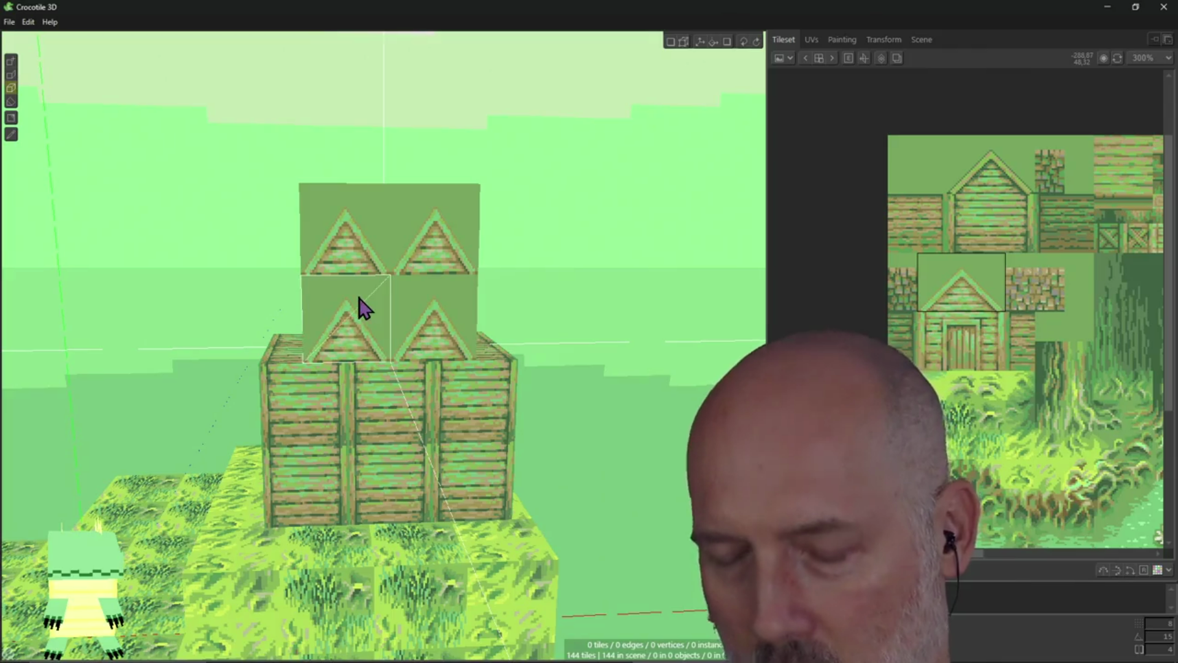
{"action": "key", "text": "ctrl+z"}
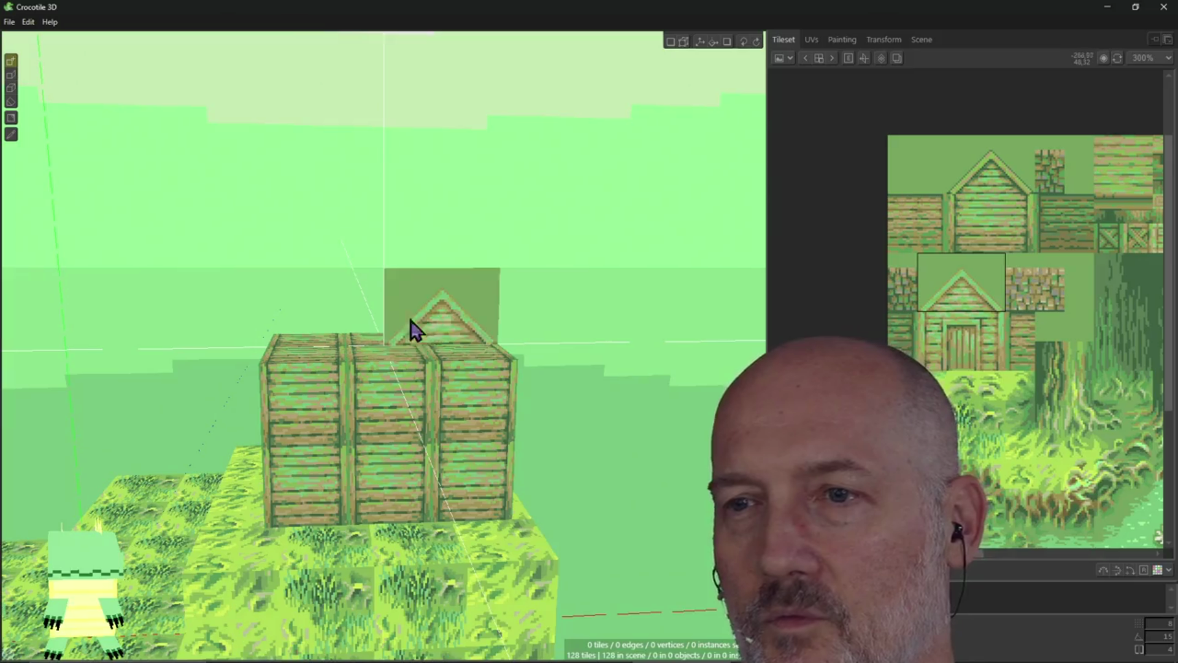
Place two upright house-gable tiles above the crates' front face, reaching 132 tiles
{"action": "mouse_move", "coordinate": [356, 439]}
{"action": "right_mouse_down"}
{"action": "mouse_move", "coordinate": [498, 457]}
{"action": "mouse_move", "coordinate": [512, 359]}
{"action": "right_mouse_up"}
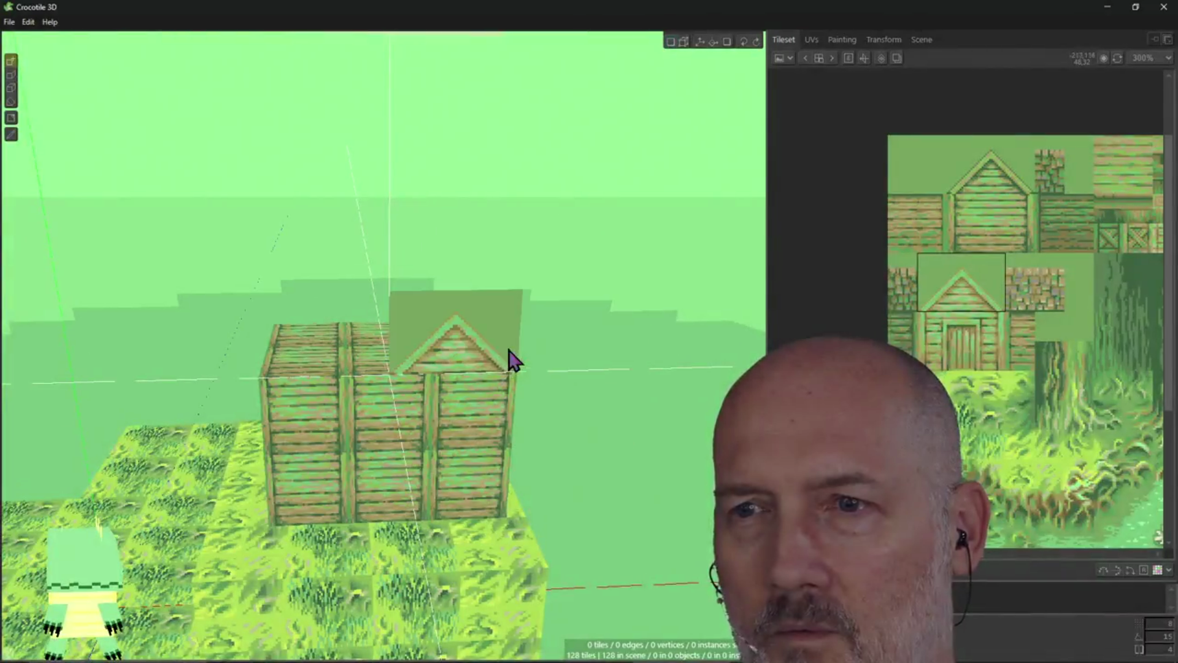
{"action": "left_click", "coordinate": [445, 305]}
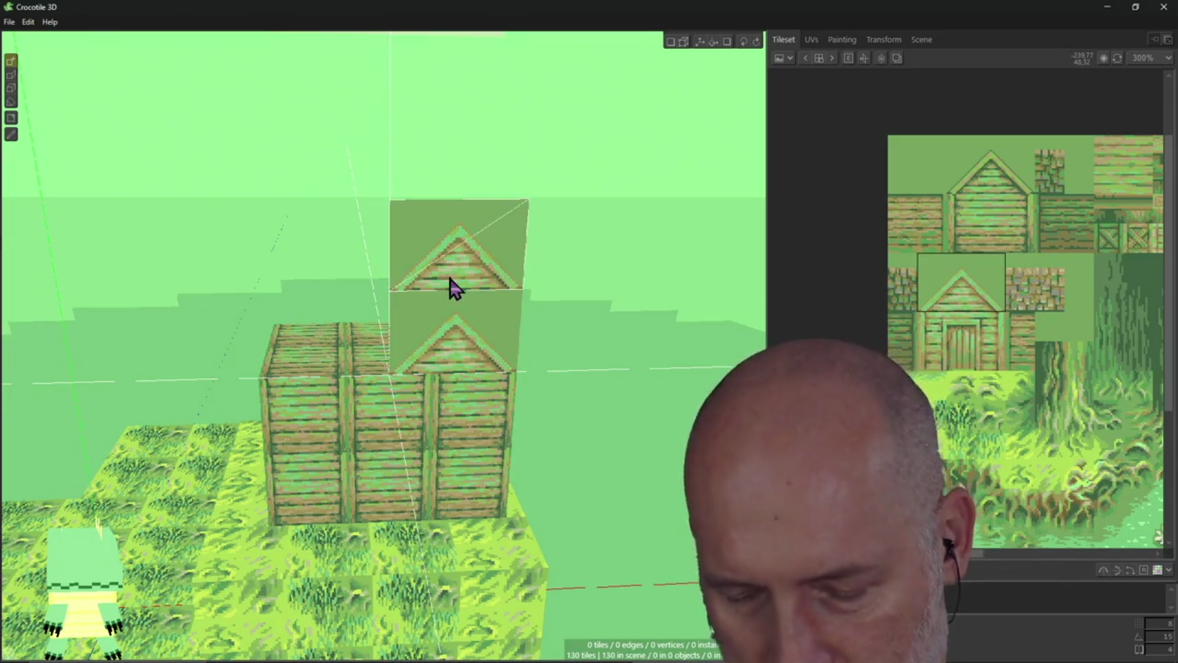
{"action": "key", "text": "ctrl+z"}
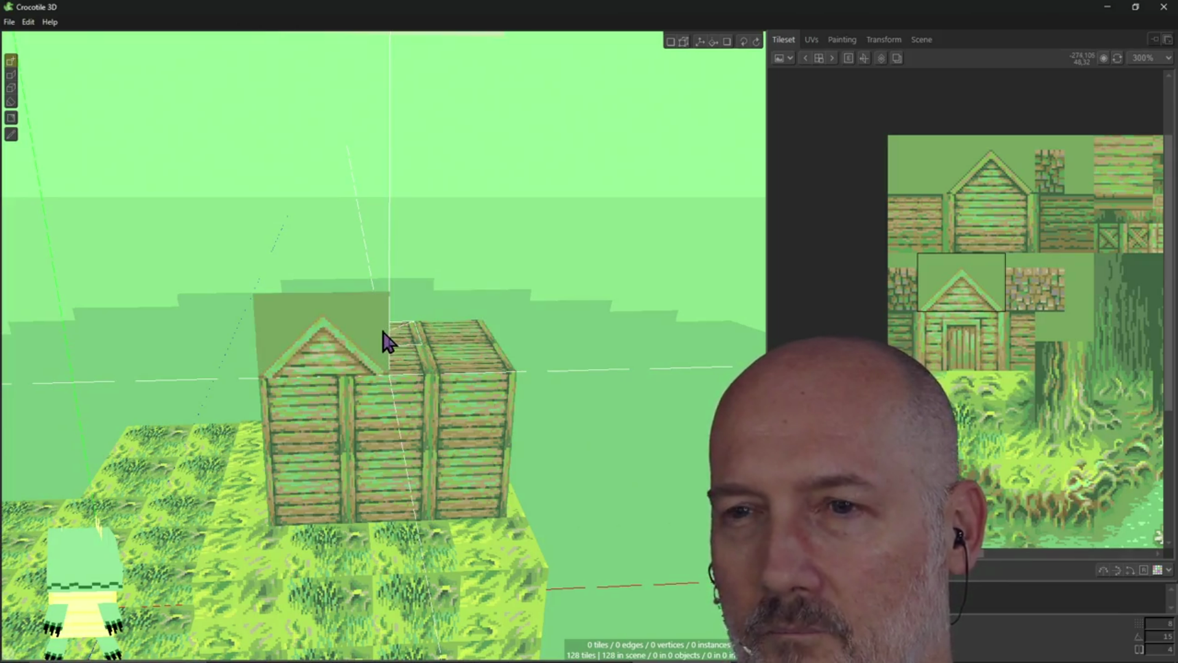
{"action": "left_click", "coordinate": [395, 342]}
{"action": "mouse_move", "coordinate": [377, 319]}
{"action": "right_mouse_down"}
{"action": "mouse_move", "coordinate": [350, 332]}
{"action": "mouse_move", "coordinate": [331, 381]}
{"action": "mouse_move", "coordinate": [359, 362]}
{"action": "mouse_move", "coordinate": [377, 383]}
{"action": "right_mouse_up"}
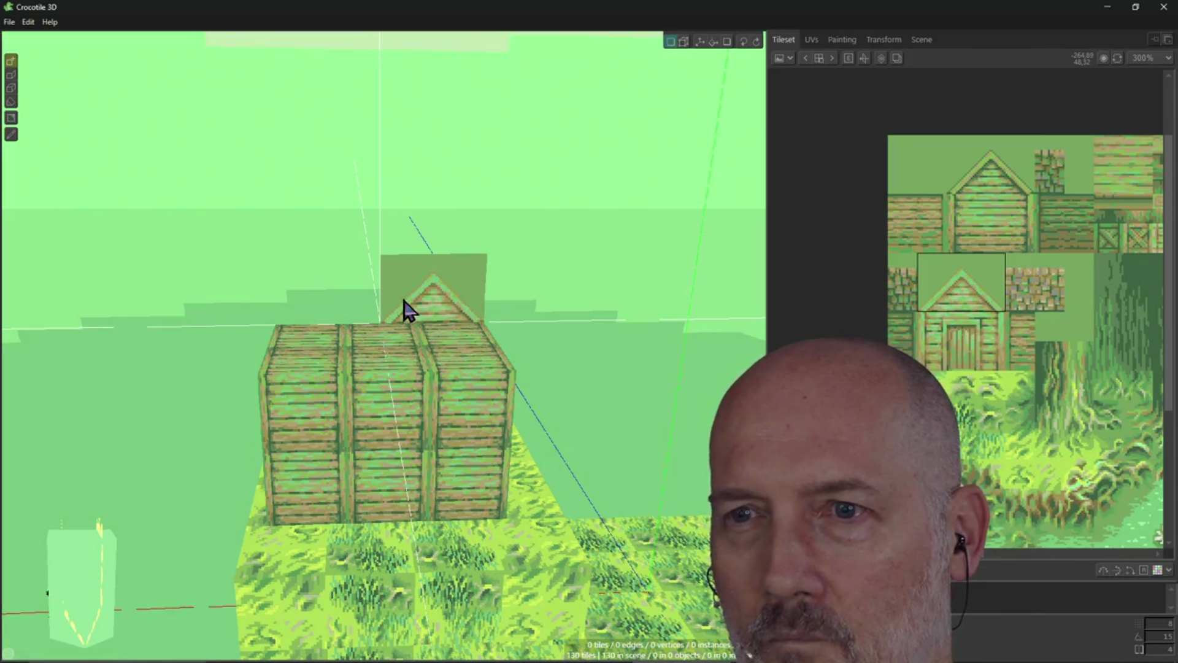
{"action": "mouse_move", "coordinate": [403, 307]}
{"action": "right_mouse_down"}
{"action": "mouse_move", "coordinate": [455, 334]}
{"action": "mouse_move", "coordinate": [442, 368]}
{"action": "mouse_move", "coordinate": [452, 337]}
{"action": "mouse_move", "coordinate": [402, 371]}
{"action": "right_mouse_up"}
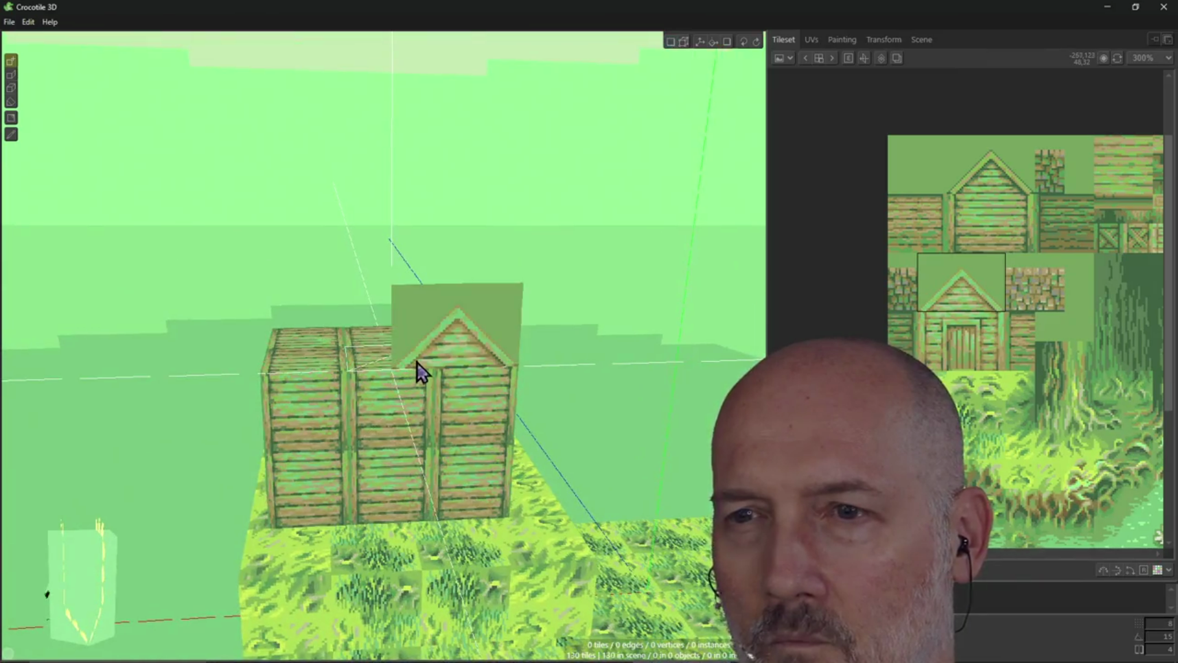
{"action": "left_click", "coordinate": [417, 371]}
{"action": "mouse_move", "coordinate": [579, 355]}
{"action": "right_mouse_down"}
{"action": "mouse_move", "coordinate": [577, 294]}
{"action": "mouse_move", "coordinate": [552, 344]}
{"action": "mouse_move", "coordinate": [467, 368]}
{"action": "mouse_move", "coordinate": [442, 389]}
{"action": "right_mouse_up"}
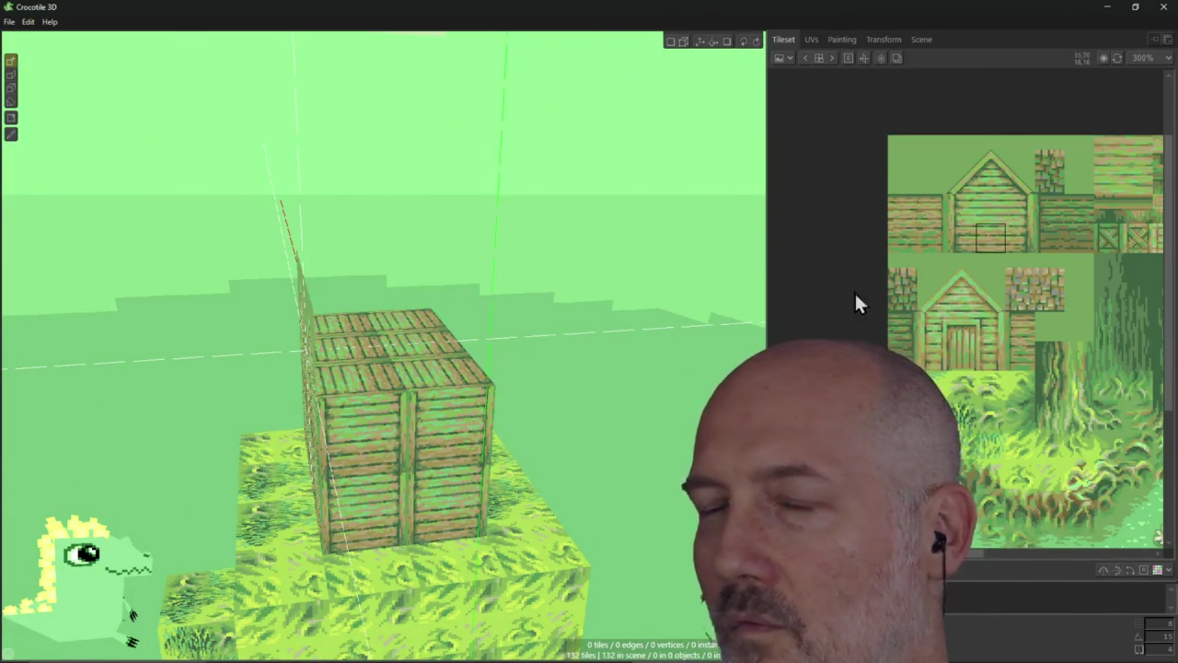
Swap the crate's front wall face for a post tile and paint planks along its top edge
{"action": "key", "text": "KP_1"}
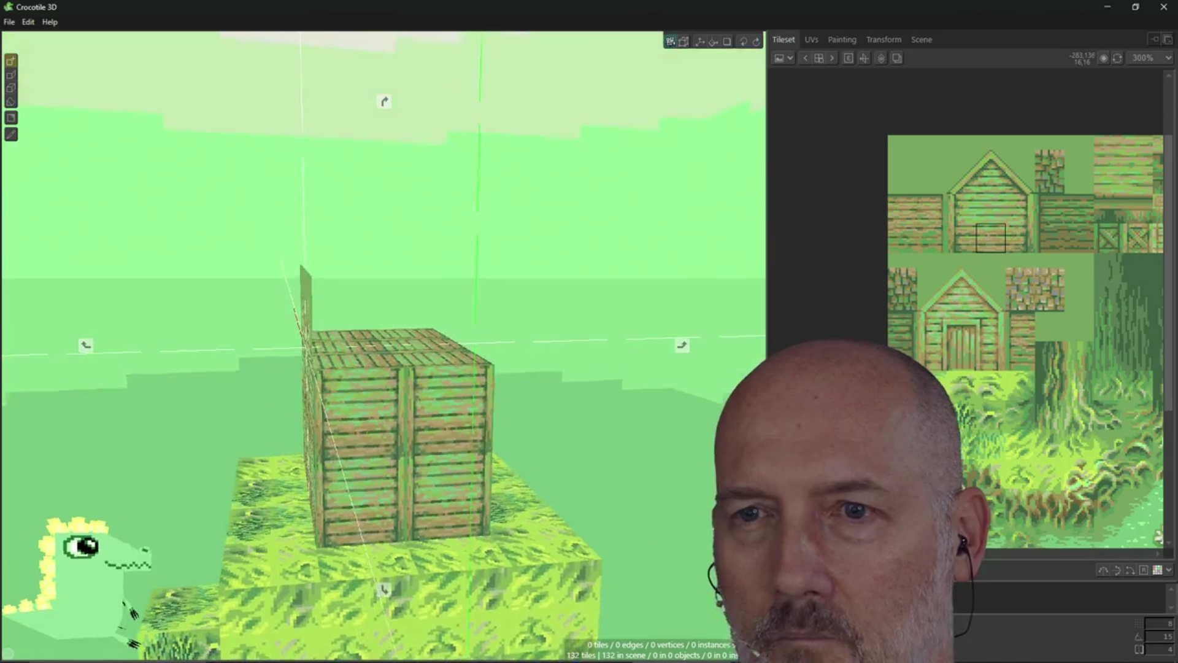
{"action": "left_click", "coordinate": [367, 398]}
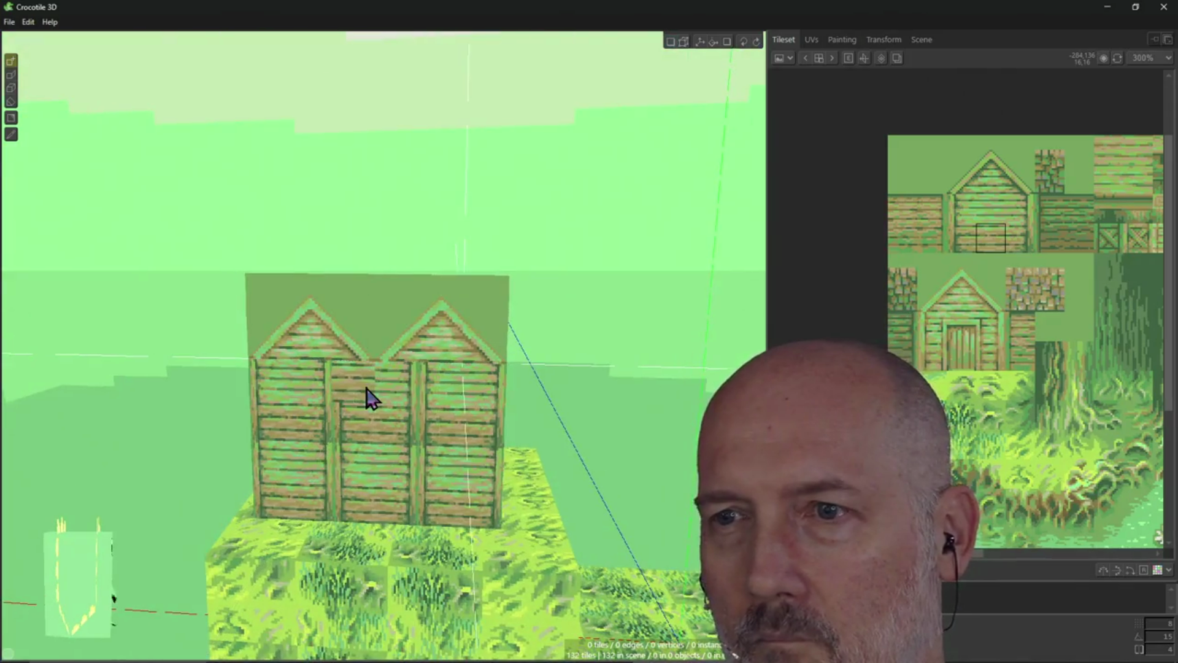
{"action": "key", "text": "KP_1"}
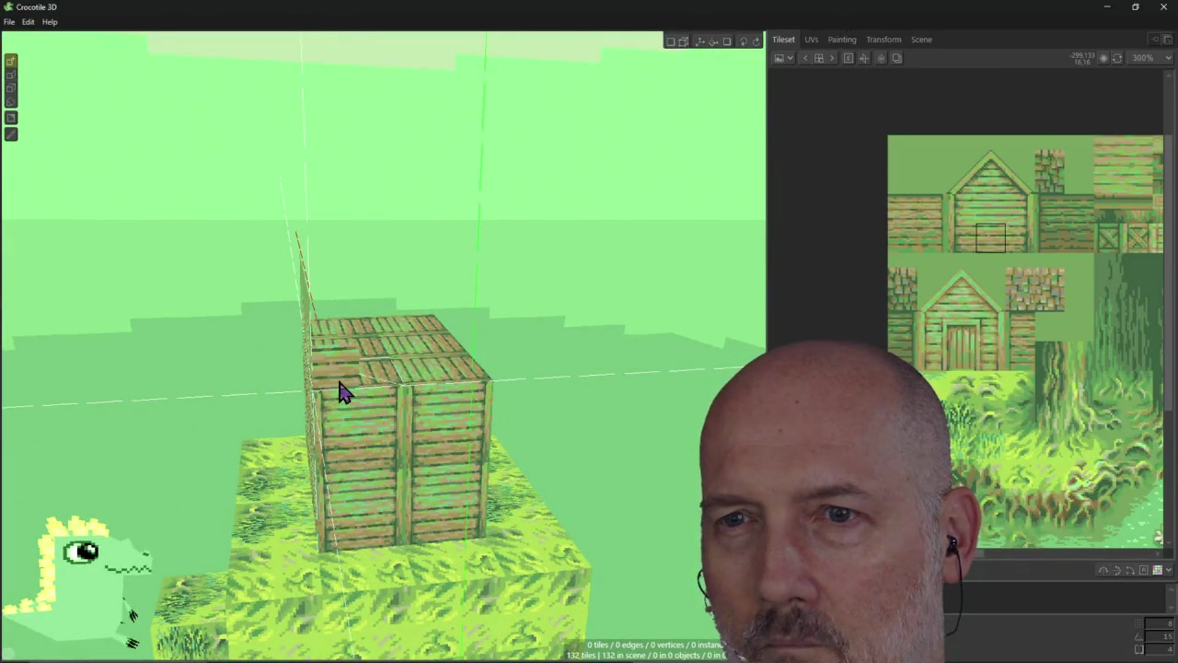
{"action": "mouse_move", "coordinate": [344, 391]}
{"action": "left_mouse_down"}
{"action": "mouse_move", "coordinate": [469, 387]}
{"action": "mouse_move", "coordinate": [460, 329]}
{"action": "mouse_move", "coordinate": [332, 342]}
{"action": "left_mouse_up"}
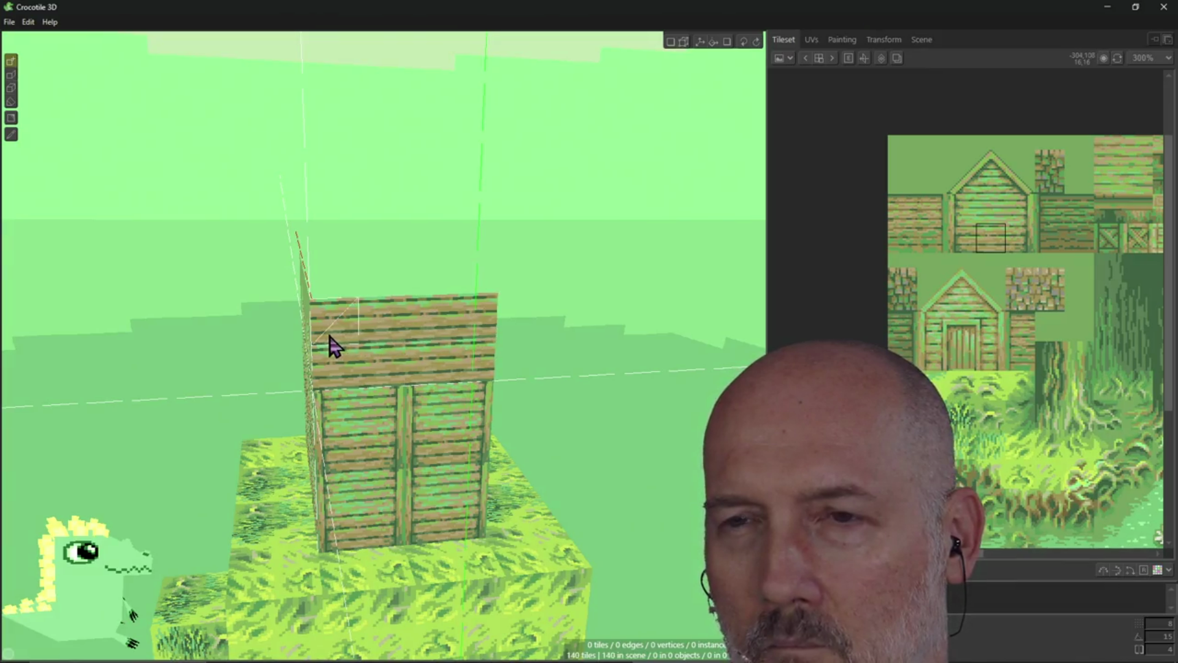
Paint more plank tiles under the gables, reaching 148 tiles, and switch to vertex/edge editing
{"action": "mouse_move", "coordinate": [341, 431]}
{"action": "right_mouse_down"}
{"action": "mouse_move", "coordinate": [393, 429]}
{"action": "mouse_move", "coordinate": [331, 411]}
{"action": "mouse_move", "coordinate": [427, 385]}
{"action": "right_mouse_up"}
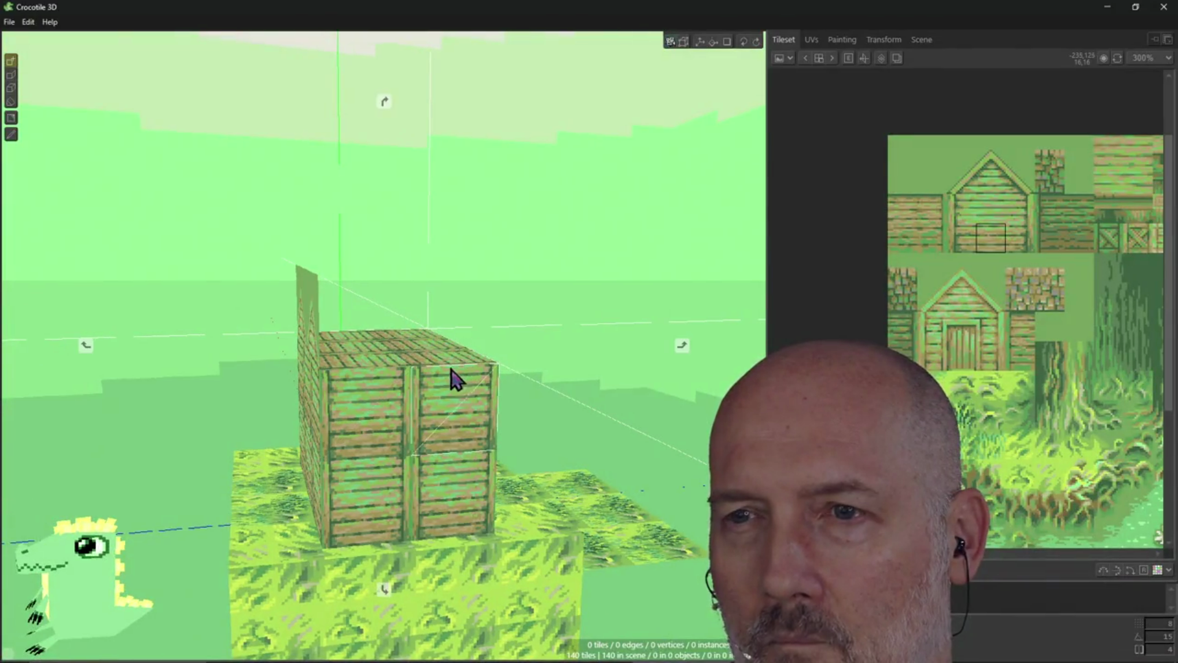
{"action": "mouse_move", "coordinate": [384, 345]}
{"action": "right_mouse_down"}
{"action": "mouse_move", "coordinate": [384, 368]}
{"action": "mouse_move", "coordinate": [437, 391]}
{"action": "mouse_move", "coordinate": [413, 387]}
{"action": "right_mouse_up"}
{"action": "mouse_move", "coordinate": [333, 393]}
{"action": "left_mouse_down"}
{"action": "mouse_move", "coordinate": [441, 384]}
{"action": "mouse_move", "coordinate": [432, 349]}
{"action": "mouse_move", "coordinate": [336, 350]}
{"action": "left_mouse_up"}
{"action": "right_click_drag", "start_coordinate": [389, 434], "coordinate": [437, 435]}
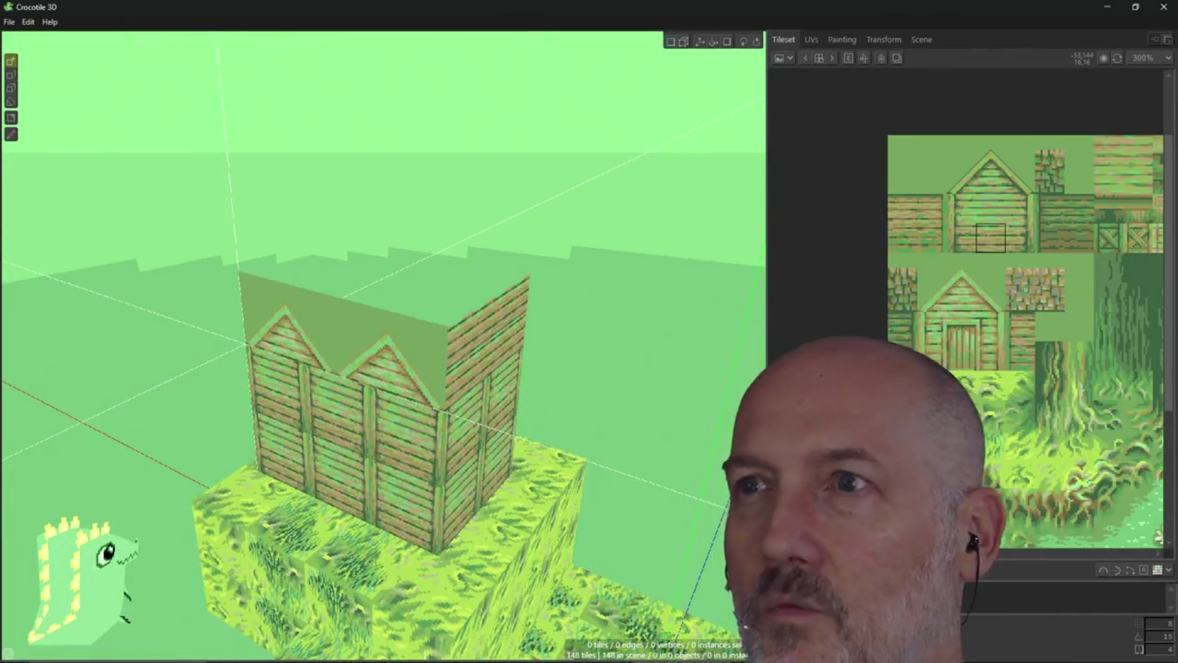
{"action": "left_click", "coordinate": [672, 43]}
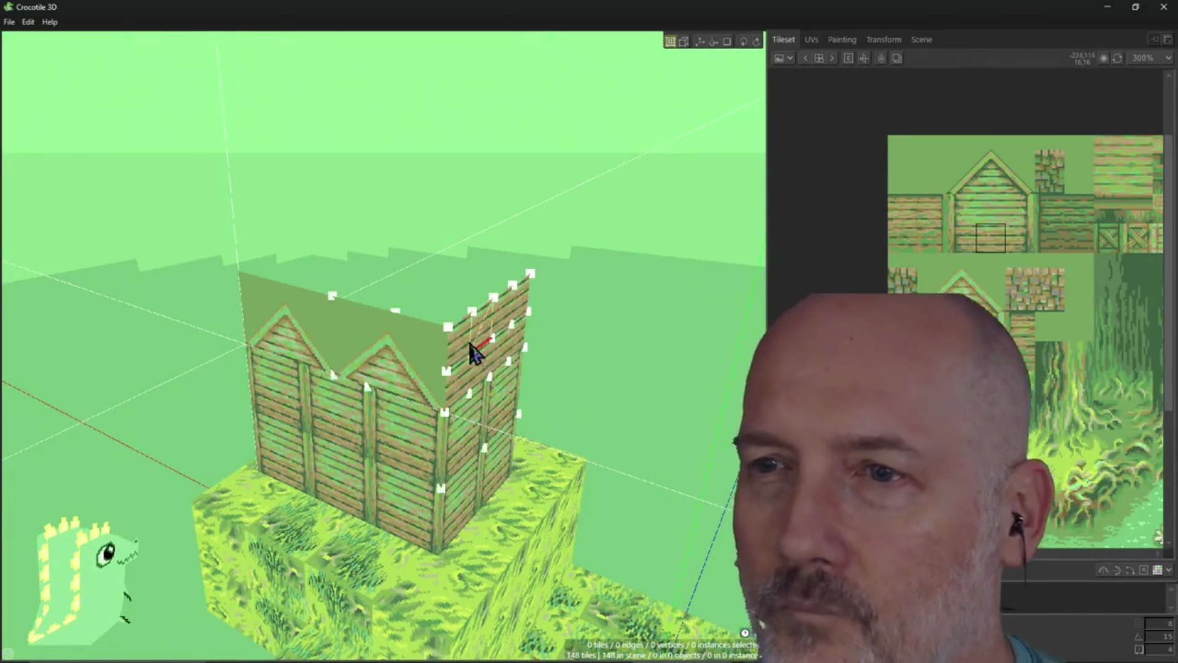
Box-select the 140 vertices of the house and its grass block from a level front view
{"action": "right_click_drag", "start_coordinate": [457, 341], "coordinate": [474, 337]}
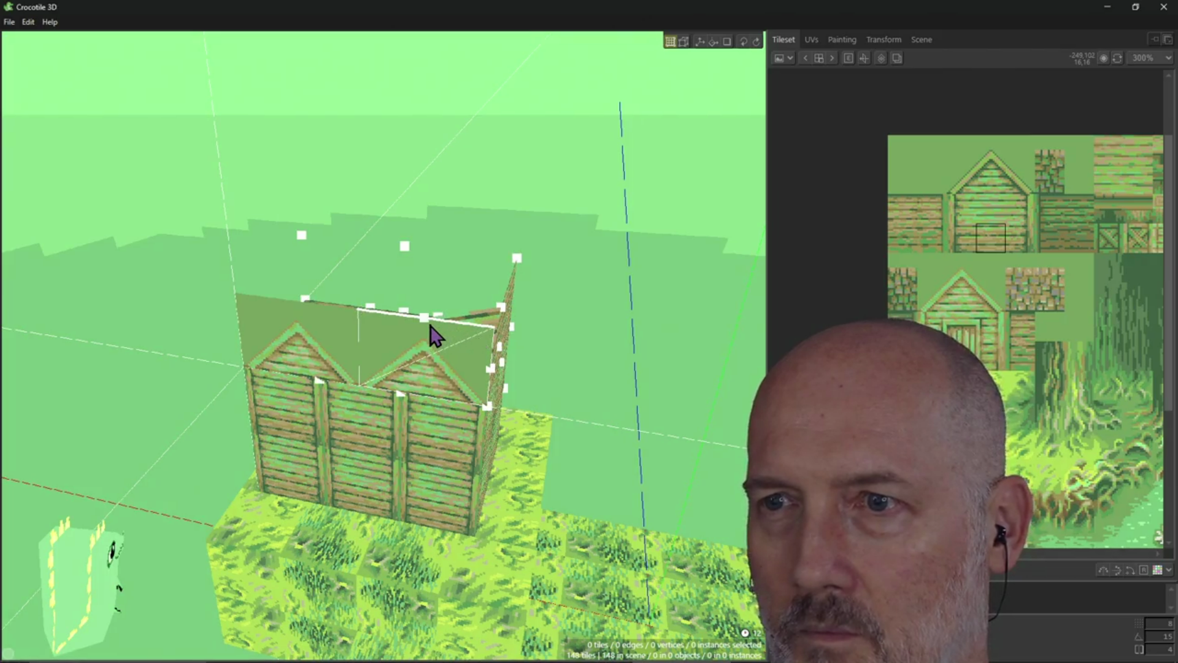
{"action": "right_click_drag", "start_coordinate": [500, 363], "coordinate": [307, 383]}
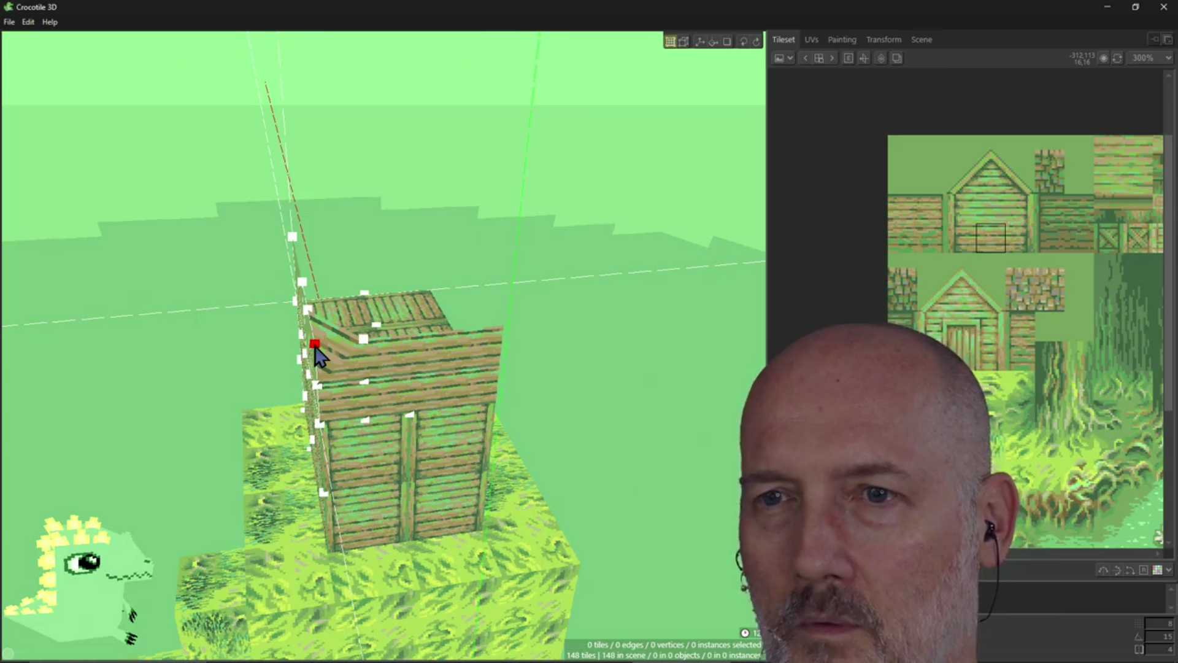
{"action": "mouse_move", "coordinate": [349, 408]}
{"action": "right_mouse_down"}
{"action": "mouse_move", "coordinate": [405, 368]}
{"action": "mouse_move", "coordinate": [405, 393]}
{"action": "mouse_move", "coordinate": [386, 399]}
{"action": "mouse_move", "coordinate": [313, 395]}
{"action": "mouse_move", "coordinate": [311, 505]}
{"action": "mouse_move", "coordinate": [304, 467]}
{"action": "mouse_move", "coordinate": [434, 565]}
{"action": "right_mouse_up"}
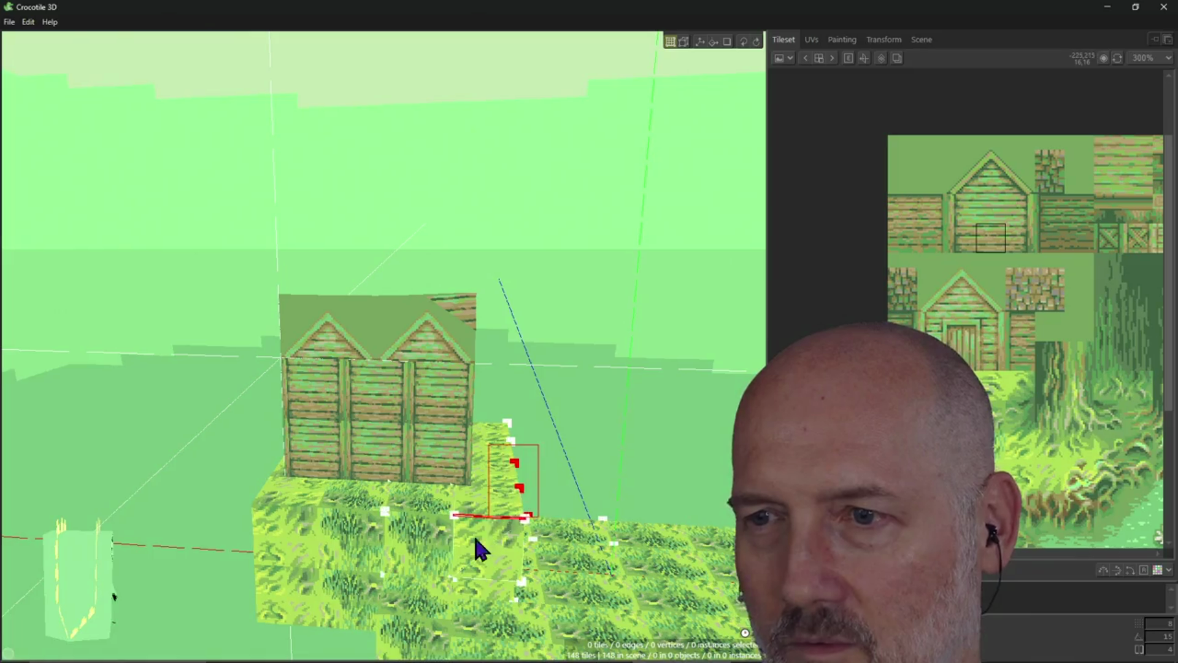
{"action": "left_click_drag", "start_coordinate": [395, 636], "coordinate": [576, 562]}
{"action": "right_click_drag", "start_coordinate": [576, 563], "coordinate": [384, 590]}
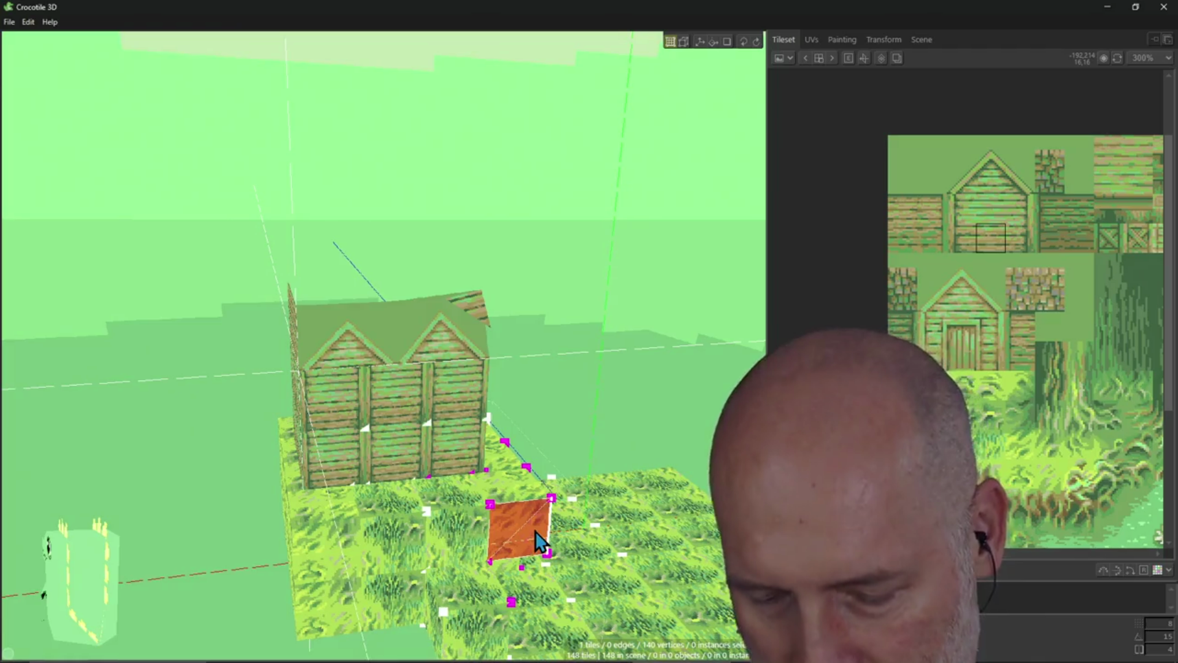
Restore the angled roof piece and compare the skewed and plain grass-block shapes via undo/redo
{"action": "key", "text": "ctrl+z"}
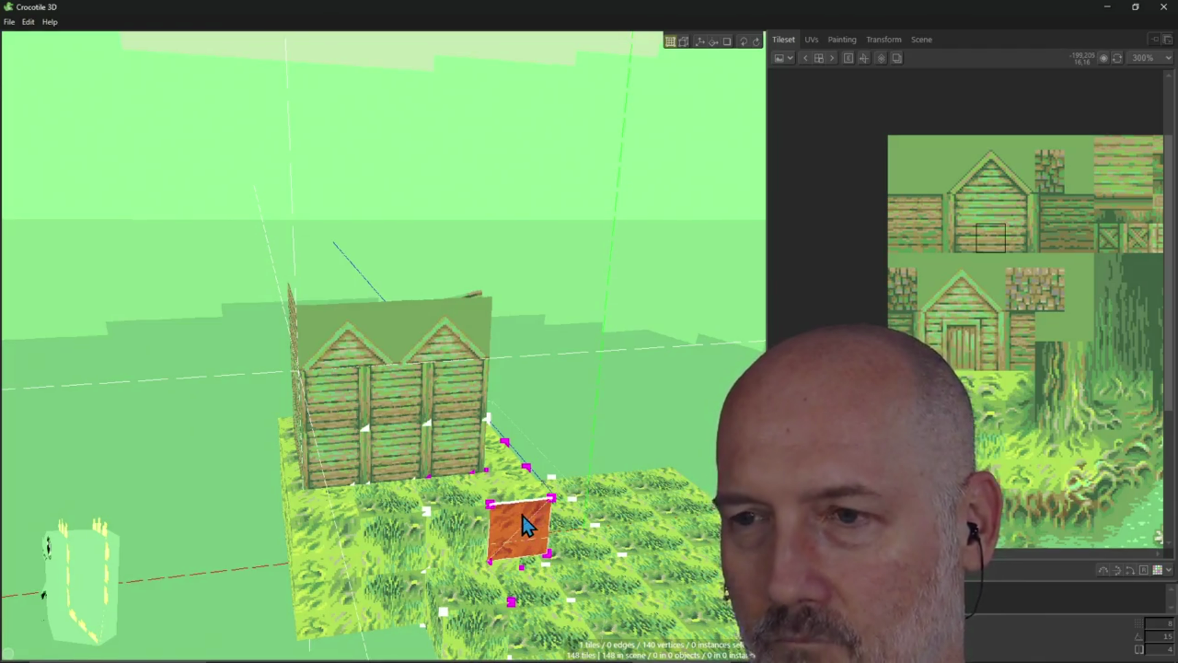
{"action": "left_click", "coordinate": [28, 22]}
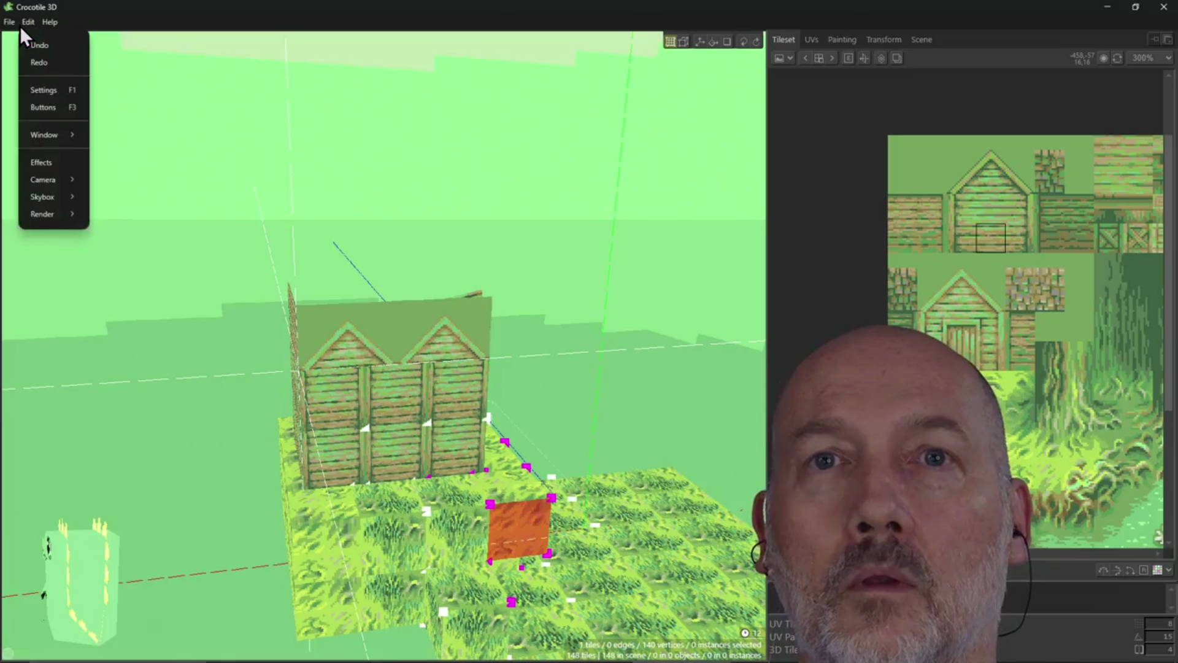
{"action": "left_click", "coordinate": [40, 62]}
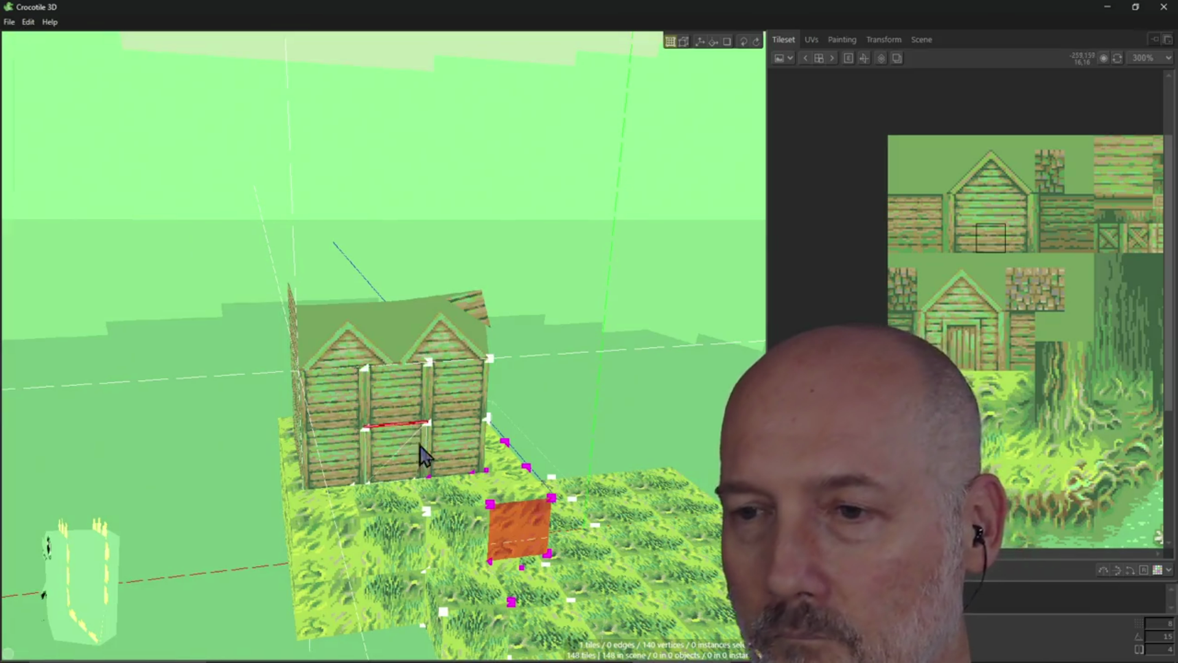
{"action": "mouse_move", "coordinate": [482, 534]}
{"action": "right_mouse_down"}
{"action": "mouse_move", "coordinate": [589, 521]}
{"action": "mouse_move", "coordinate": [553, 540]}
{"action": "mouse_move", "coordinate": [580, 581]}
{"action": "right_mouse_up"}
{"action": "key", "text": "ctrl+y"}
{"action": "key", "text": "ctrl+z"}
{"action": "key", "text": "ctrl+y"}
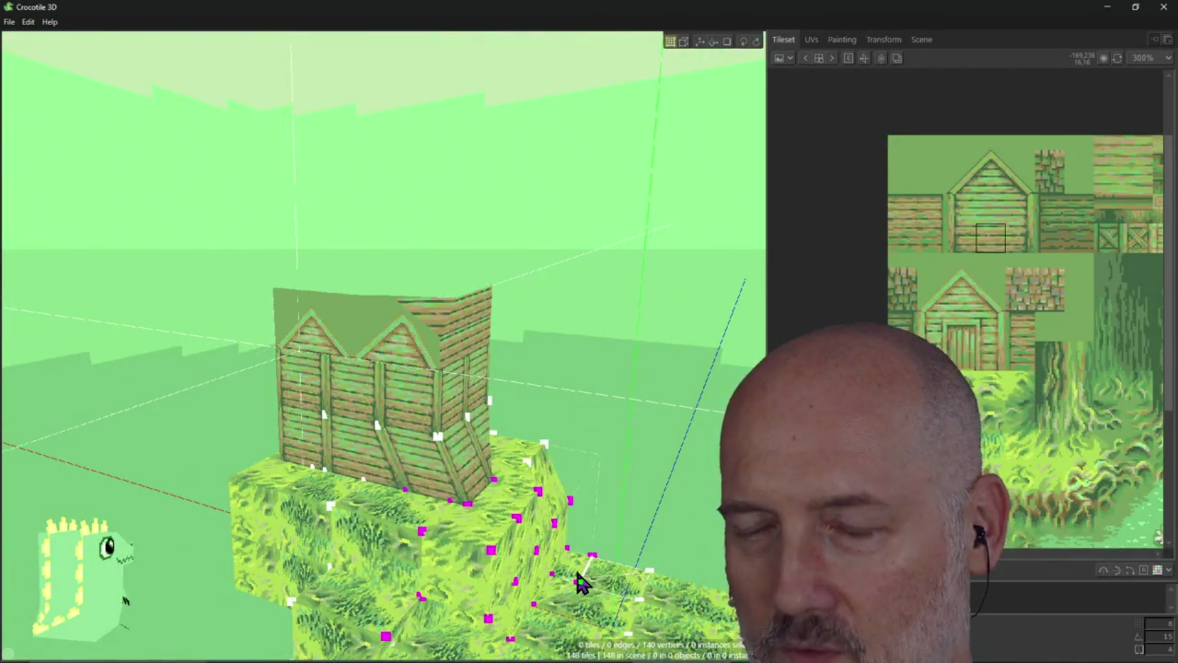
{"action": "key", "text": "ctrl+z"}
{"action": "key", "text": "ctrl+y"}
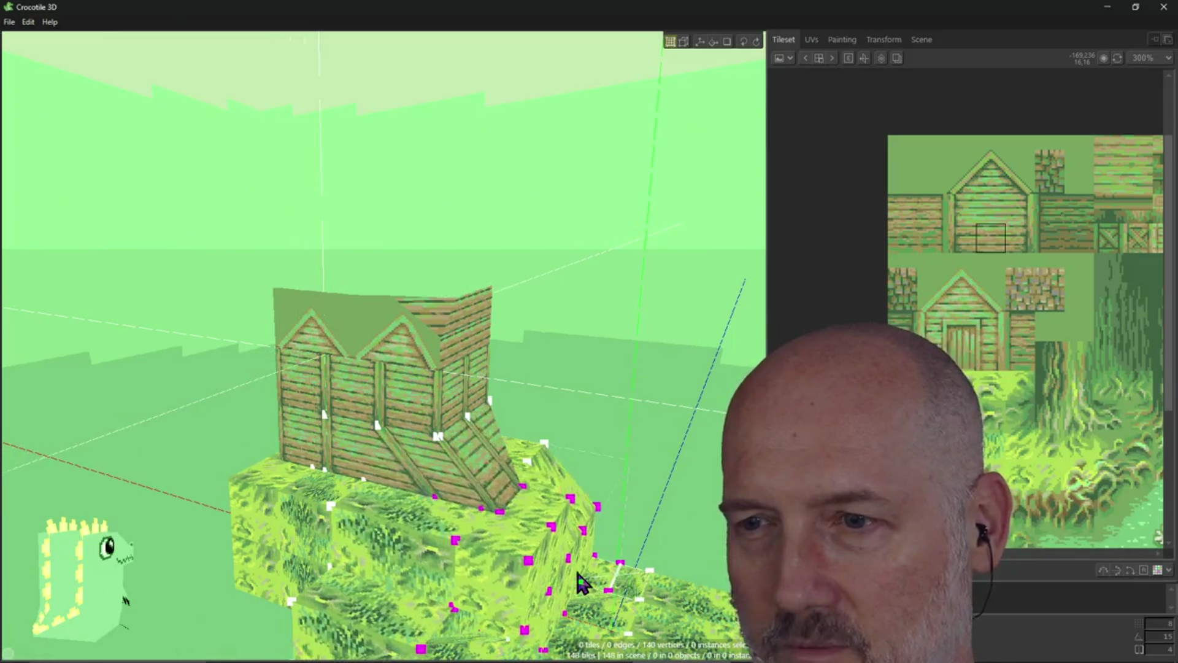
{"action": "key", "text": "ctrl+z"}
{"action": "key", "text": "ctrl+y"}
{"action": "key", "text": "ctrl+z"}
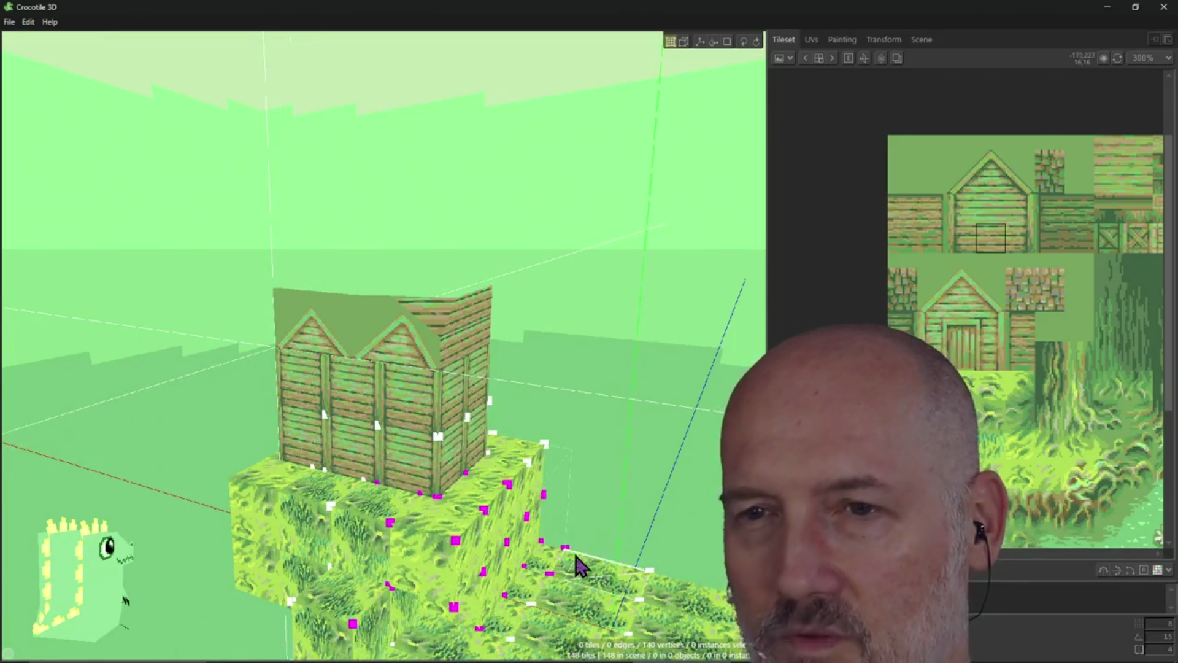
Reapply the skew, then step back to an earlier shape of the grass step
{"action": "mouse_move", "coordinate": [414, 442]}
{"action": "right_mouse_down"}
{"action": "mouse_move", "coordinate": [533, 623]}
{"action": "mouse_move", "coordinate": [494, 515]}
{"action": "mouse_move", "coordinate": [442, 527]}
{"action": "mouse_move", "coordinate": [465, 540]}
{"action": "right_mouse_up"}
{"action": "key", "text": "ctrl+y"}
{"action": "key", "text": "ctrl+z"}
{"action": "key", "text": "ctrl+z"}
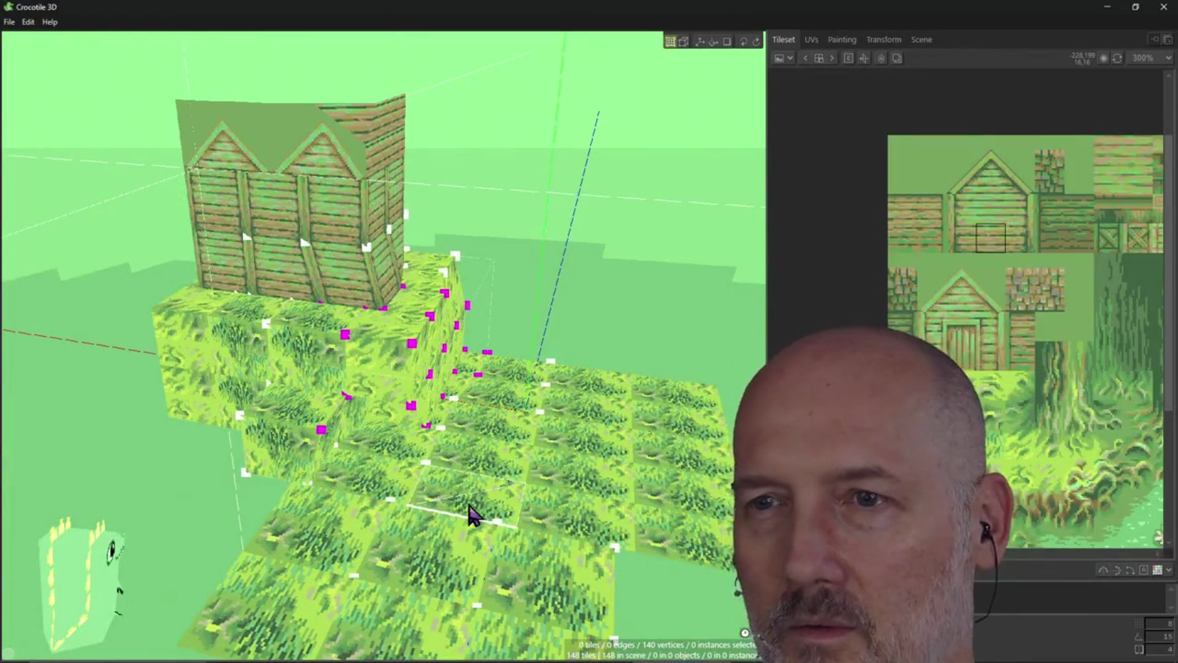
{"action": "key", "text": "ctrl+z"}
{"action": "key", "text": "ctrl+z"}
{"action": "key", "text": "ctrl+z"}
{"action": "key", "text": "ctrl+z"}
{"action": "key", "text": "ctrl+z"}
{"action": "key", "text": "ctrl+z"}
{"action": "key", "text": "ctrl+z"}
{"action": "key", "text": "ctrl+z"}
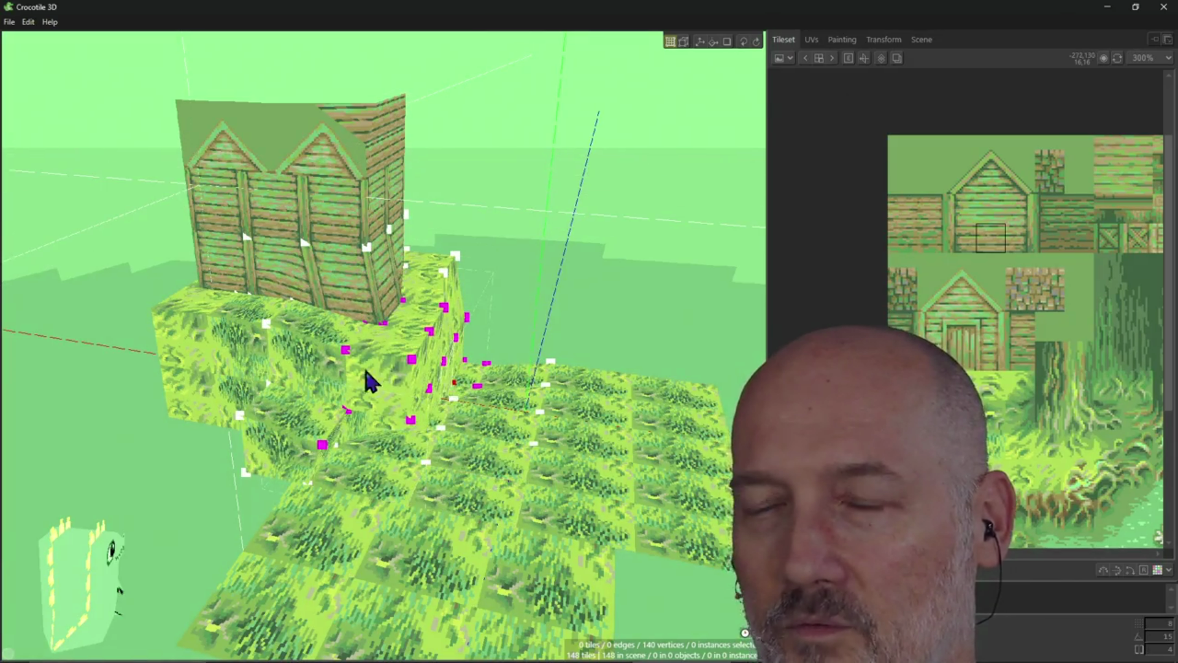
{"action": "key", "text": "ctrl+z"}
{"action": "key", "text": "ctrl+z"}
{"action": "key", "text": "ctrl+z"}
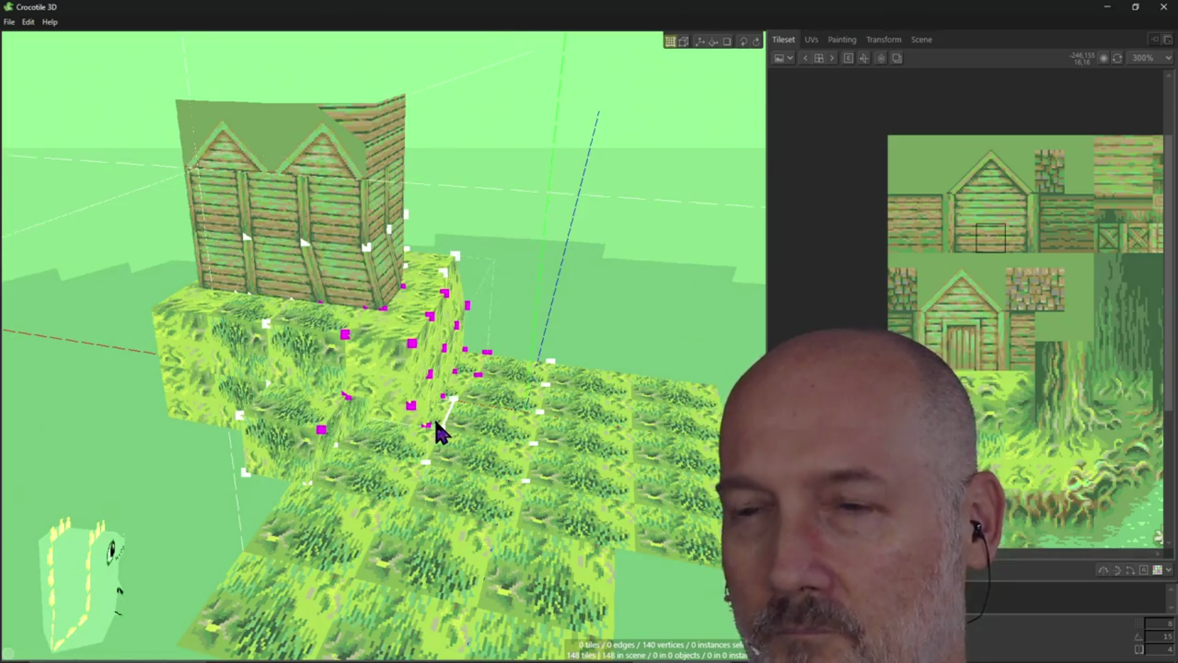
{"action": "key", "text": "ctrl+z"}
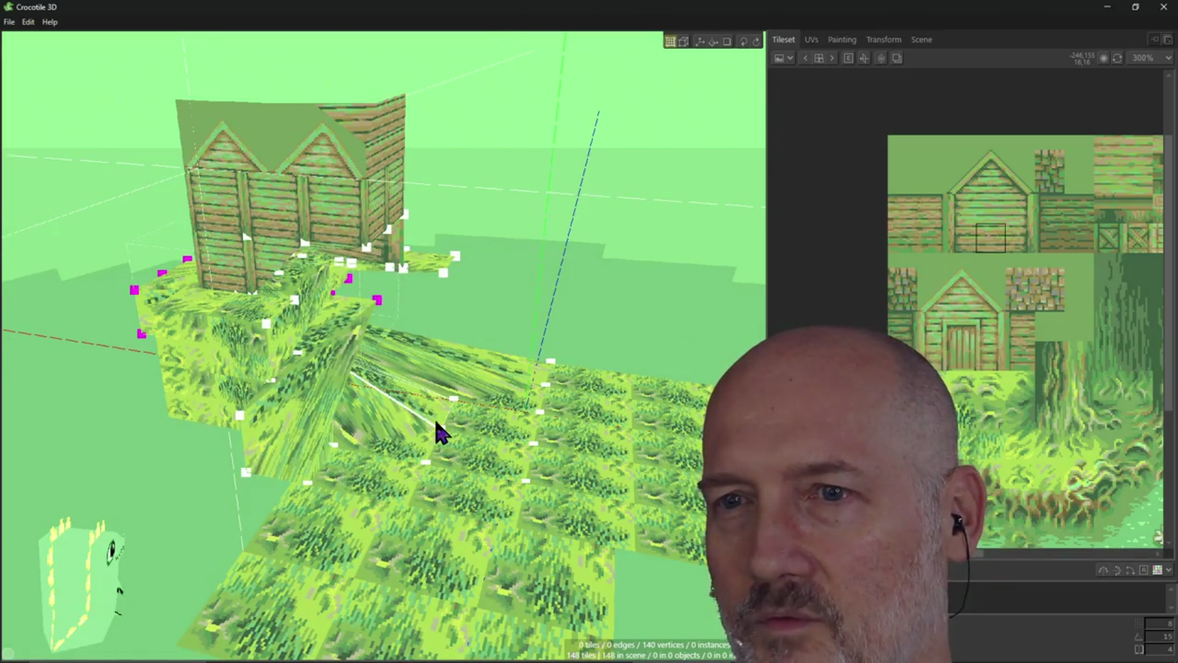
{"action": "key", "text": "ctrl+z"}
{"action": "key", "text": "ctrl+z"}
{"action": "key", "text": "ctrl+z"}
{"action": "key", "text": "ctrl+z"}
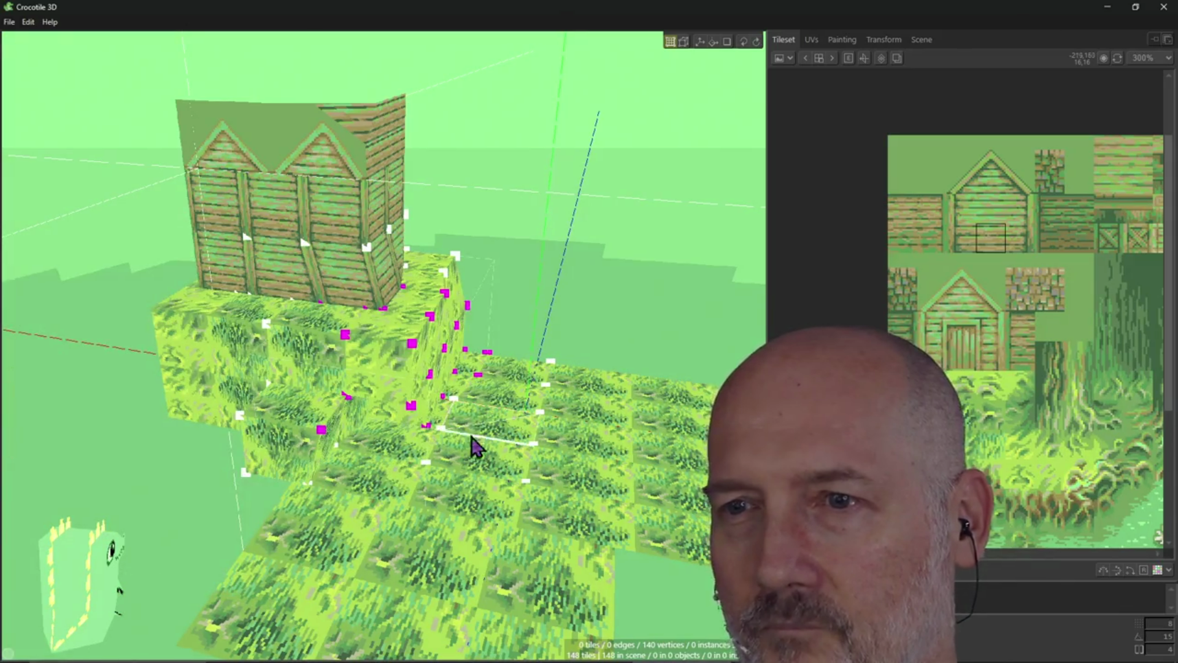
Reposition the grass block's top-edge vertices, then box-select the vertices along its edge
{"action": "mouse_move", "coordinate": [400, 442]}
{"action": "right_mouse_down"}
{"action": "mouse_move", "coordinate": [380, 404]}
{"action": "mouse_move", "coordinate": [399, 365]}
{"action": "right_mouse_up"}
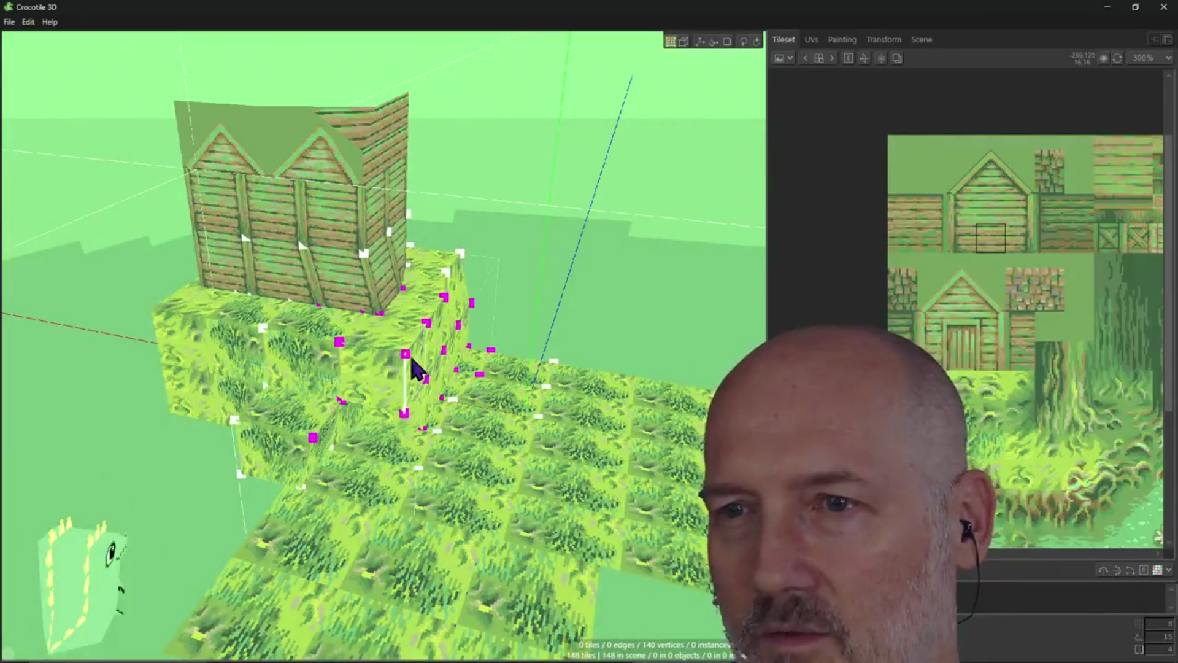
{"action": "scroll", "coordinate": [409, 364], "scroll_direction": "up", "scroll_amount": 3}
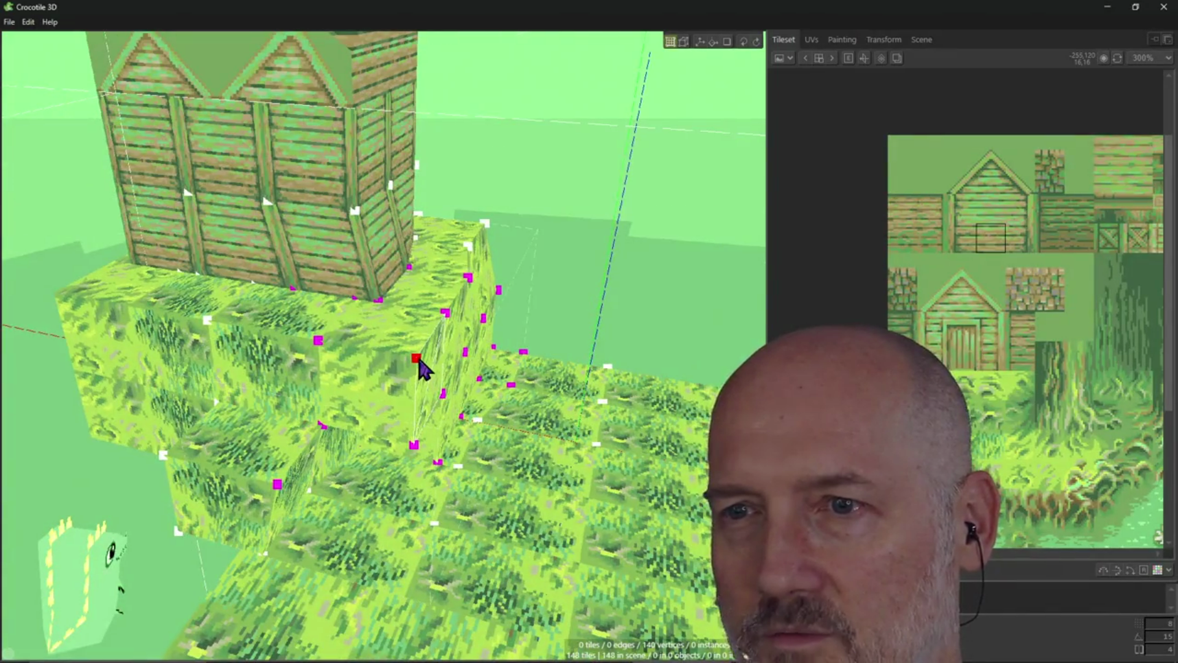
{"action": "left_click", "coordinate": [416, 358], "text": "ctrl"}
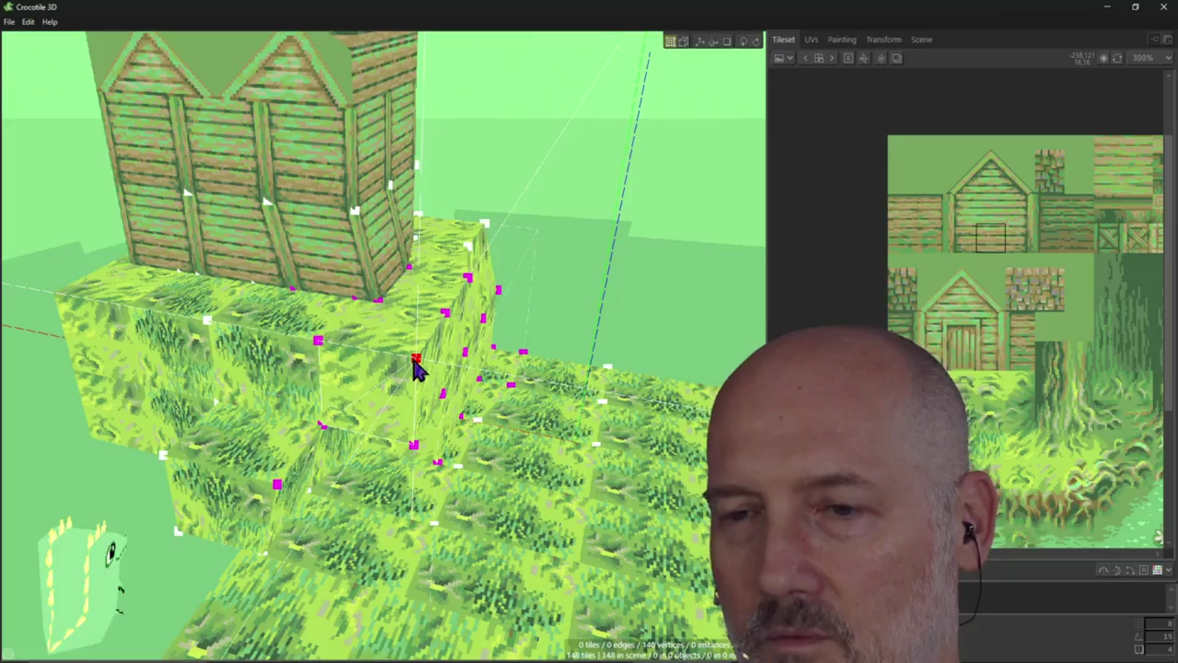
{"action": "key", "text": "Escape"}
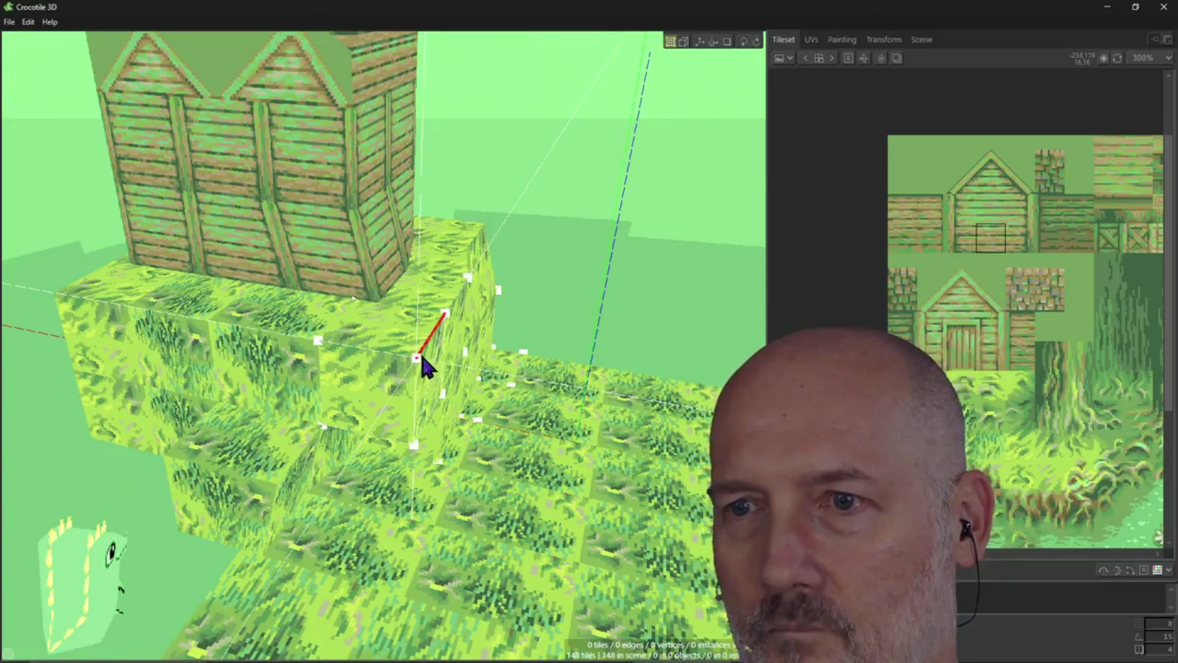
{"action": "left_click_drag", "start_coordinate": [415, 360], "coordinate": [355, 309]}
{"action": "key", "text": "ctrl+z"}
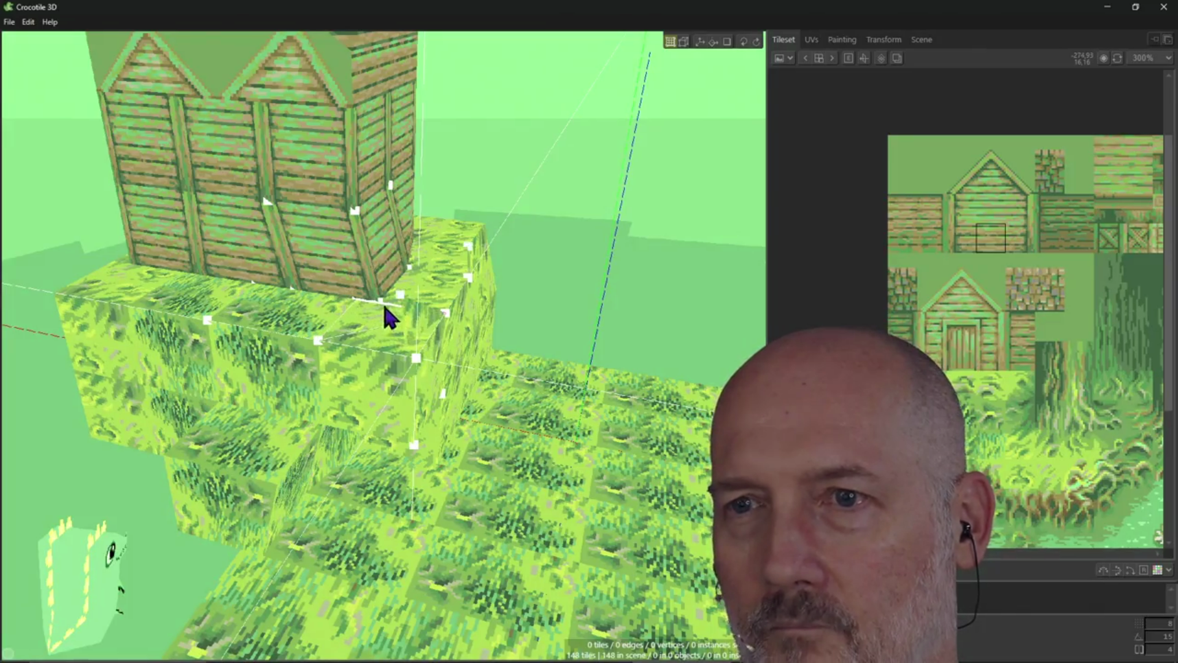
{"action": "left_click_drag", "start_coordinate": [389, 313], "coordinate": [355, 301]}
{"action": "key", "text": "ctrl+z"}
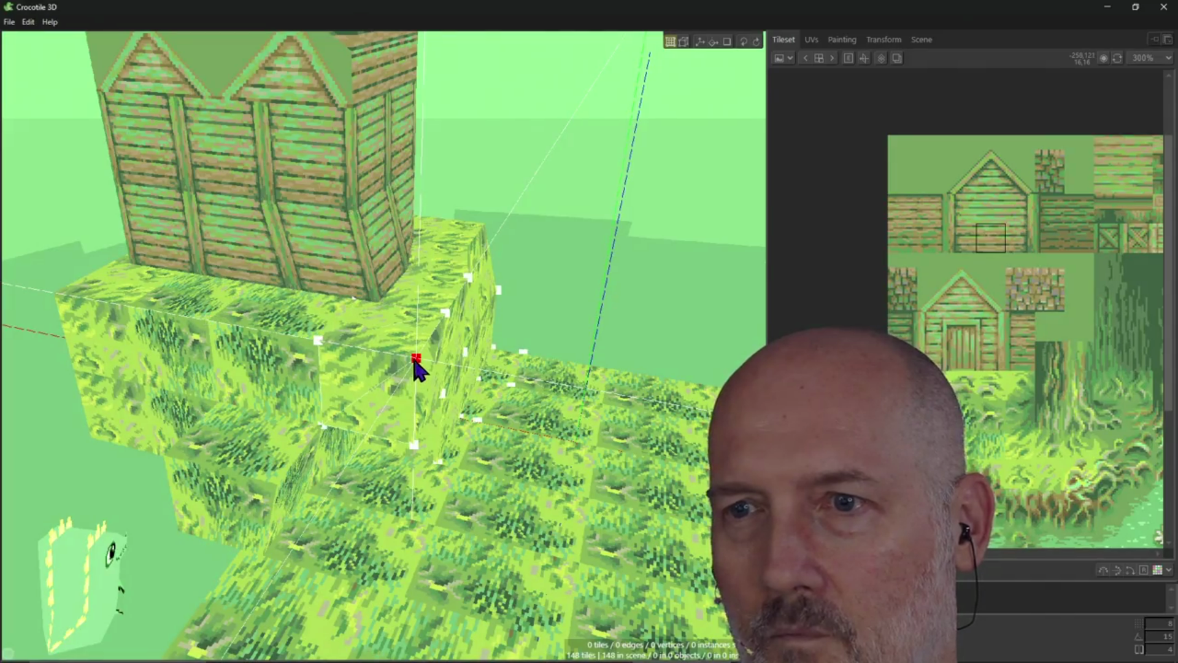
{"action": "left_click_drag", "start_coordinate": [359, 307], "coordinate": [357, 307]}
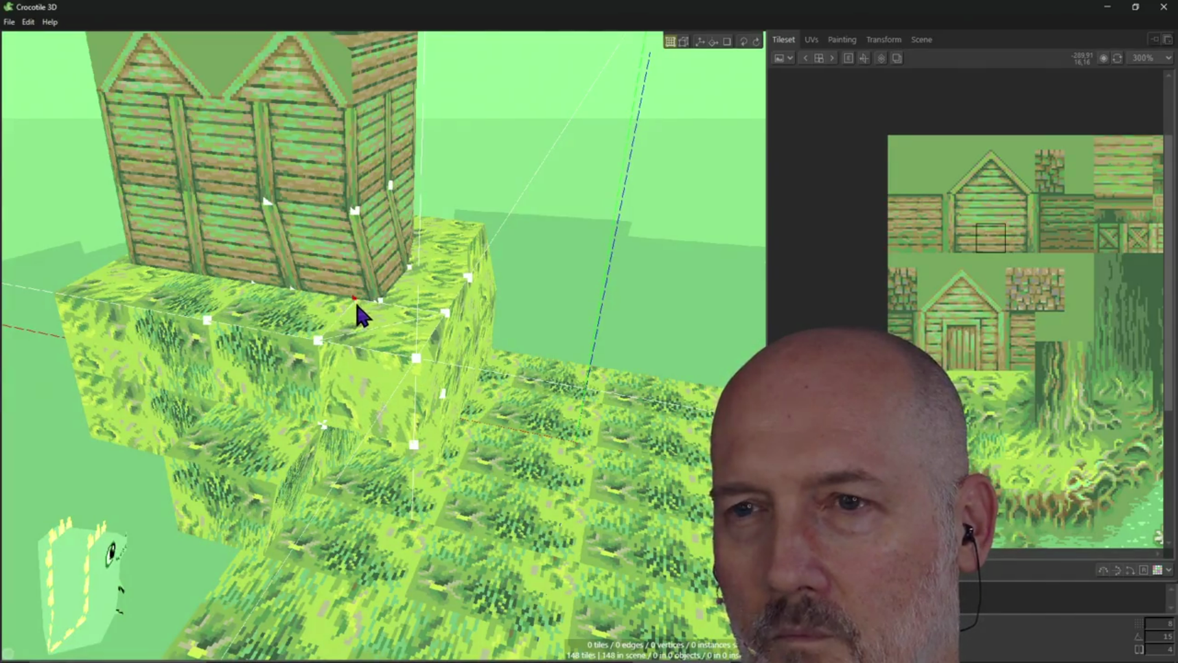
{"action": "mouse_move", "coordinate": [412, 364]}
{"action": "left_mouse_down"}
{"action": "mouse_move", "coordinate": [391, 400]}
{"action": "mouse_move", "coordinate": [416, 445]}
{"action": "left_mouse_up"}
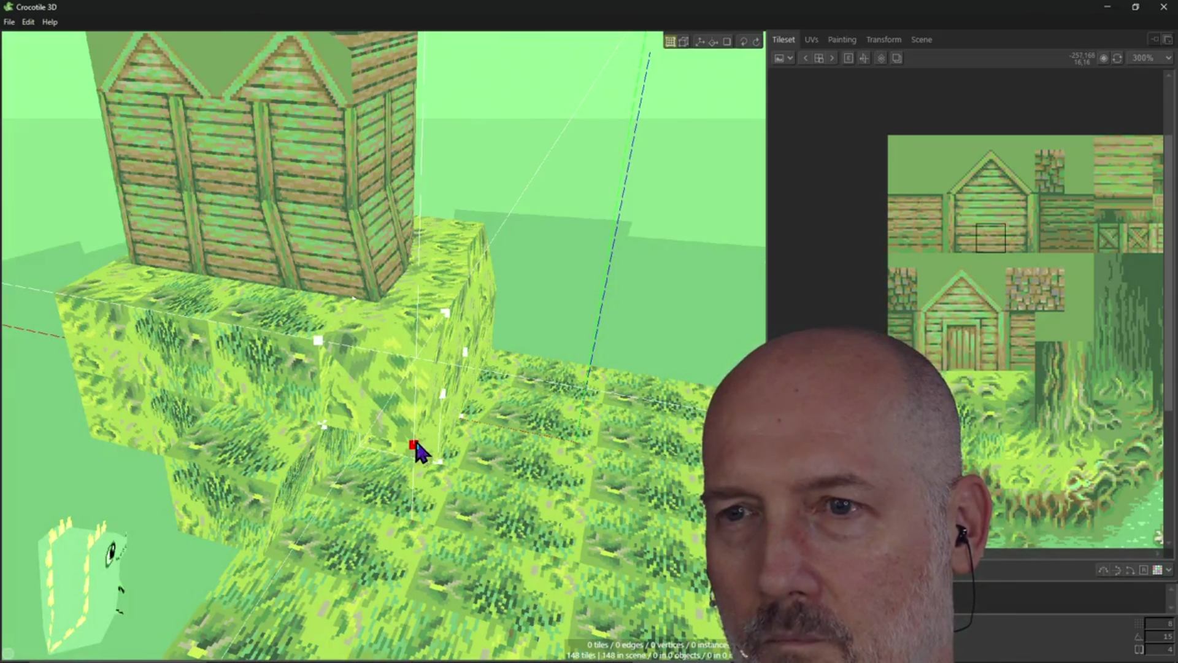
{"action": "mouse_move", "coordinate": [452, 452]}
{"action": "right_mouse_down"}
{"action": "mouse_move", "coordinate": [344, 455]}
{"action": "mouse_move", "coordinate": [405, 452]}
{"action": "mouse_move", "coordinate": [577, 380]}
{"action": "mouse_move", "coordinate": [514, 319]}
{"action": "right_mouse_up"}
{"action": "mouse_move", "coordinate": [395, 322]}
{"action": "left_mouse_down"}
{"action": "mouse_move", "coordinate": [523, 534]}
{"action": "mouse_move", "coordinate": [518, 544]}
{"action": "mouse_move", "coordinate": [584, 501]}
{"action": "mouse_move", "coordinate": [573, 527]}
{"action": "left_mouse_up"}
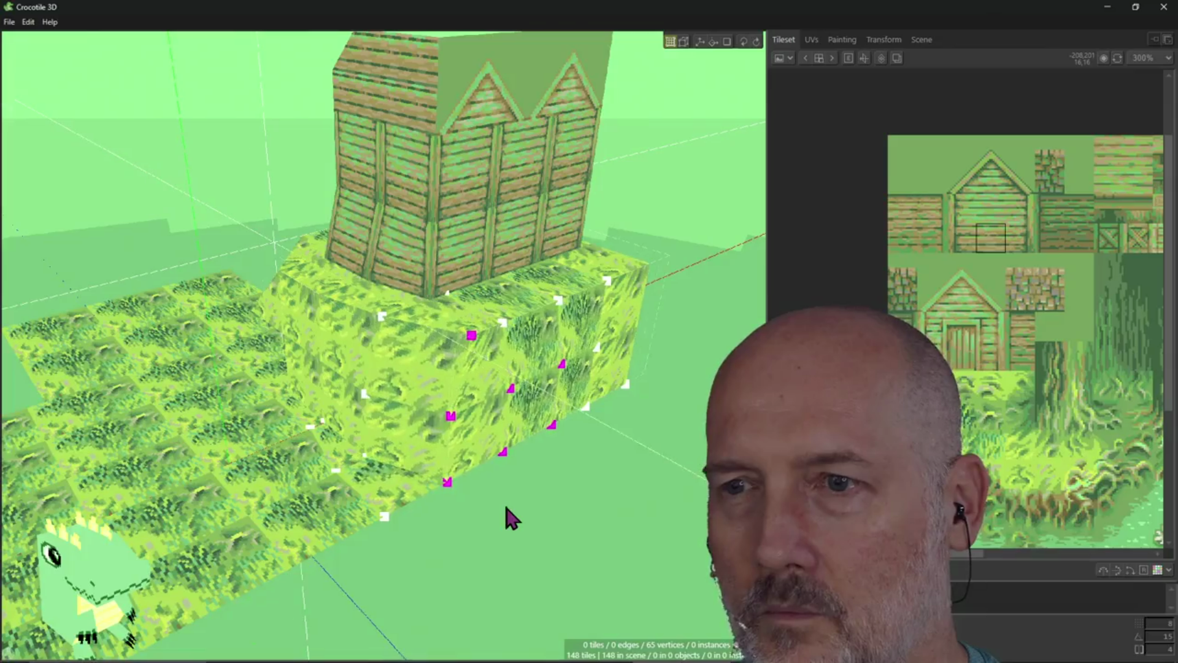
Shift the selected edge vertices to reshape the grass tiles under the house
{"action": "key", "text": "Right"}
{"action": "key", "text": "Right"}
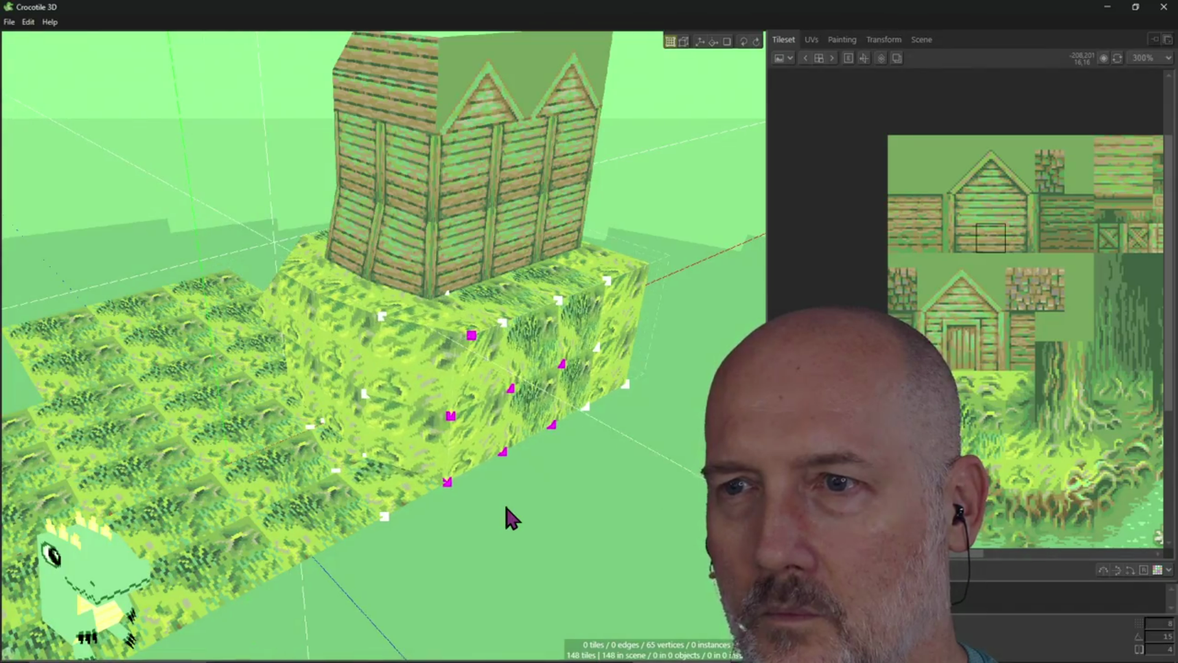
{"action": "right_click_drag", "start_coordinate": [580, 471], "coordinate": [579, 468]}
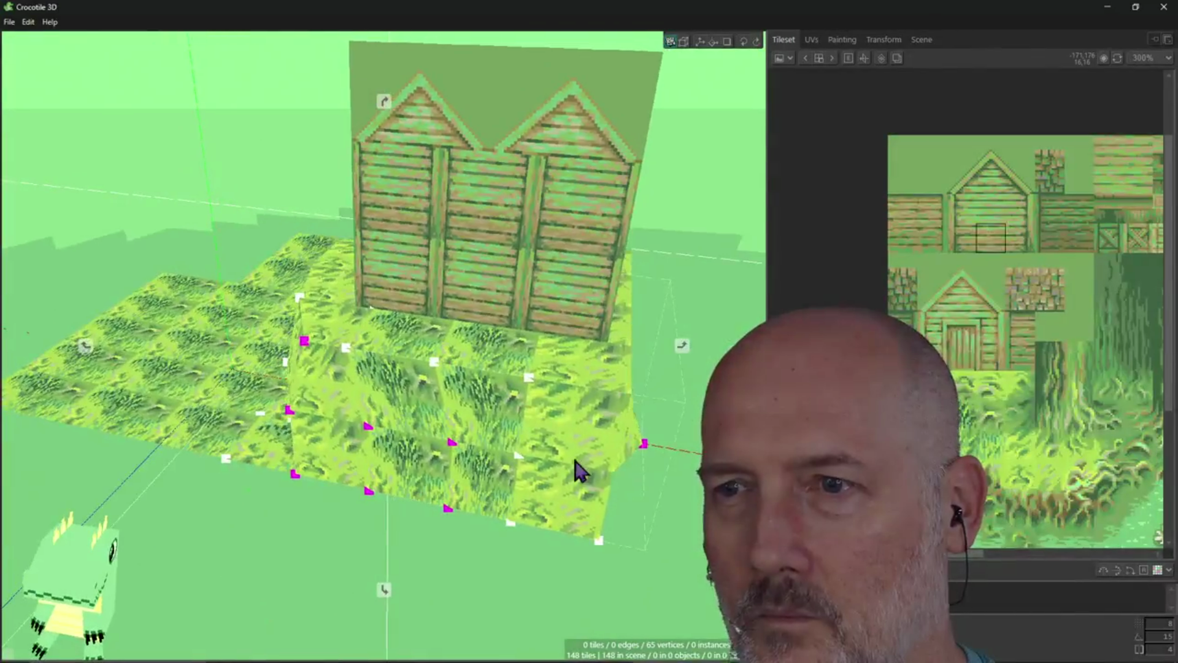
{"action": "mouse_move", "coordinate": [516, 365]}
{"action": "left_mouse_down"}
{"action": "mouse_move", "coordinate": [620, 516]}
{"action": "mouse_move", "coordinate": [660, 524]}
{"action": "mouse_move", "coordinate": [650, 513]}
{"action": "mouse_move", "coordinate": [651, 582]}
{"action": "left_mouse_up"}
Select the front corner and middle grass tiles, then box-select more of the block's vertices
{"action": "left_click", "coordinate": [543, 482], "text": "shift"}
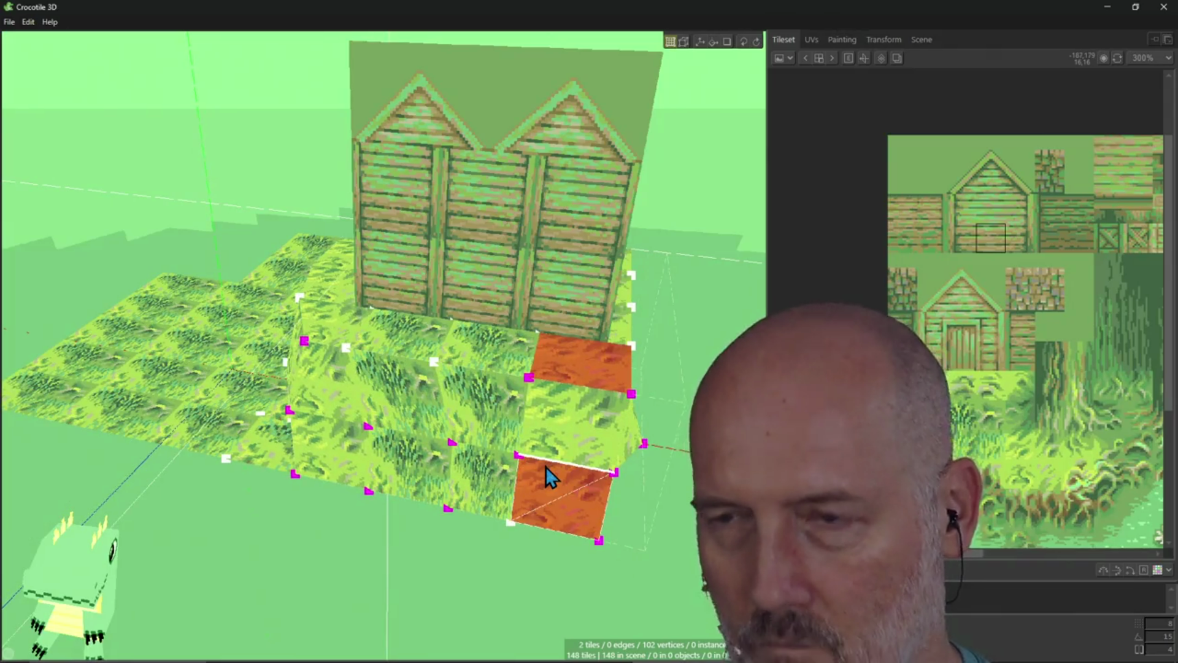
{"action": "left_click", "coordinate": [555, 442], "text": "shift"}
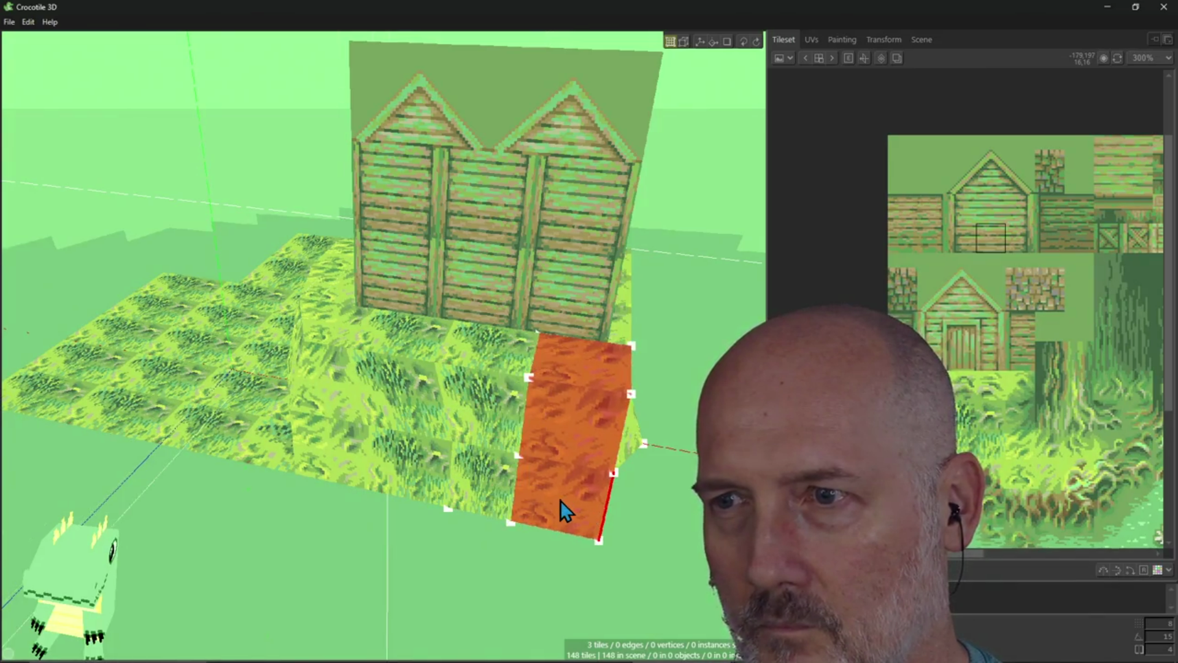
{"action": "mouse_move", "coordinate": [558, 499]}
{"action": "left_mouse_down"}
{"action": "mouse_move", "coordinate": [580, 381]}
{"action": "mouse_move", "coordinate": [604, 464]}
{"action": "left_mouse_up"}
{"action": "mouse_move", "coordinate": [602, 462]}
{"action": "right_mouse_down"}
{"action": "mouse_move", "coordinate": [592, 494]}
{"action": "mouse_move", "coordinate": [472, 473]}
{"action": "mouse_move", "coordinate": [493, 395]}
{"action": "right_mouse_up"}
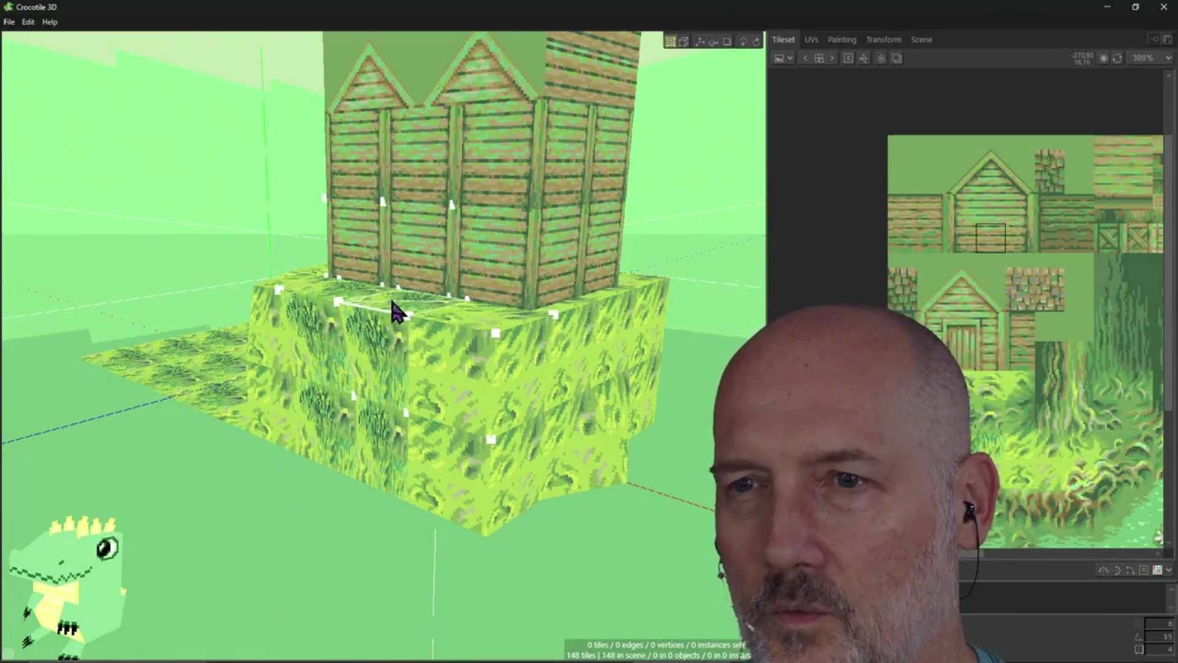
{"action": "mouse_move", "coordinate": [412, 509]}
{"action": "left_mouse_down"}
{"action": "mouse_move", "coordinate": [392, 307]}
{"action": "mouse_move", "coordinate": [394, 317]}
{"action": "left_mouse_up"}
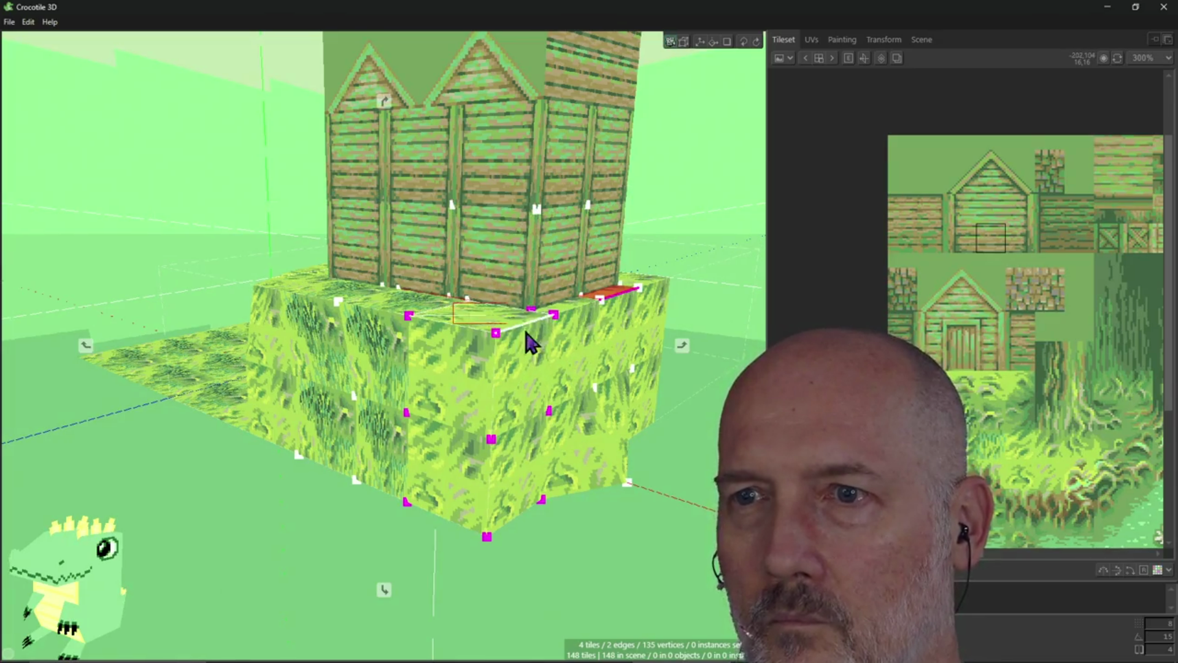
{"action": "mouse_move", "coordinate": [565, 515]}
{"action": "right_mouse_down"}
{"action": "mouse_move", "coordinate": [562, 552]}
{"action": "mouse_move", "coordinate": [525, 534]}
{"action": "mouse_move", "coordinate": [560, 526]}
{"action": "right_mouse_up"}
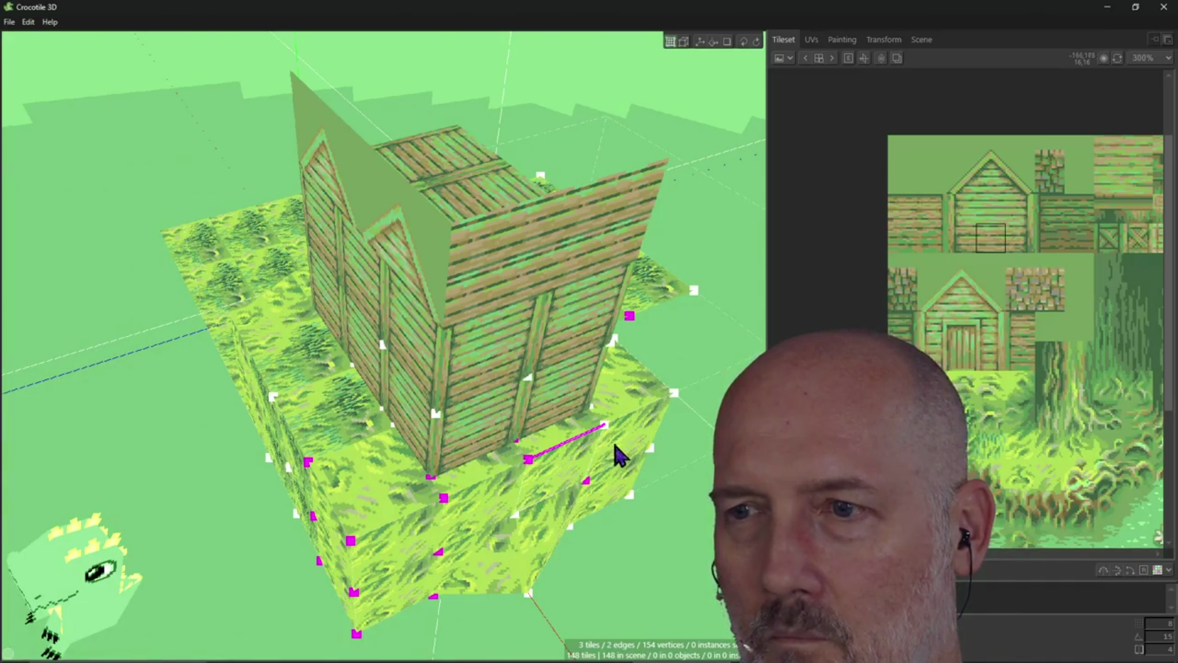
Box-select the house walls and nearby floor tiles and nudge them one tile step over
{"action": "mouse_move", "coordinate": [613, 422]}
{"action": "left_mouse_down"}
{"action": "mouse_move", "coordinate": [521, 460]}
{"action": "mouse_move", "coordinate": [513, 532]}
{"action": "mouse_move", "coordinate": [484, 560]}
{"action": "mouse_move", "coordinate": [531, 582]}
{"action": "left_mouse_up"}
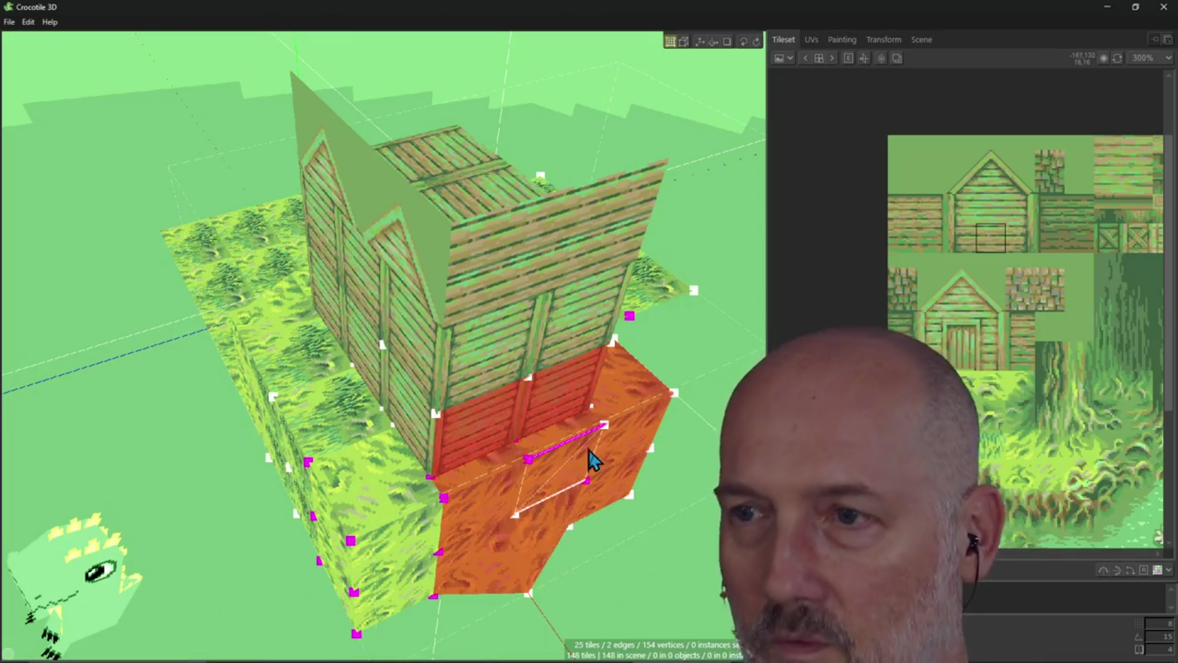
{"action": "mouse_move", "coordinate": [621, 353]}
{"action": "left_mouse_down"}
{"action": "mouse_move", "coordinate": [521, 442]}
{"action": "mouse_move", "coordinate": [447, 583]}
{"action": "mouse_move", "coordinate": [372, 620]}
{"action": "mouse_move", "coordinate": [284, 566]}
{"action": "mouse_move", "coordinate": [337, 476]}
{"action": "mouse_move", "coordinate": [332, 599]}
{"action": "left_mouse_up"}
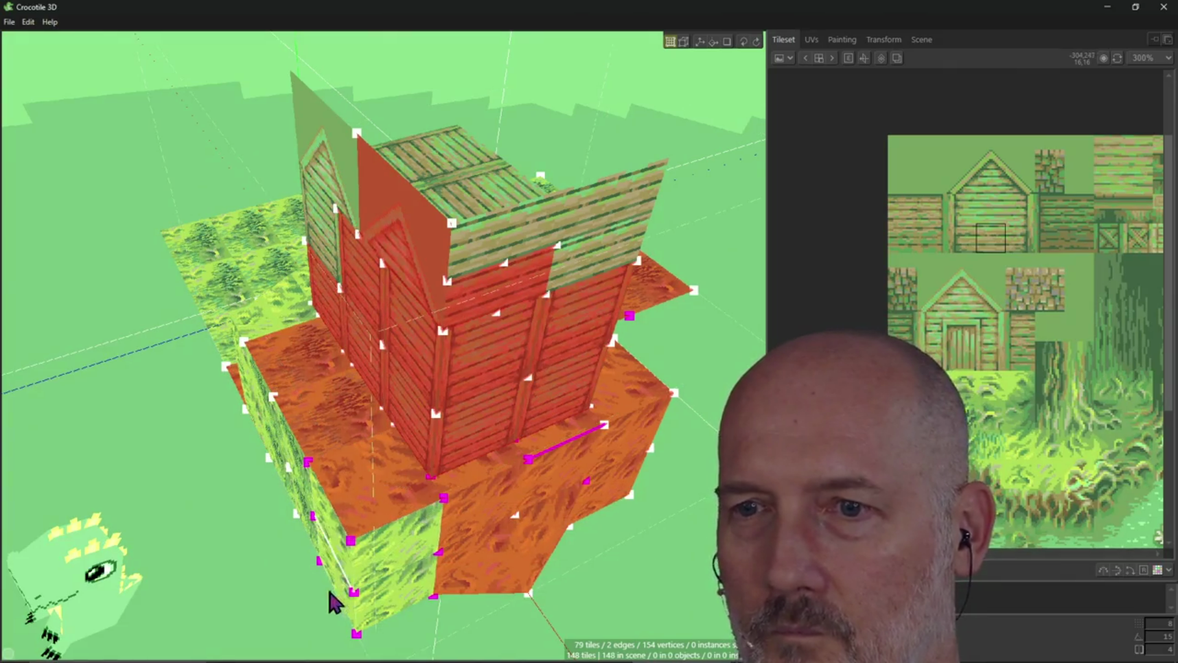
{"action": "key", "text": "Right"}
{"action": "key", "text": "Right"}
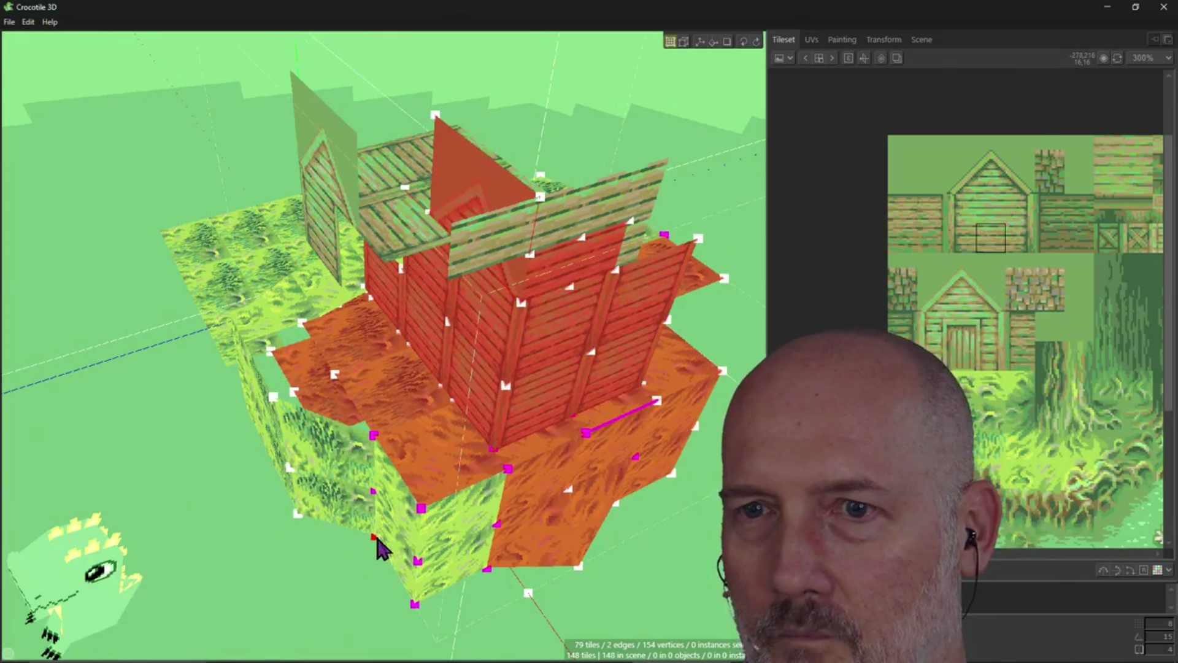
{"action": "key", "text": "Left"}
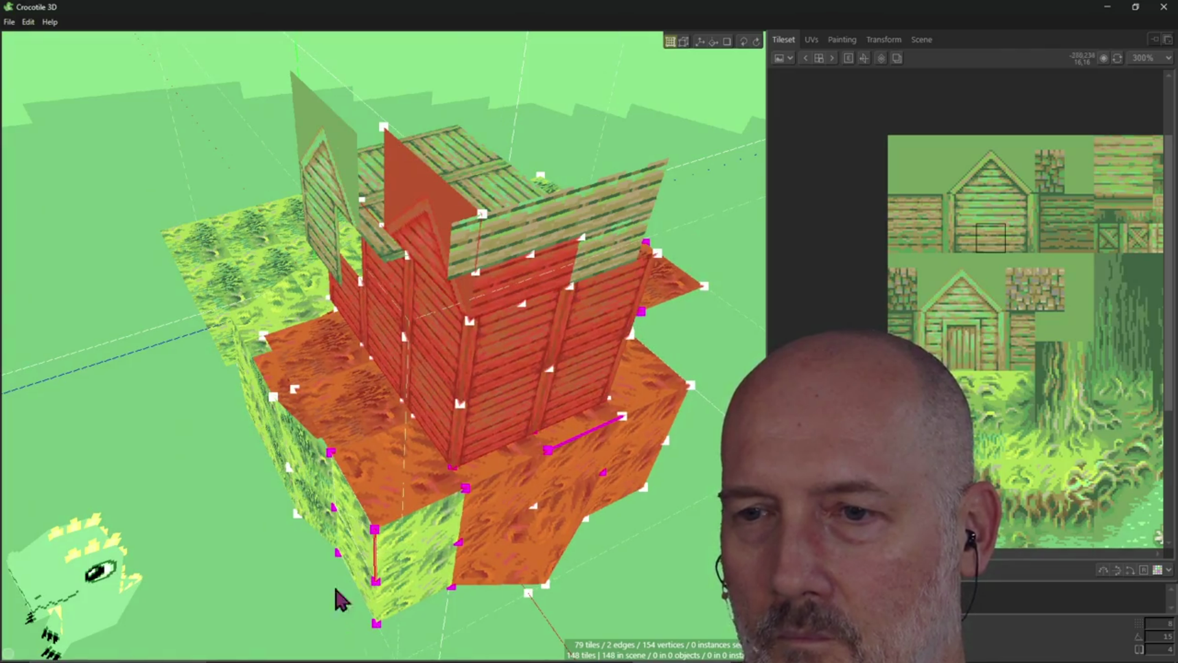
Orbit around the house to inspect it from the front, sides and above
{"action": "middle_click_drag", "start_coordinate": [380, 368], "coordinate": [343, 288]}
{"action": "mouse_move", "coordinate": [548, 207]}
{"action": "middle_mouse_down"}
{"action": "mouse_move", "coordinate": [423, 242]}
{"action": "mouse_move", "coordinate": [263, 623]}
{"action": "middle_mouse_up"}
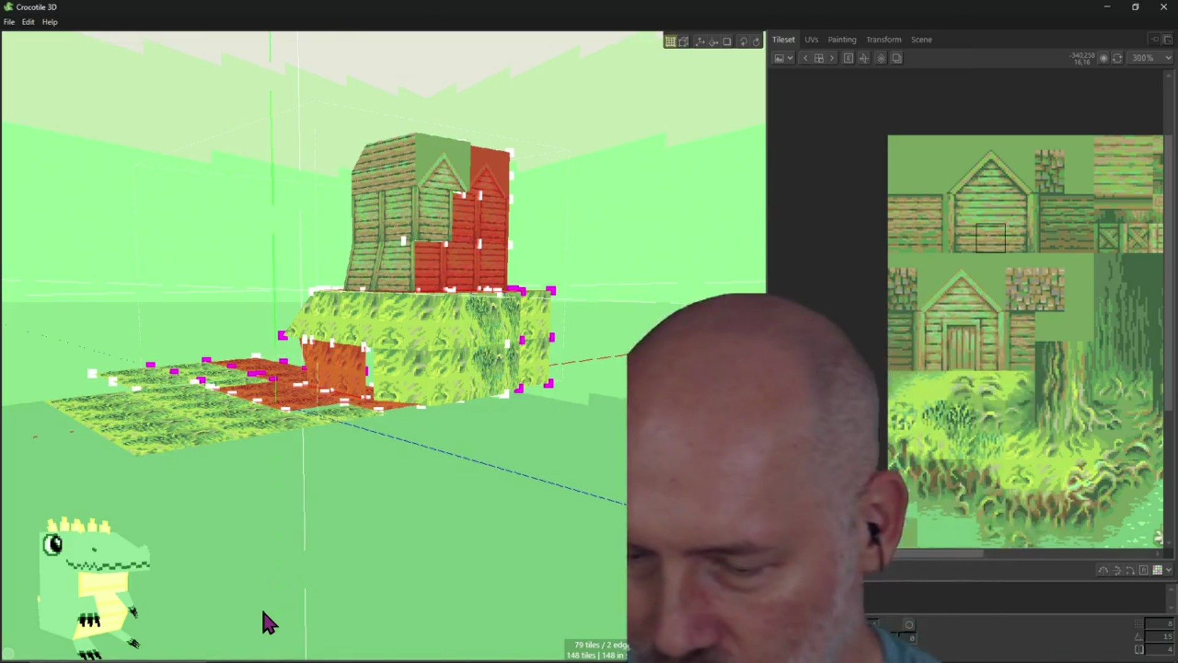
{"action": "mouse_move", "coordinate": [386, 526]}
{"action": "middle_mouse_down"}
{"action": "mouse_move", "coordinate": [384, 589]}
{"action": "mouse_move", "coordinate": [376, 520]}
{"action": "mouse_move", "coordinate": [395, 468]}
{"action": "middle_mouse_up"}
{"action": "middle_click_drag", "start_coordinate": [500, 441], "coordinate": [502, 454]}
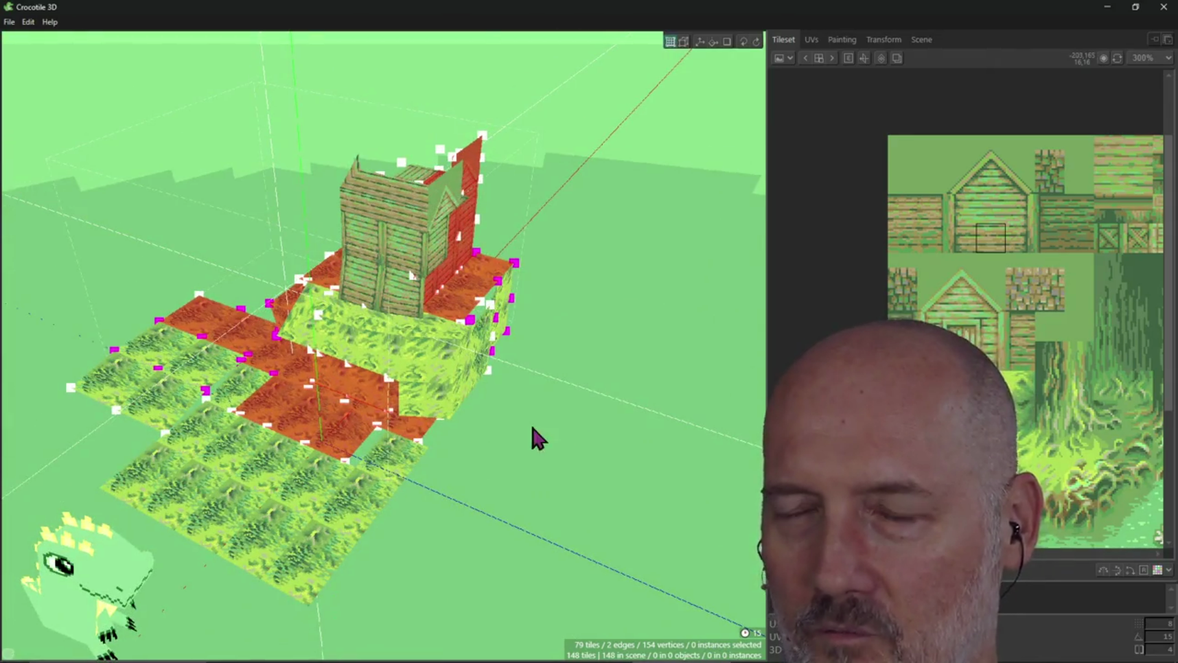
{"action": "mouse_move", "coordinate": [563, 390]}
{"action": "middle_mouse_down"}
{"action": "mouse_move", "coordinate": [543, 405]}
{"action": "mouse_move", "coordinate": [560, 386]}
{"action": "middle_mouse_up"}
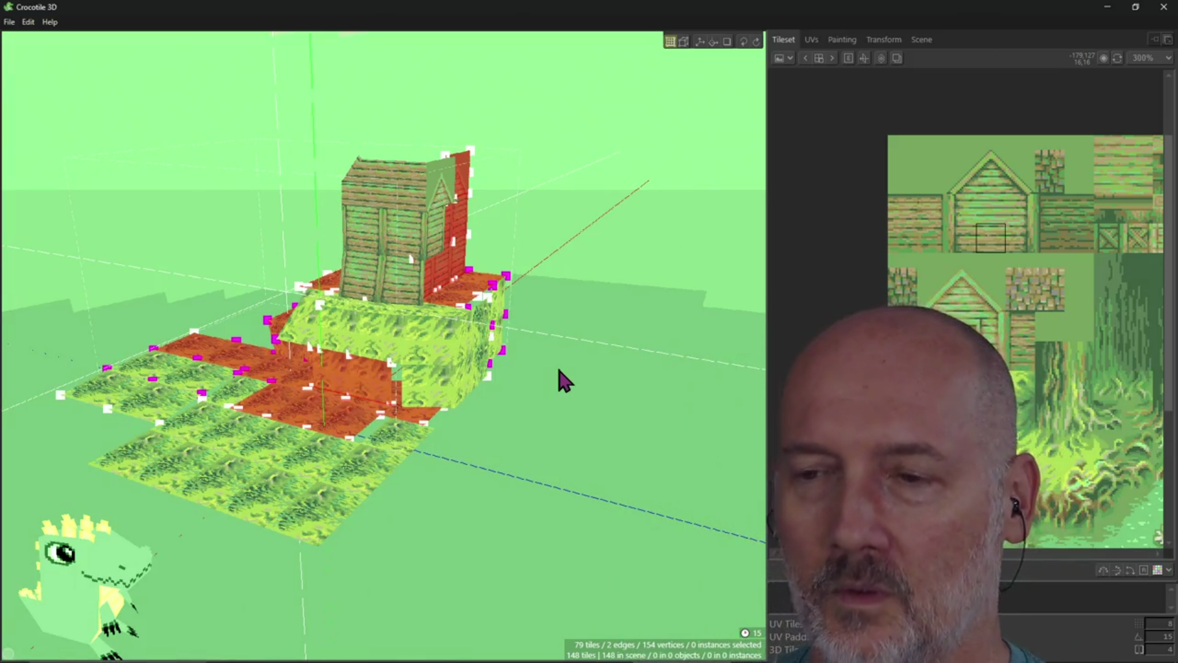
{"action": "mouse_move", "coordinate": [556, 342]}
{"action": "right_mouse_down"}
{"action": "mouse_move", "coordinate": [644, 341]}
{"action": "mouse_move", "coordinate": [460, 381]}
{"action": "mouse_move", "coordinate": [368, 368]}
{"action": "mouse_move", "coordinate": [460, 376]}
{"action": "right_mouse_up"}
{"action": "mouse_move", "coordinate": [552, 381]}
{"action": "right_mouse_down"}
{"action": "mouse_move", "coordinate": [430, 381]}
{"action": "mouse_move", "coordinate": [450, 377]}
{"action": "right_mouse_up"}
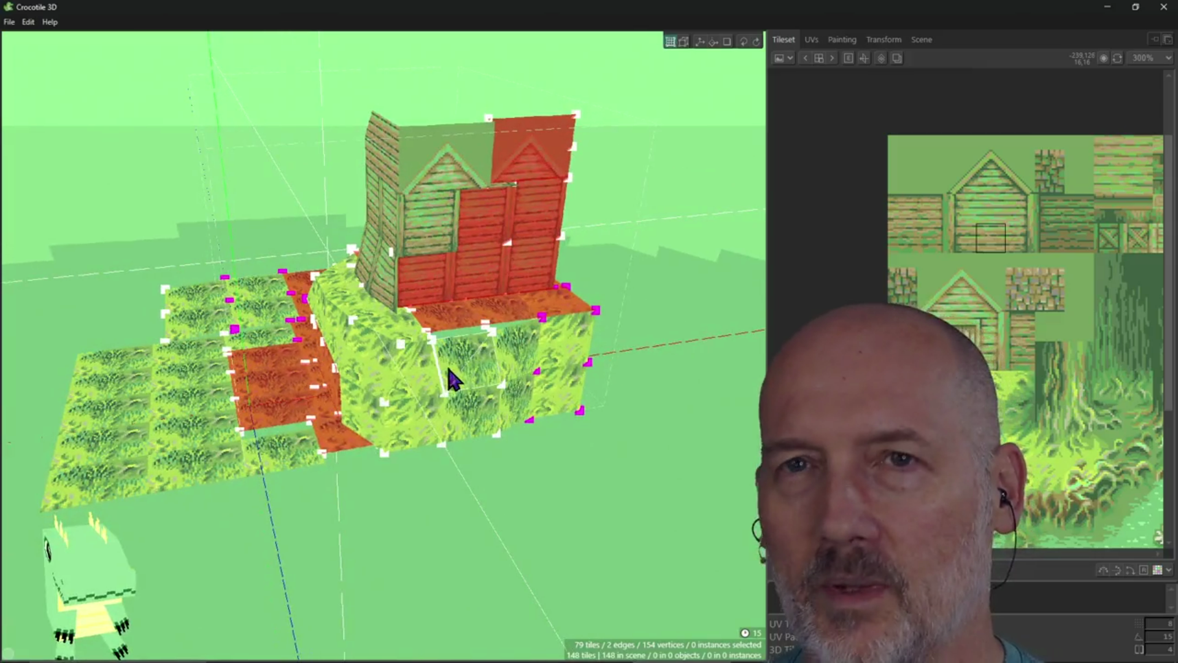
Start a new scene from the File menu, discarding the unsaved grass floor and house
{"action": "left_click", "coordinate": [9, 22]}
{"action": "left_click", "coordinate": [49, 46]}
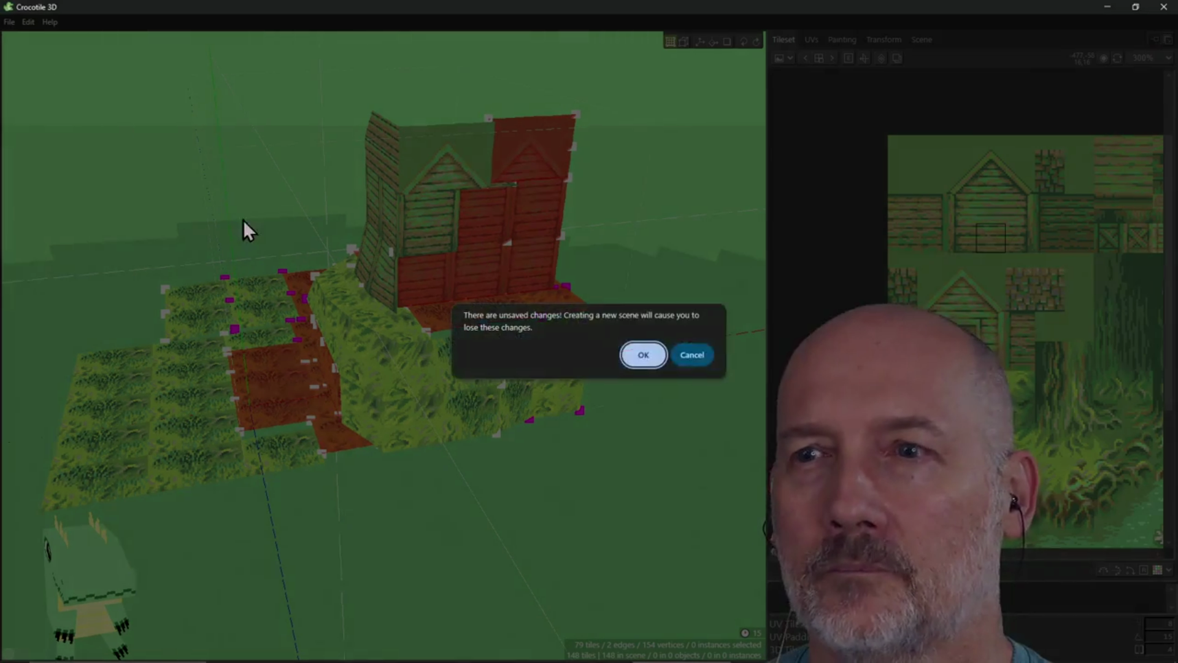
{"action": "left_click", "coordinate": [643, 356]}
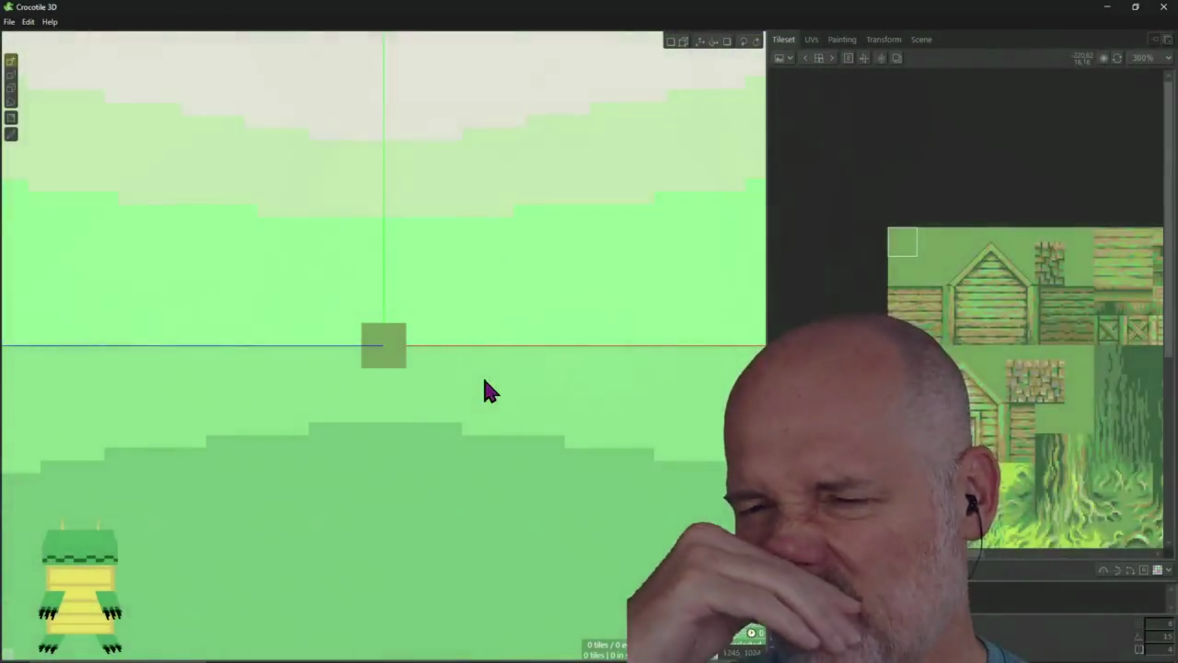
{"action": "right_click_drag", "start_coordinate": [454, 378], "coordinate": [410, 355]}
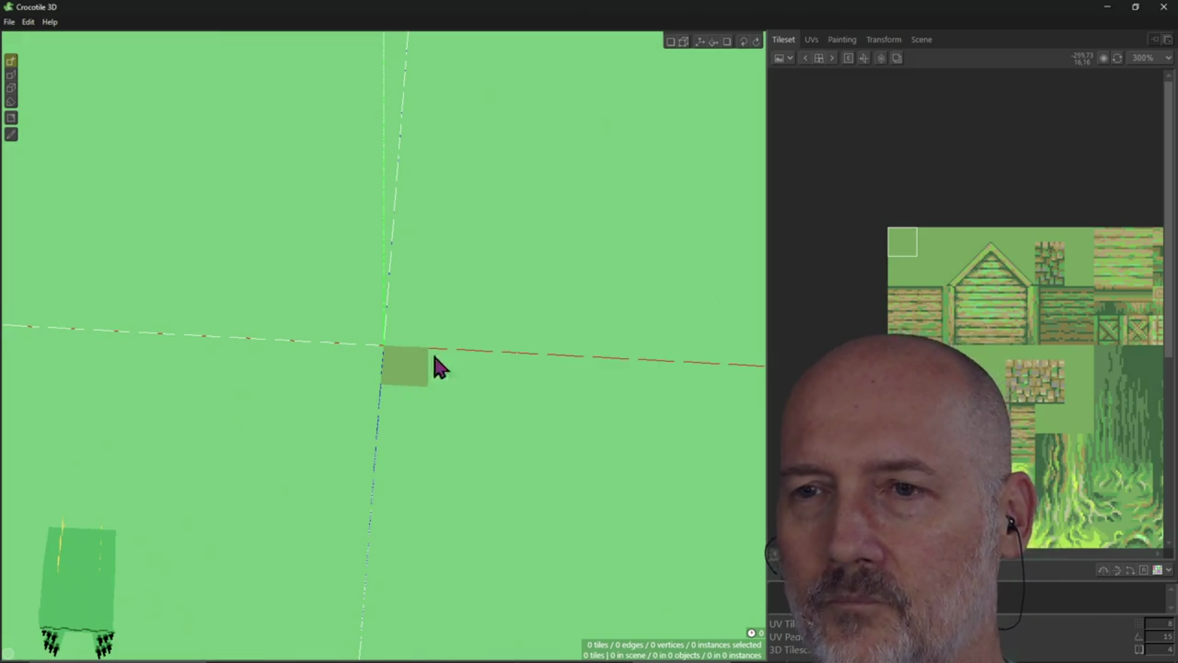
Cycle the empty scene's view through numpad orthographic, top-down and perspective angles
{"action": "key", "text": "KP_5"}
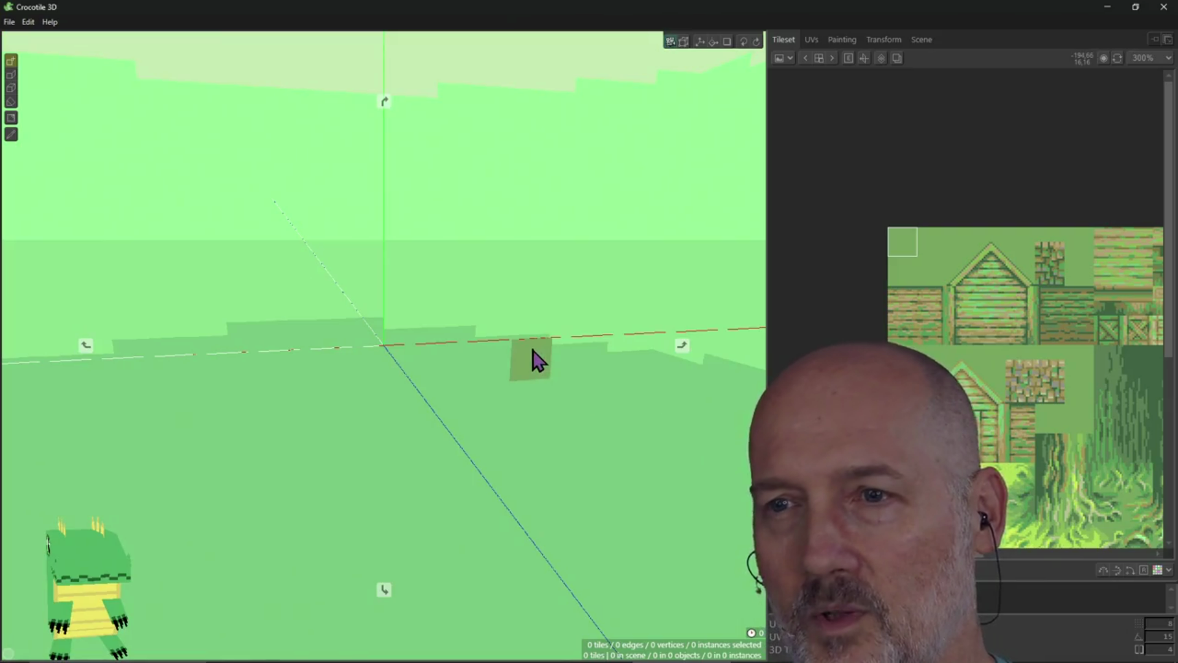
{"action": "key", "text": "KP_8"}
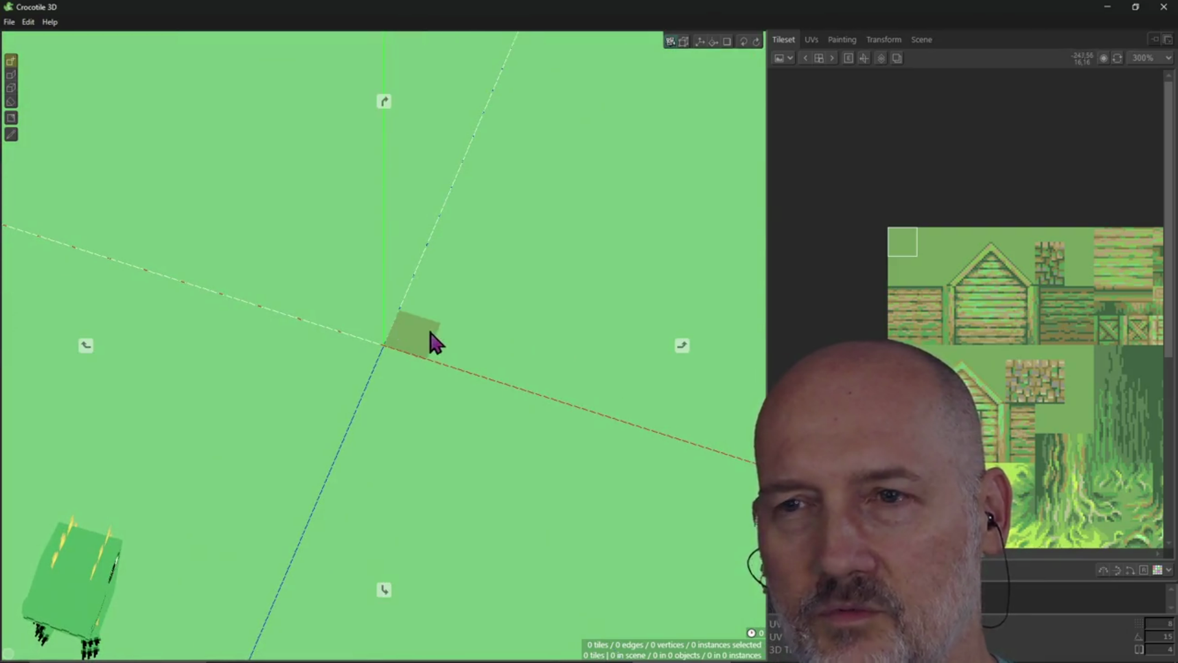
{"action": "key", "text": "KP_4"}
{"action": "key", "text": "KP_2"}
{"action": "key", "text": "KP_8"}
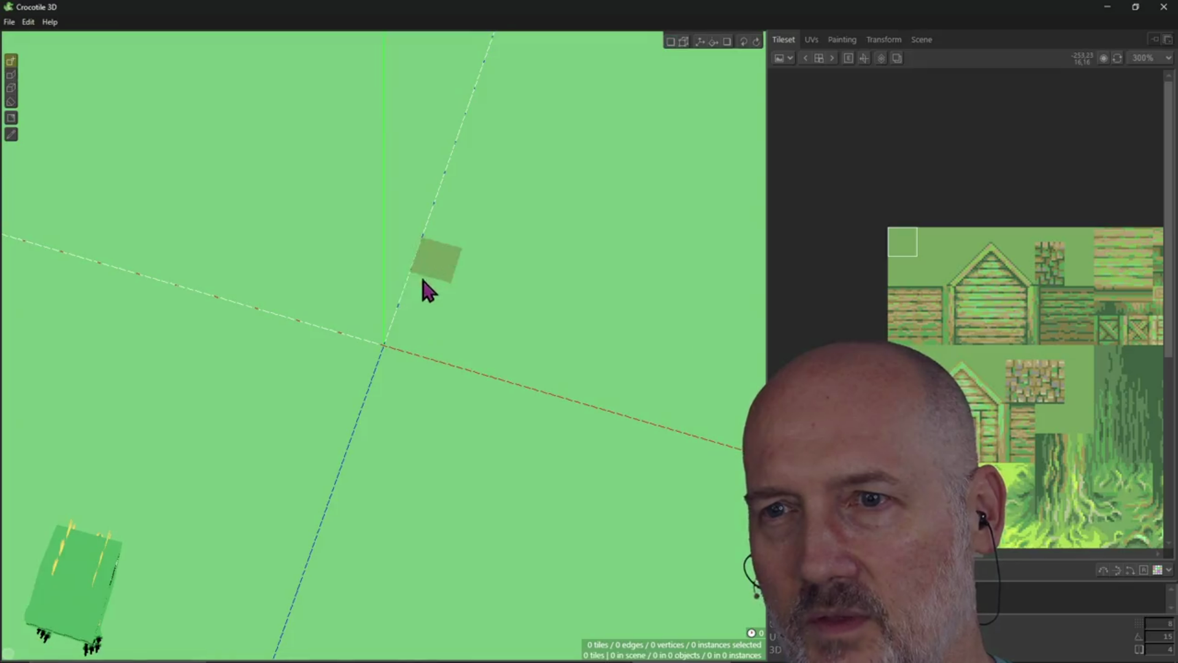
{"action": "key", "text": "KP_5"}
{"action": "key", "text": "KP_2"}
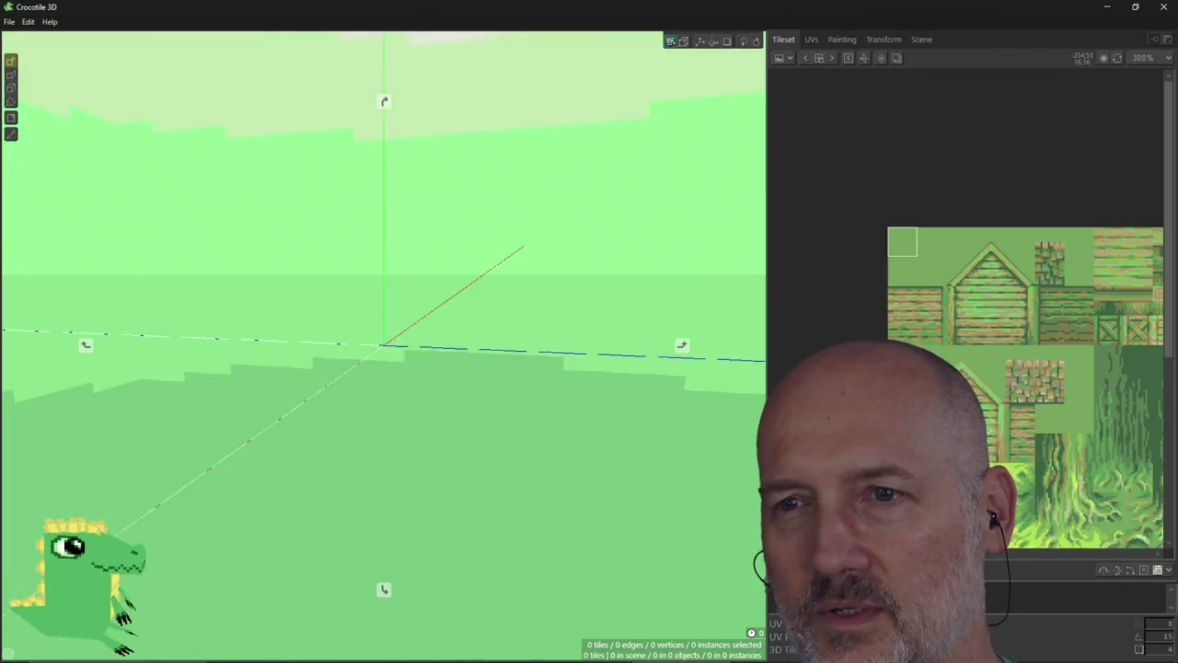
{"action": "key", "text": "KP_8"}
{"action": "key", "text": "KP_8"}
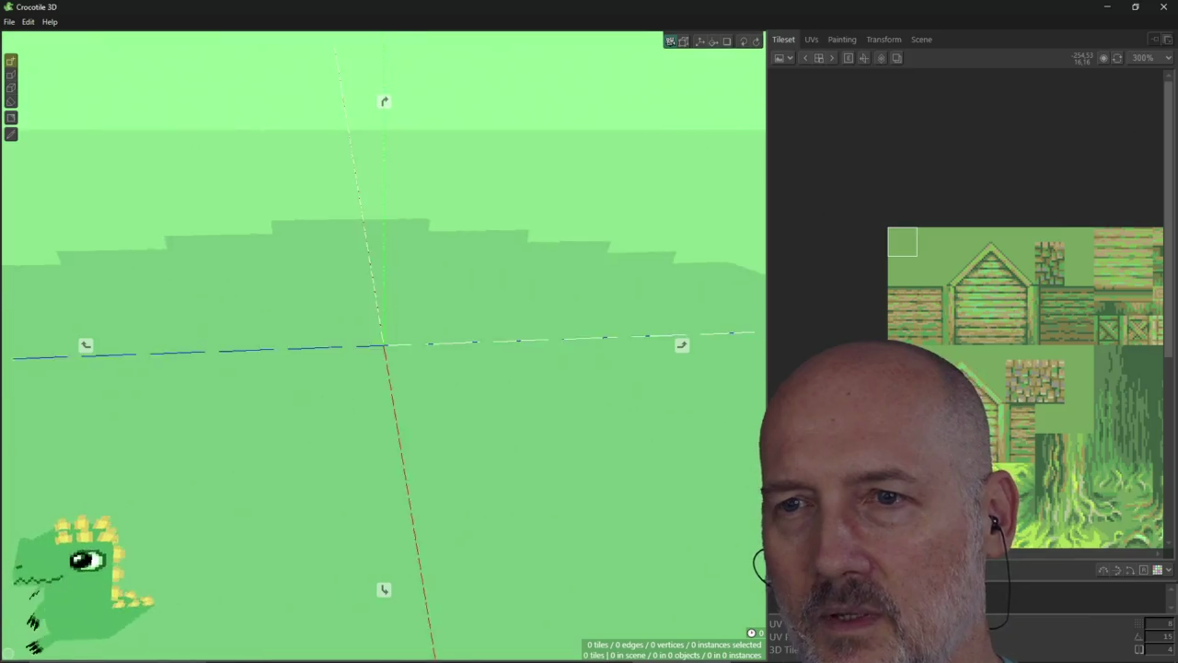
{"action": "key", "text": "KP_5"}
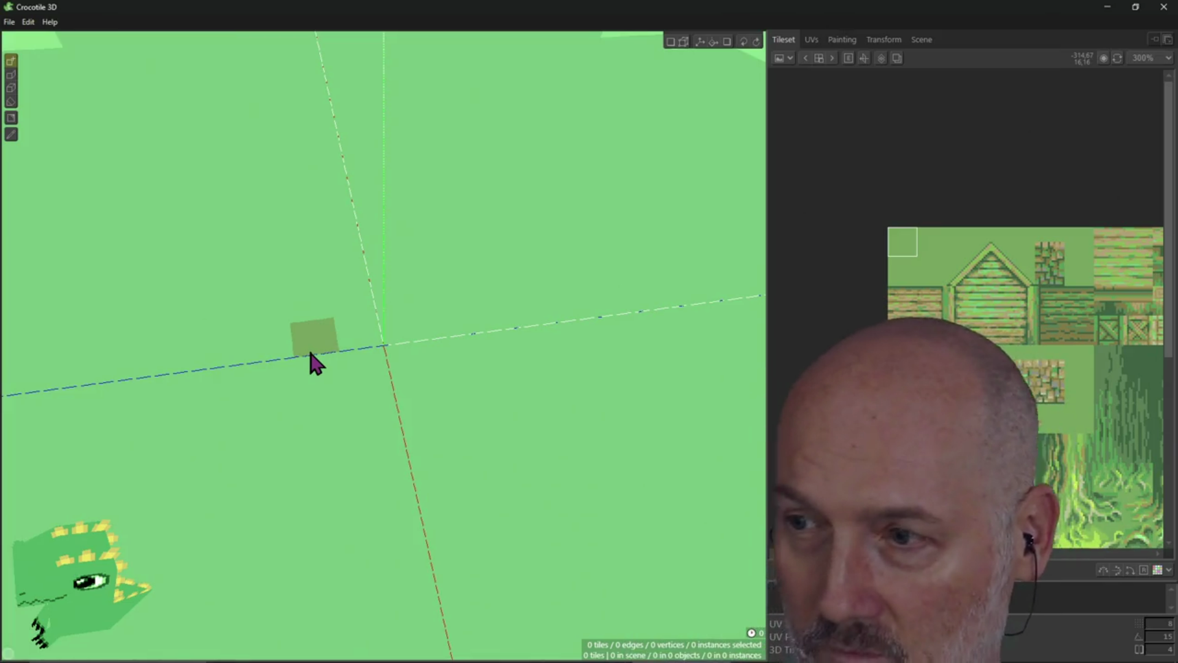
{"action": "right_click_drag", "start_coordinate": [447, 323], "coordinate": [447, 417]}
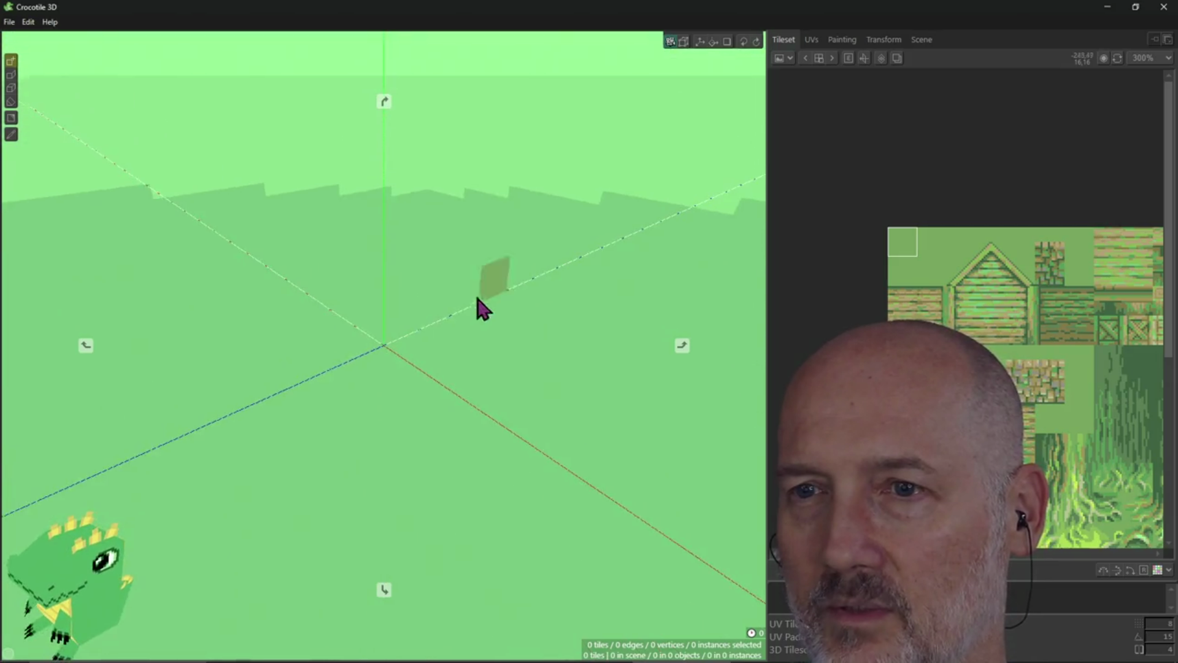
{"action": "right_click_drag", "start_coordinate": [476, 307], "coordinate": [471, 308]}
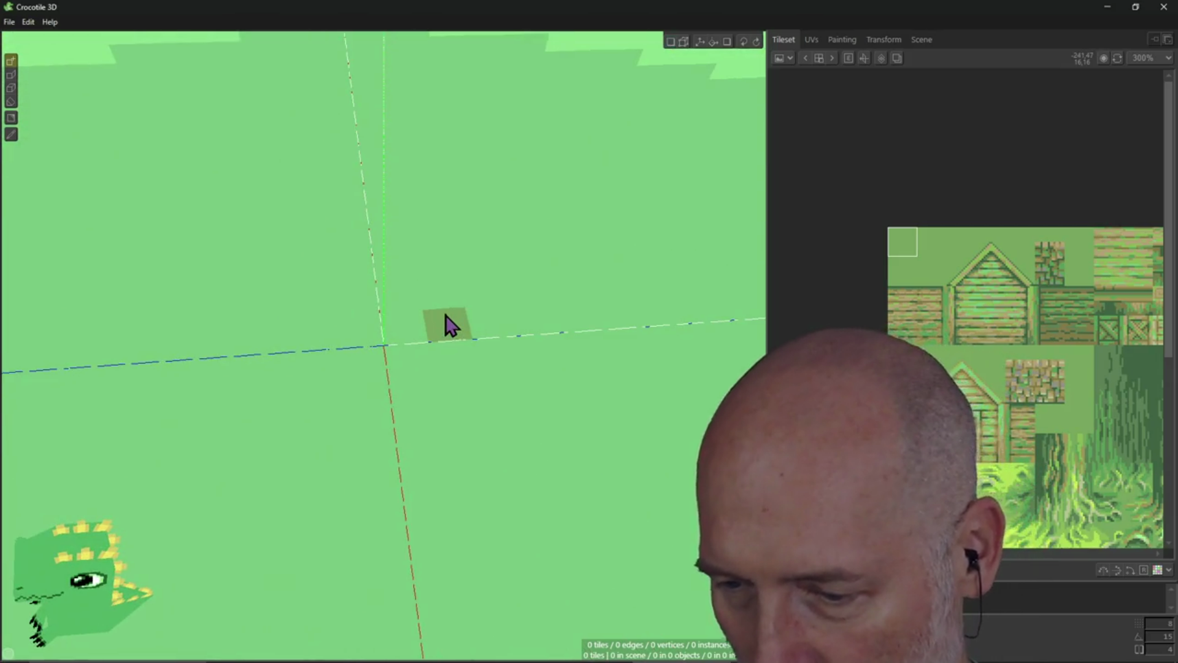
{"action": "key", "text": "super"}
Launch Blender from search and load the recent file metal_coffee_cup.blend
{"action": "type", "text": "blender"}
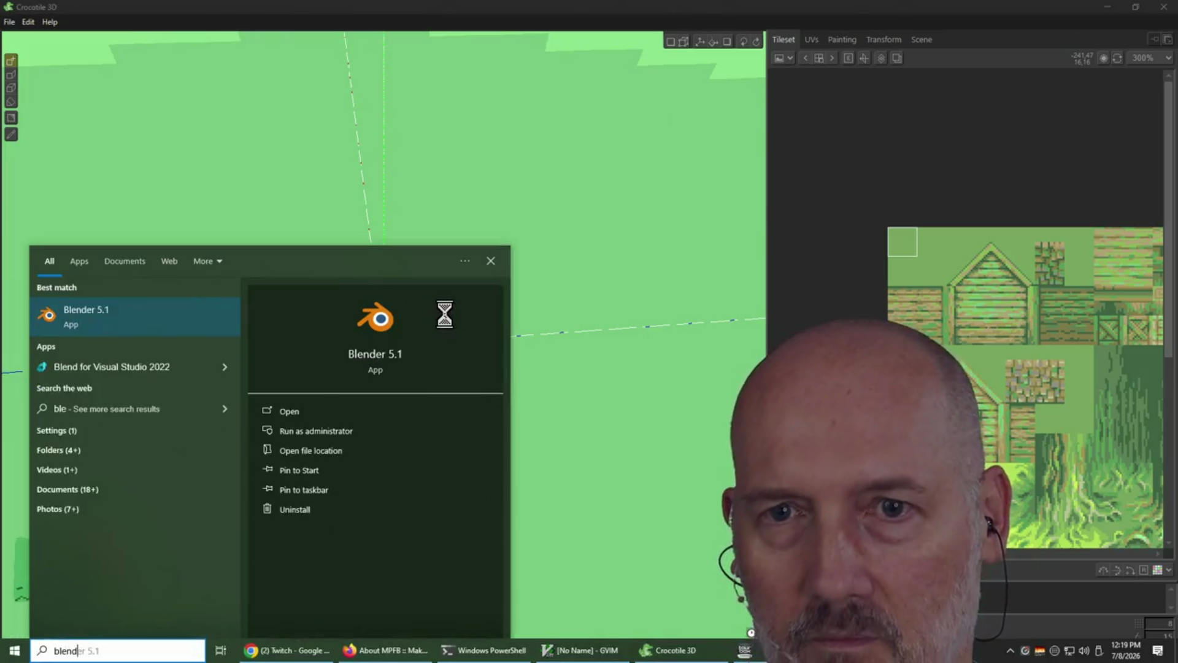
{"action": "key", "text": "Return"}
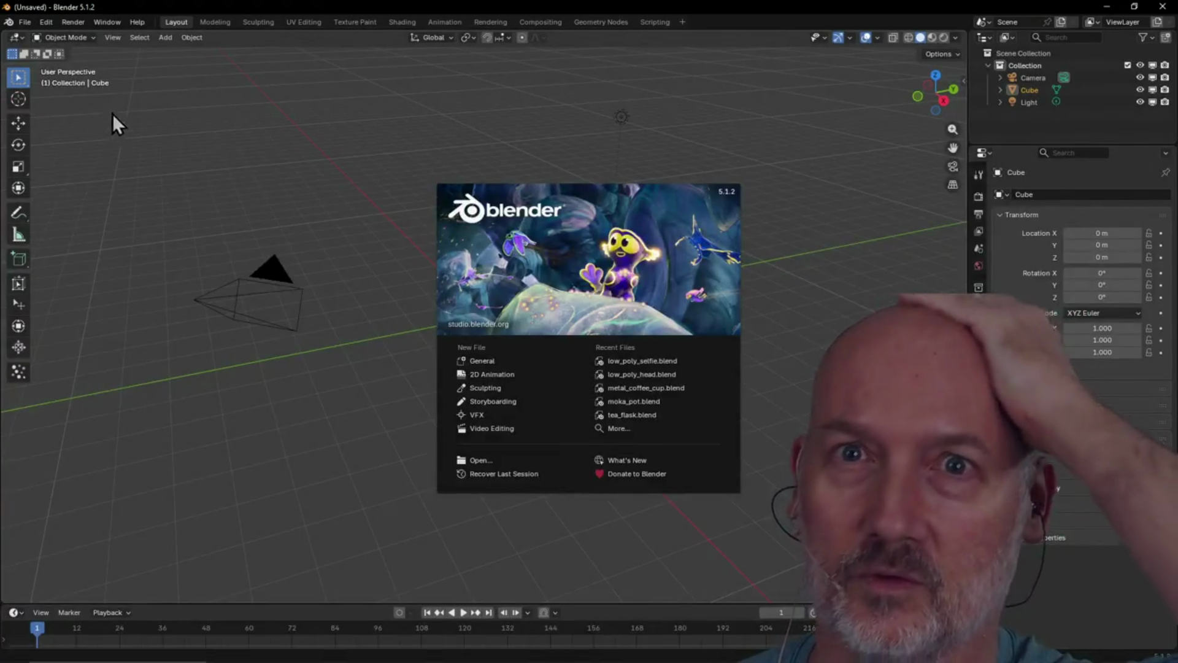
{"action": "left_click", "coordinate": [169, 115]}
{"action": "left_click", "coordinate": [25, 21]}
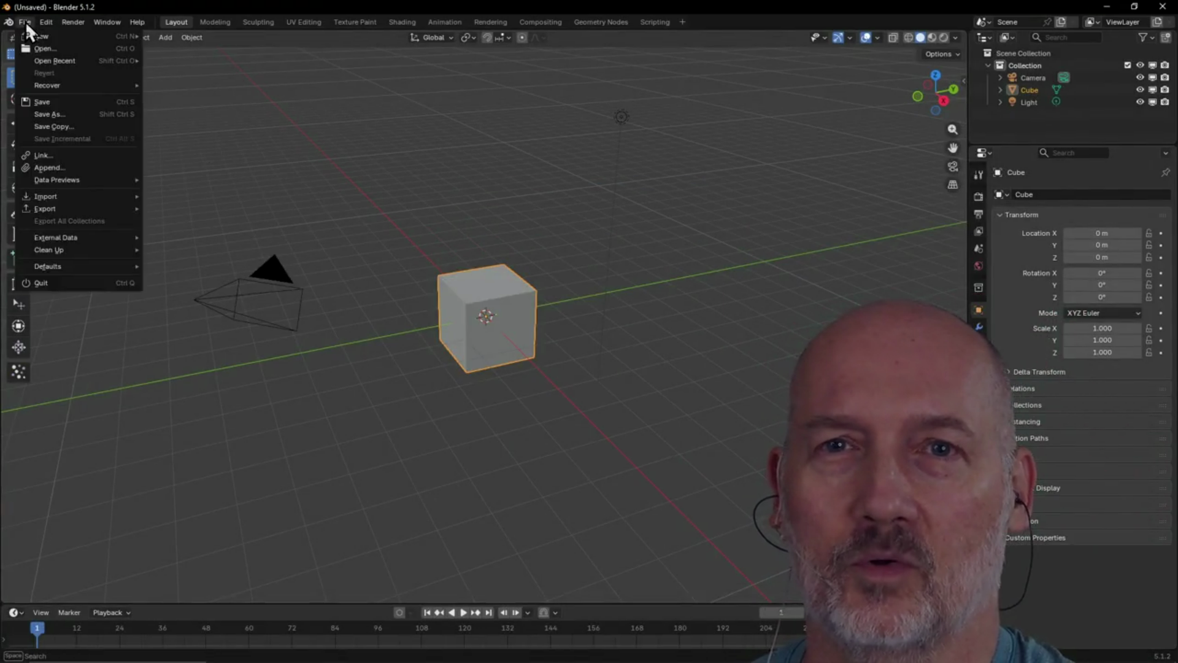
{"action": "mouse_move", "coordinate": [50, 60]}
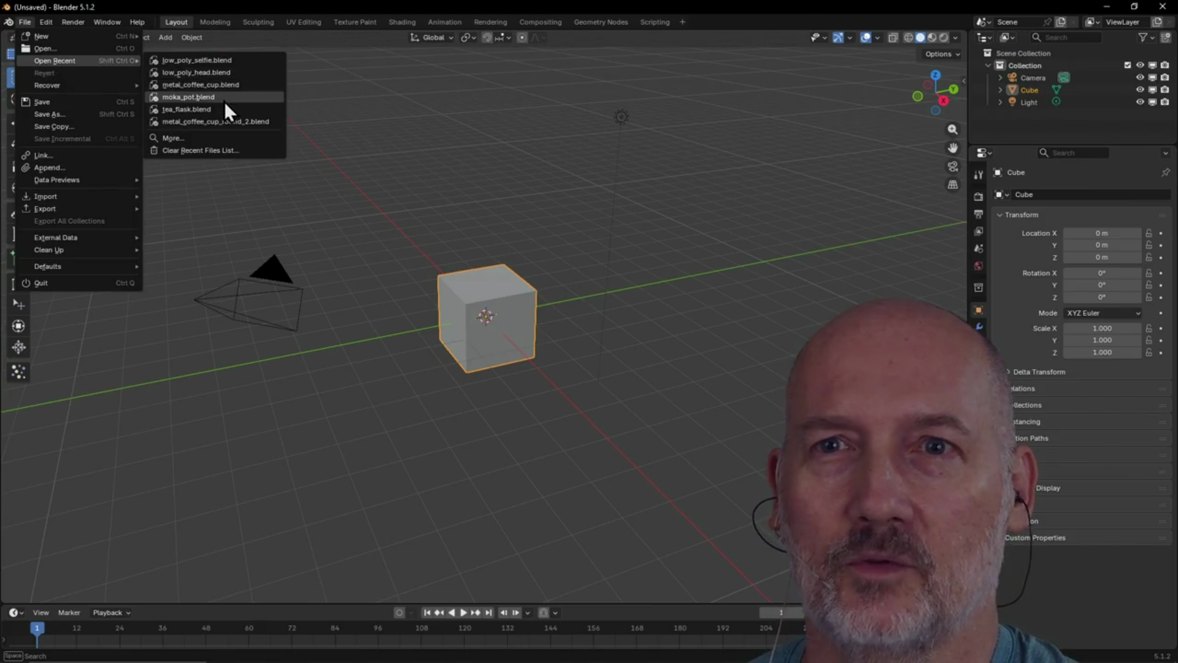
{"action": "left_click", "coordinate": [207, 86]}
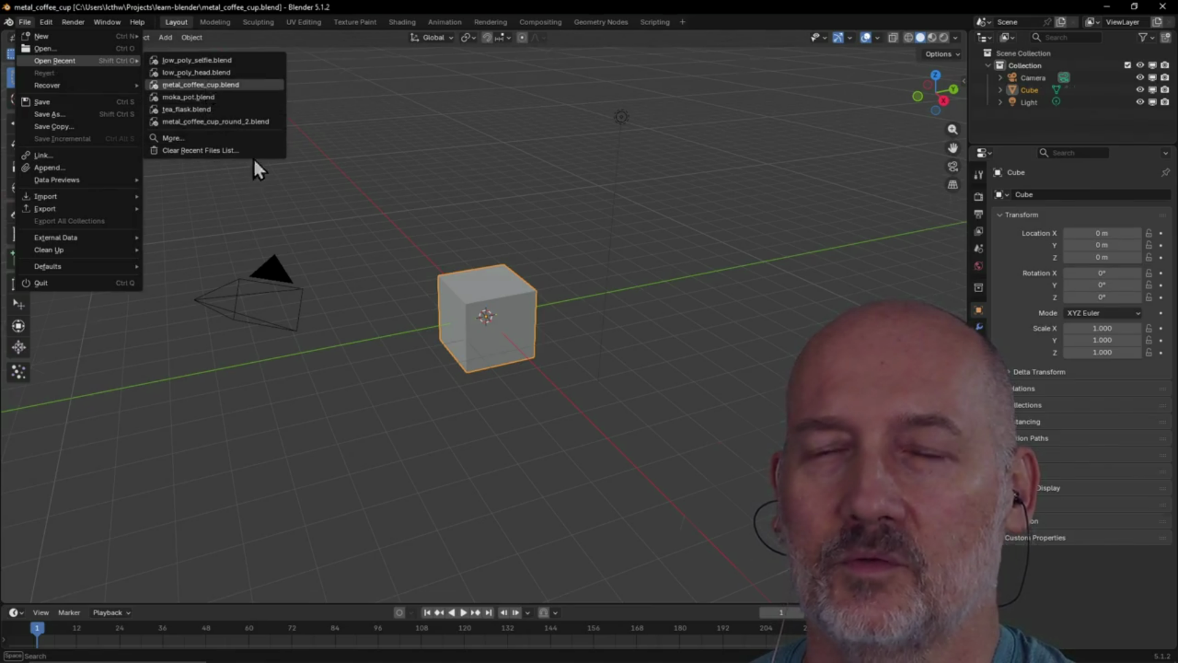
{"action": "scroll", "coordinate": [485, 330], "scroll_direction": "down", "scroll_amount": 5}
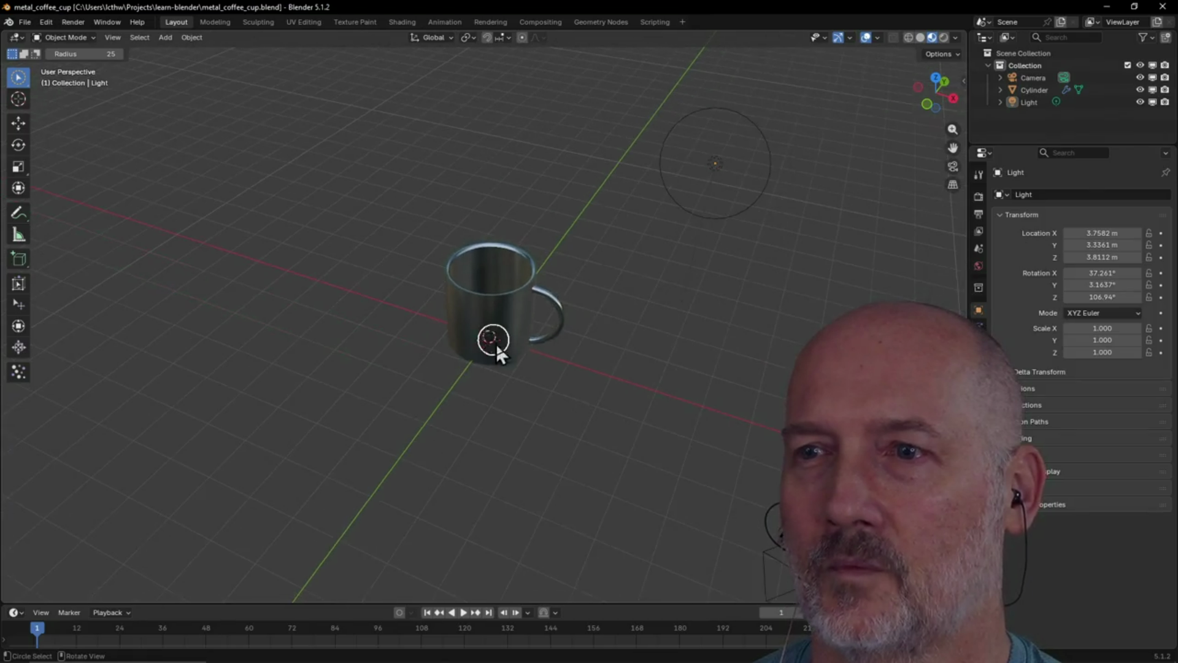
{"action": "key", "text": "space"}
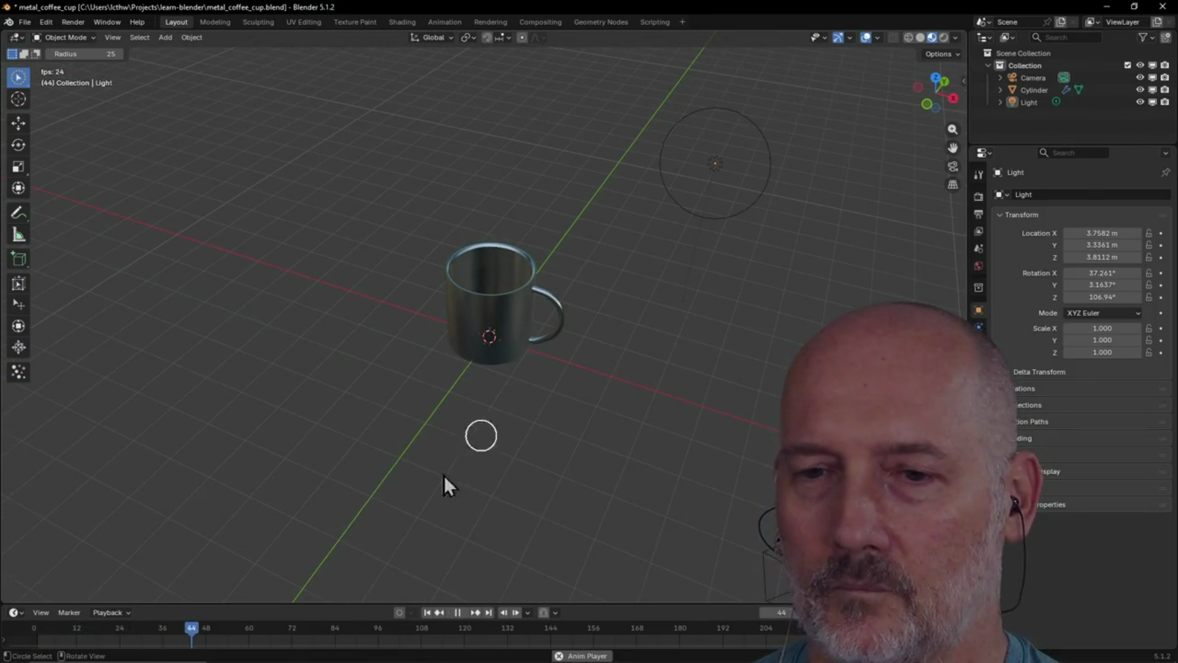
{"action": "key", "text": "space"}
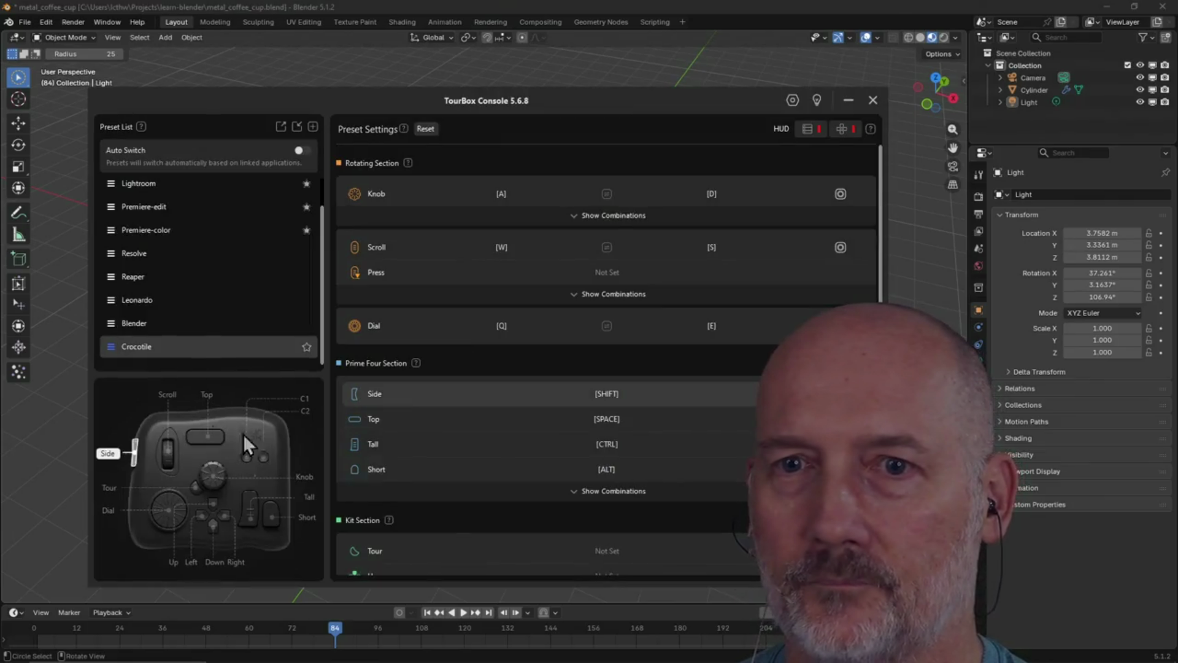
{"action": "left_click", "coordinate": [141, 323]}
{"action": "left_click", "coordinate": [542, 236]}
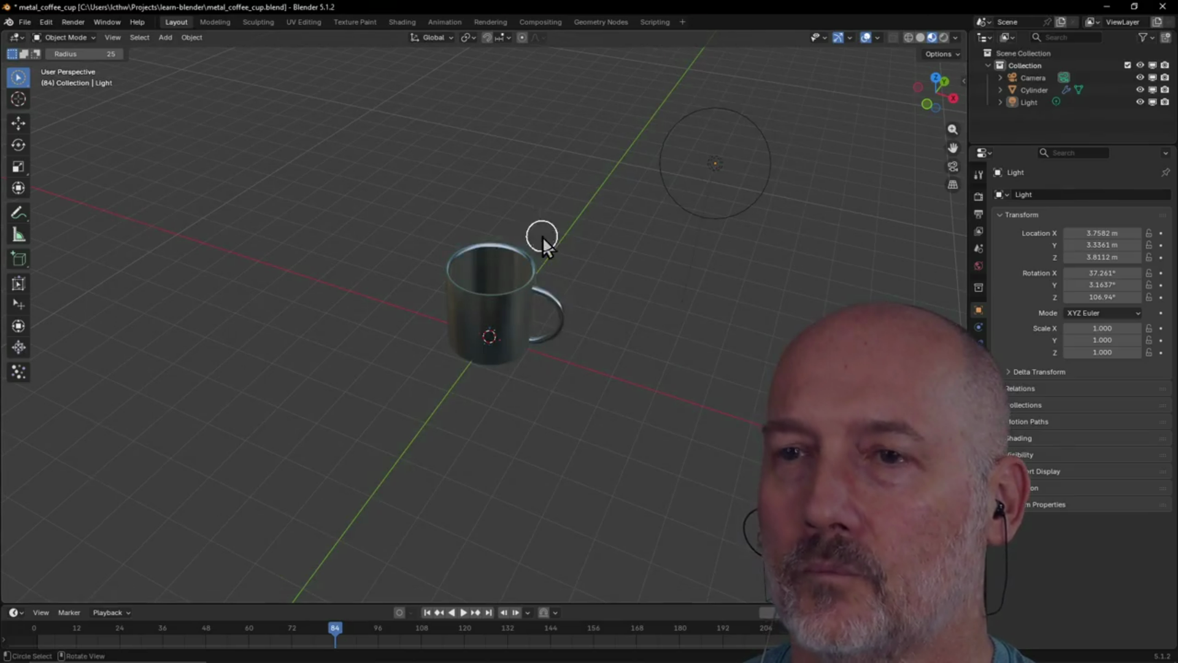
{"action": "mouse_move", "coordinate": [576, 350]}
{"action": "middle_mouse_down"}
{"action": "mouse_move", "coordinate": [500, 334]}
{"action": "mouse_move", "coordinate": [608, 358]}
{"action": "mouse_move", "coordinate": [553, 293]}
{"action": "mouse_move", "coordinate": [611, 288]}
{"action": "mouse_move", "coordinate": [444, 392]}
{"action": "mouse_move", "coordinate": [352, 354]}
{"action": "mouse_move", "coordinate": [316, 302]}
{"action": "mouse_move", "coordinate": [311, 264]}
{"action": "mouse_move", "coordinate": [362, 331]}
{"action": "mouse_move", "coordinate": [672, 302]}
{"action": "mouse_move", "coordinate": [552, 278]}
{"action": "mouse_move", "coordinate": [599, 248]}
{"action": "mouse_move", "coordinate": [750, 358]}
{"action": "mouse_move", "coordinate": [672, 396]}
{"action": "mouse_move", "coordinate": [617, 323]}
{"action": "mouse_move", "coordinate": [540, 293]}
{"action": "mouse_move", "coordinate": [566, 268]}
{"action": "mouse_move", "coordinate": [574, 304]}
{"action": "mouse_move", "coordinate": [521, 252]}
{"action": "mouse_move", "coordinate": [579, 169]}
{"action": "mouse_move", "coordinate": [517, 152]}
{"action": "mouse_move", "coordinate": [499, 113]}
{"action": "mouse_move", "coordinate": [529, 174]}
{"action": "middle_mouse_up"}
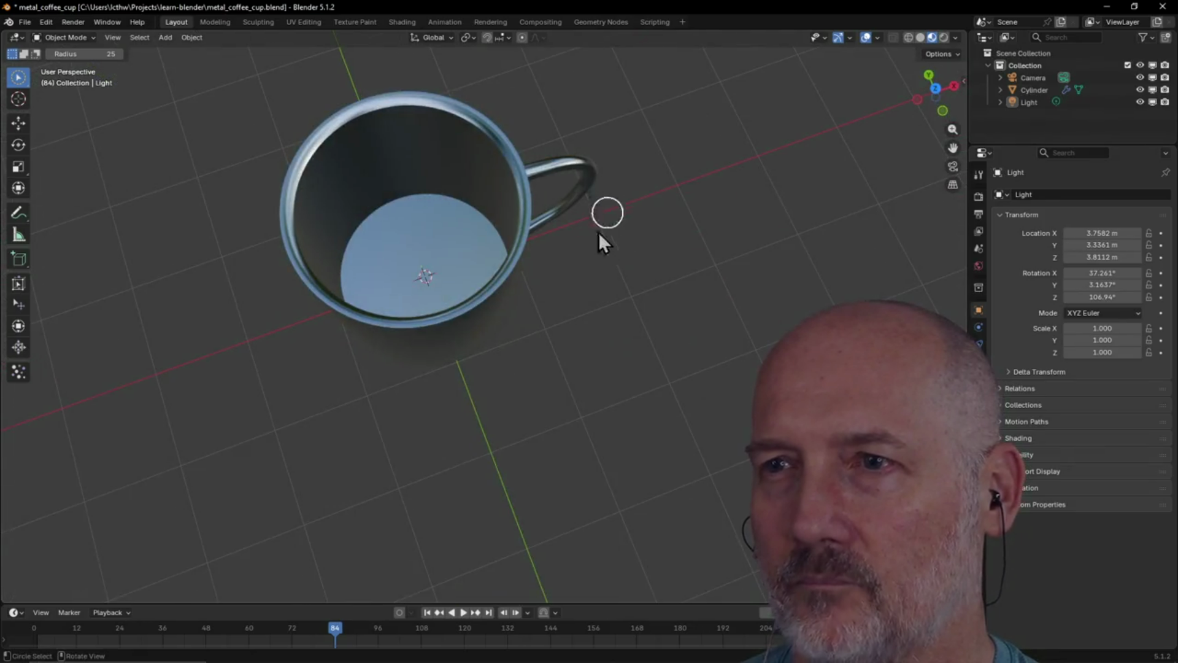
{"action": "mouse_move", "coordinate": [602, 222]}
{"action": "middle_mouse_down"}
{"action": "mouse_move", "coordinate": [561, 150]}
{"action": "mouse_move", "coordinate": [560, 92]}
{"action": "mouse_move", "coordinate": [700, 263]}
{"action": "mouse_move", "coordinate": [474, 262]}
{"action": "mouse_move", "coordinate": [489, 237]}
{"action": "mouse_move", "coordinate": [457, 271]}
{"action": "mouse_move", "coordinate": [631, 256]}
{"action": "mouse_move", "coordinate": [524, 452]}
{"action": "mouse_move", "coordinate": [565, 389]}
{"action": "mouse_move", "coordinate": [563, 339]}
{"action": "mouse_move", "coordinate": [622, 300]}
{"action": "mouse_move", "coordinate": [684, 321]}
{"action": "mouse_move", "coordinate": [636, 311]}
{"action": "mouse_move", "coordinate": [647, 271]}
{"action": "mouse_move", "coordinate": [631, 295]}
{"action": "middle_mouse_up"}
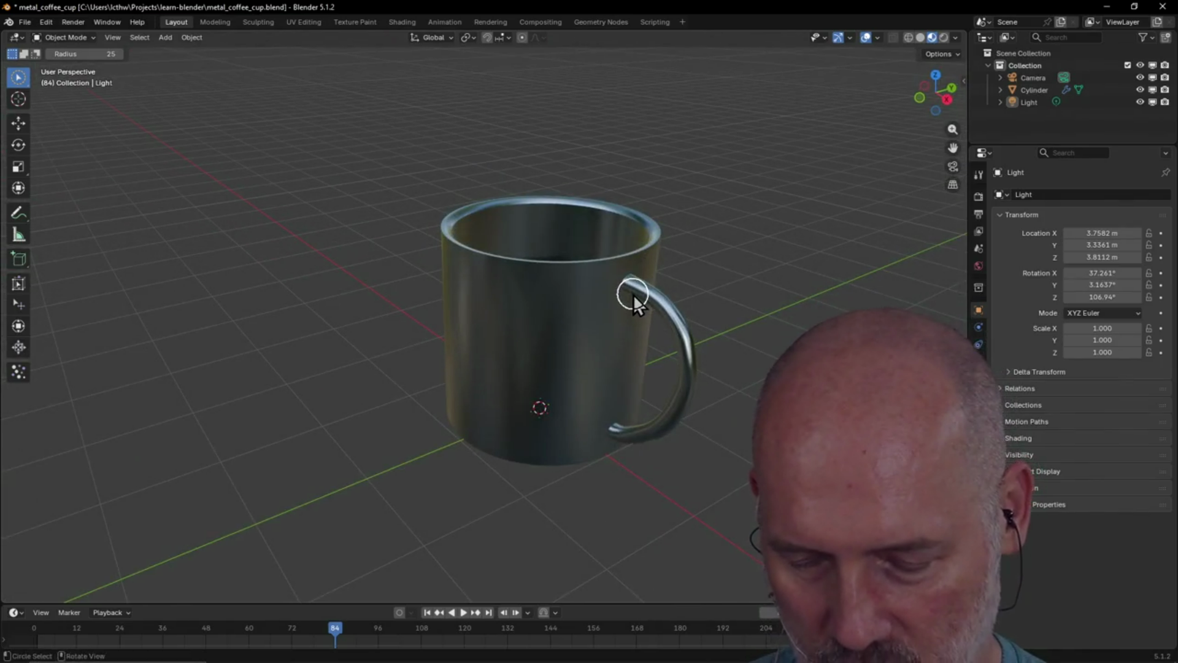
{"action": "key", "text": "ctrl+alt+q"}
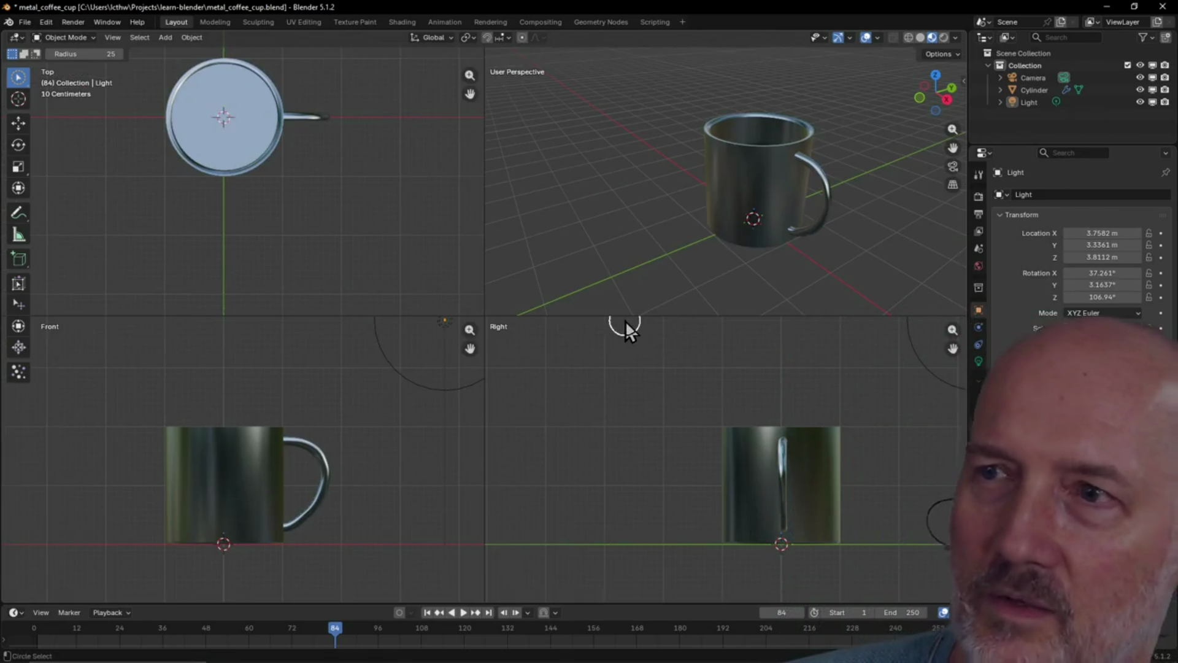
{"action": "key", "text": "ctrl+alt+q"}
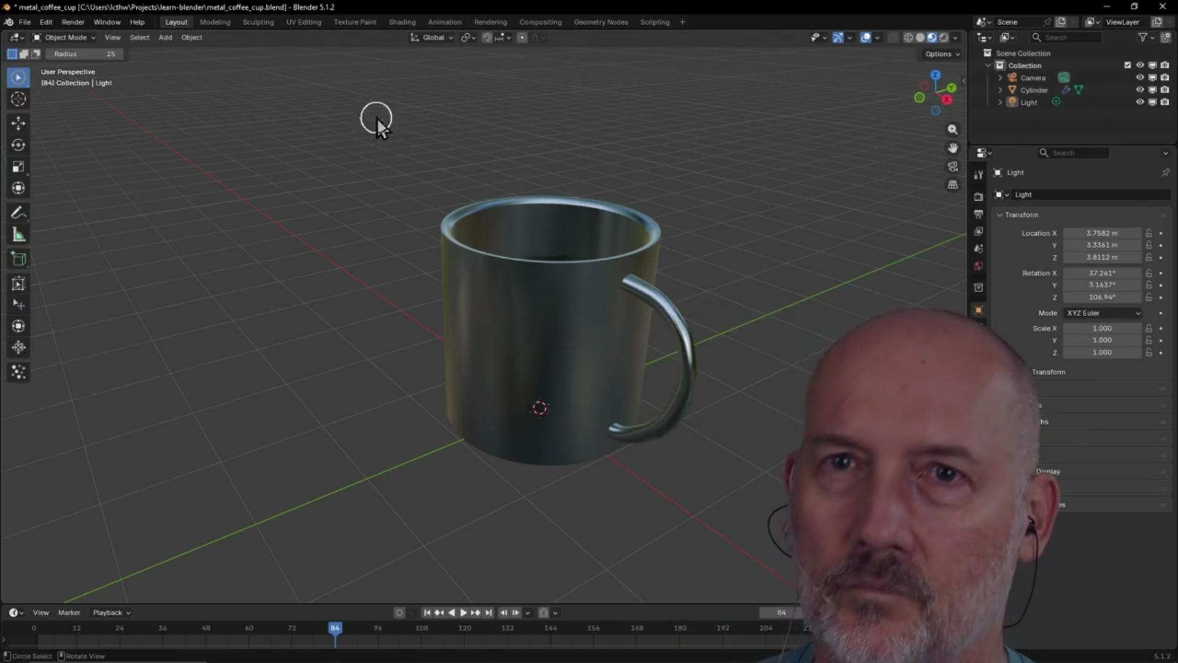
{"action": "left_click", "coordinate": [32, 23]}
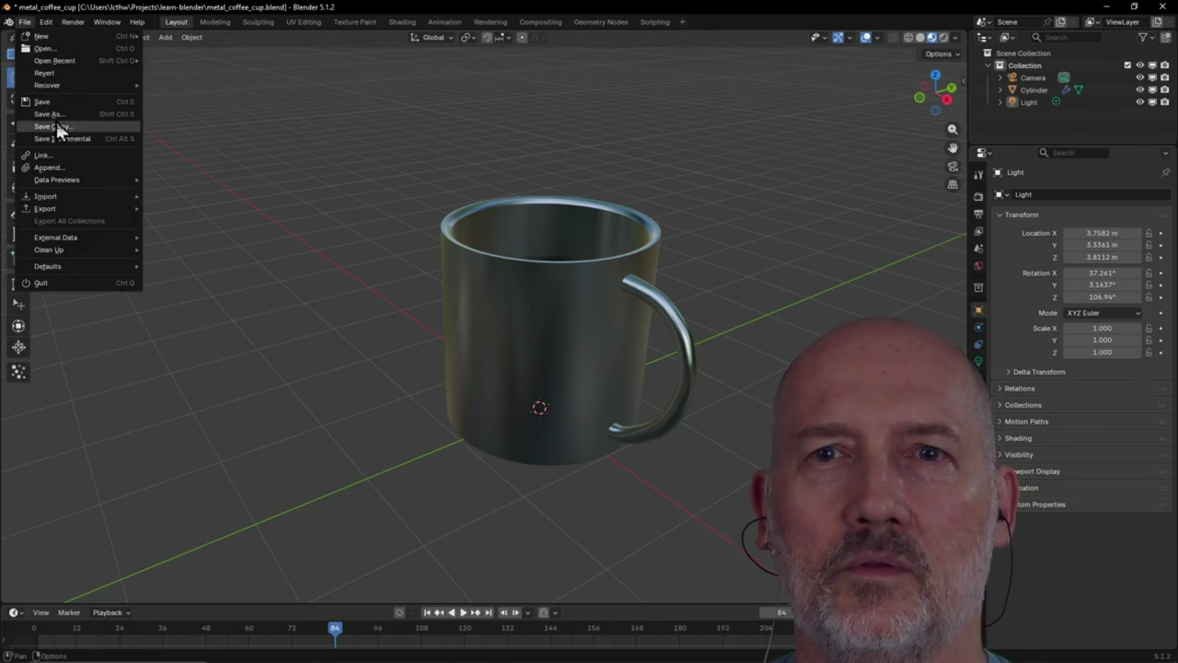
Open moka_pot.blend from recent files, discarding the coffee cup's unsaved changes
{"action": "mouse_move", "coordinate": [62, 62]}
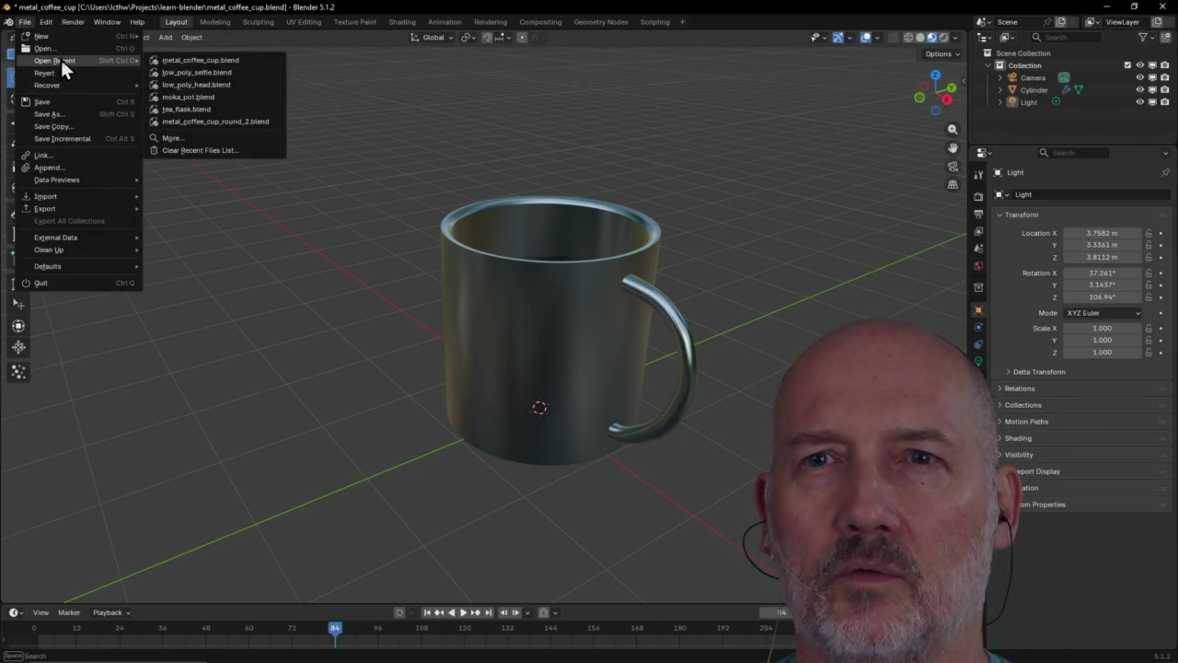
{"action": "left_click", "coordinate": [177, 98]}
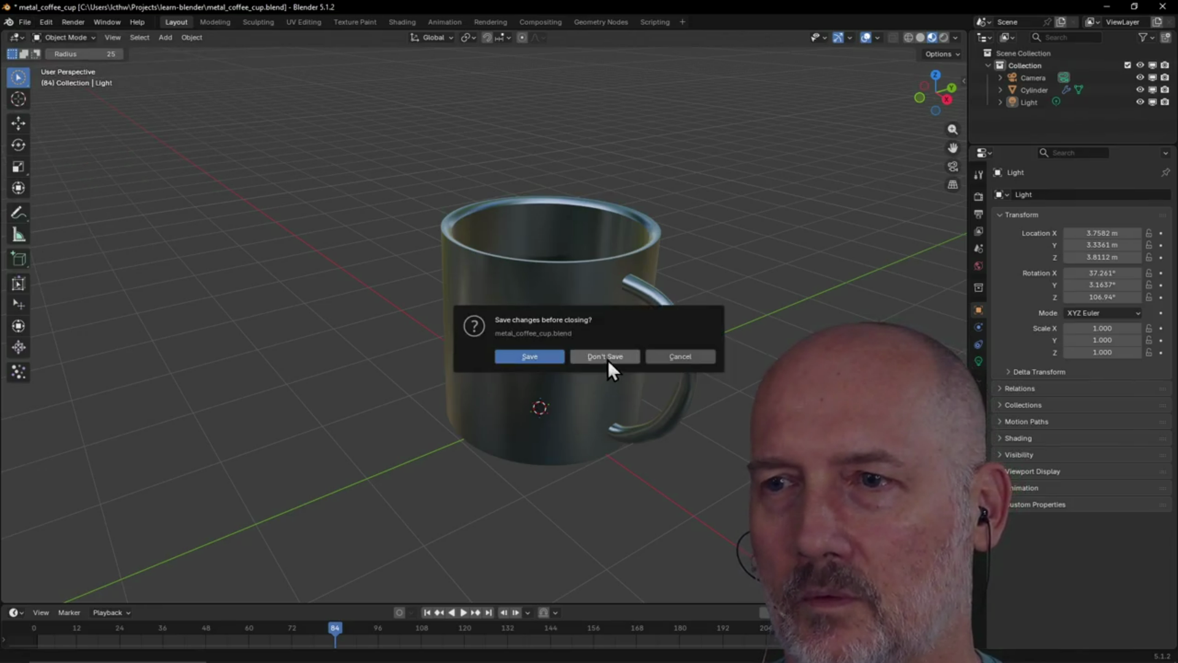
{"action": "left_click", "coordinate": [607, 359]}
Orbit around the moka pot to inspect it from the sides and from above
{"action": "mouse_move", "coordinate": [591, 284]}
{"action": "middle_mouse_down"}
{"action": "mouse_move", "coordinate": [674, 333]}
{"action": "mouse_move", "coordinate": [569, 277]}
{"action": "mouse_move", "coordinate": [544, 296]}
{"action": "mouse_move", "coordinate": [495, 278]}
{"action": "mouse_move", "coordinate": [309, 302]}
{"action": "mouse_move", "coordinate": [259, 272]}
{"action": "mouse_move", "coordinate": [278, 331]}
{"action": "mouse_move", "coordinate": [426, 311]}
{"action": "mouse_move", "coordinate": [455, 276]}
{"action": "mouse_move", "coordinate": [443, 278]}
{"action": "middle_mouse_up"}
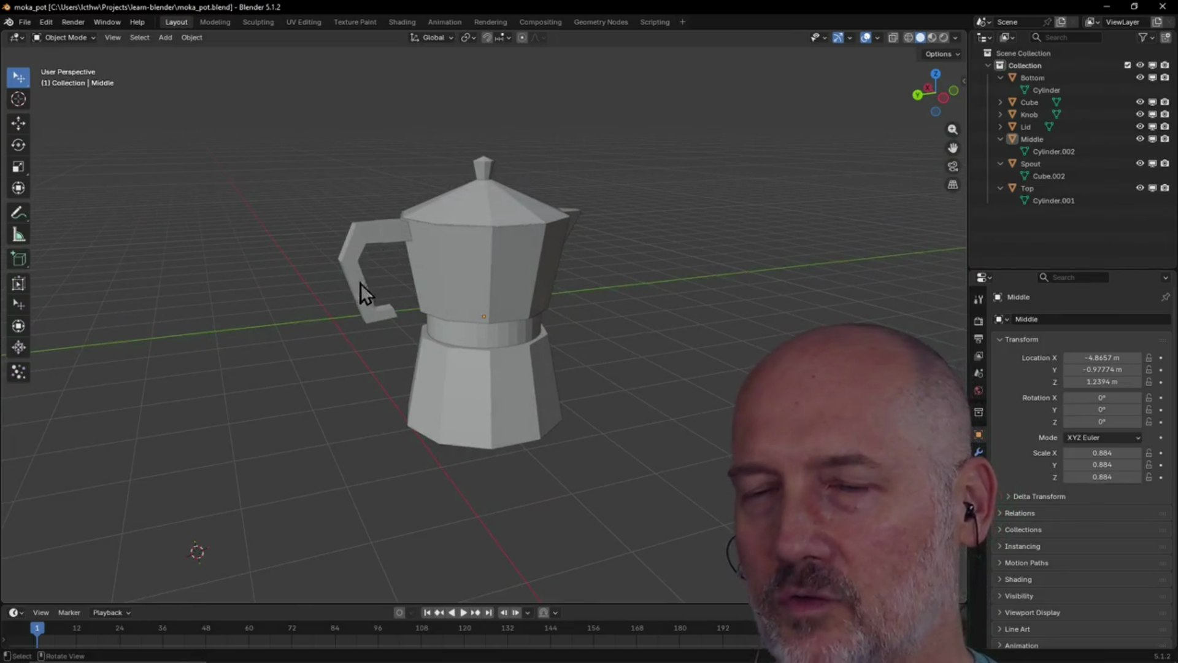
{"action": "mouse_move", "coordinate": [451, 340]}
{"action": "middle_mouse_down"}
{"action": "mouse_move", "coordinate": [407, 387]}
{"action": "mouse_move", "coordinate": [276, 323]}
{"action": "mouse_move", "coordinate": [176, 336]}
{"action": "middle_mouse_up"}
{"action": "mouse_move", "coordinate": [550, 300]}
{"action": "middle_mouse_down"}
{"action": "mouse_move", "coordinate": [428, 318]}
{"action": "mouse_move", "coordinate": [401, 374]}
{"action": "mouse_move", "coordinate": [470, 315]}
{"action": "mouse_move", "coordinate": [616, 293]}
{"action": "mouse_move", "coordinate": [446, 311]}
{"action": "mouse_move", "coordinate": [593, 316]}
{"action": "mouse_move", "coordinate": [561, 385]}
{"action": "mouse_move", "coordinate": [583, 170]}
{"action": "mouse_move", "coordinate": [560, 356]}
{"action": "middle_mouse_up"}
{"action": "scroll", "coordinate": [470, 376], "scroll_direction": "up", "scroll_amount": 4}
{"action": "mouse_move", "coordinate": [470, 376]}
{"action": "middle_mouse_down"}
{"action": "mouse_move", "coordinate": [508, 311]}
{"action": "mouse_move", "coordinate": [476, 386]}
{"action": "mouse_move", "coordinate": [465, 373]}
{"action": "mouse_move", "coordinate": [513, 355]}
{"action": "mouse_move", "coordinate": [558, 368]}
{"action": "mouse_move", "coordinate": [433, 308]}
{"action": "mouse_move", "coordinate": [400, 321]}
{"action": "mouse_move", "coordinate": [602, 360]}
{"action": "mouse_move", "coordinate": [507, 297]}
{"action": "mouse_move", "coordinate": [456, 318]}
{"action": "mouse_move", "coordinate": [468, 293]}
{"action": "mouse_move", "coordinate": [599, 310]}
{"action": "mouse_move", "coordinate": [561, 354]}
{"action": "middle_mouse_up"}
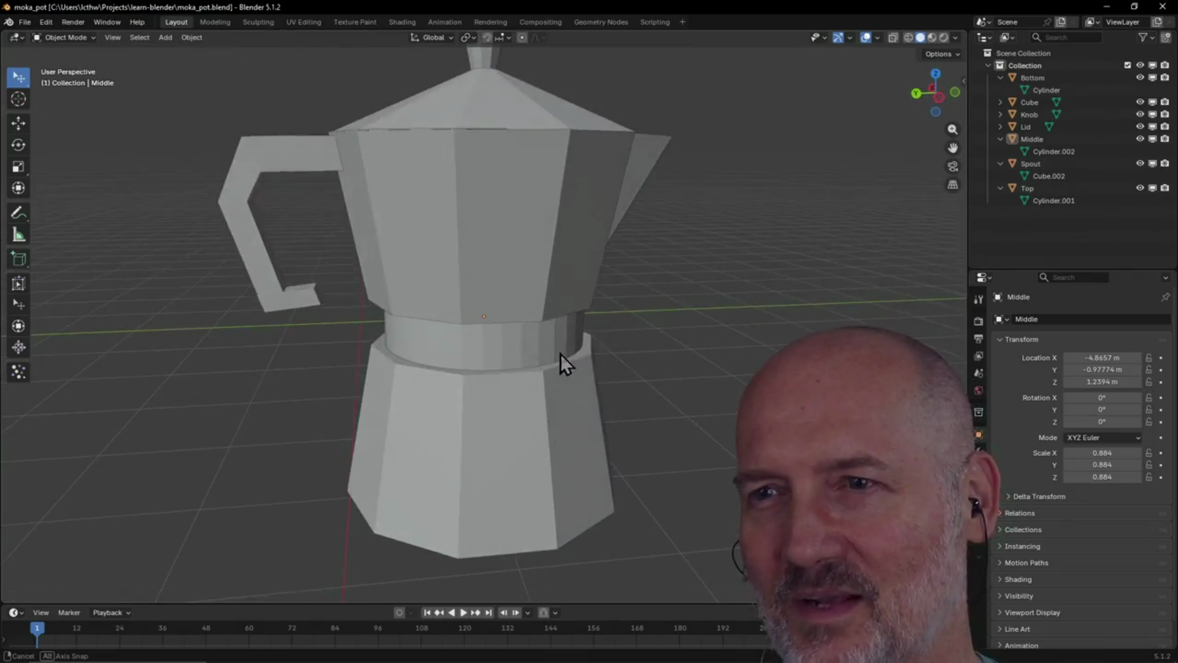
{"action": "mouse_move", "coordinate": [542, 312]}
{"action": "middle_mouse_down"}
{"action": "mouse_move", "coordinate": [426, 356]}
{"action": "mouse_move", "coordinate": [487, 315]}
{"action": "mouse_move", "coordinate": [588, 331]}
{"action": "mouse_move", "coordinate": [363, 335]}
{"action": "mouse_move", "coordinate": [603, 309]}
{"action": "mouse_move", "coordinate": [601, 228]}
{"action": "mouse_move", "coordinate": [651, 182]}
{"action": "mouse_move", "coordinate": [739, 183]}
{"action": "mouse_move", "coordinate": [582, 311]}
{"action": "mouse_move", "coordinate": [697, 219]}
{"action": "mouse_move", "coordinate": [552, 245]}
{"action": "mouse_move", "coordinate": [437, 218]}
{"action": "mouse_move", "coordinate": [526, 174]}
{"action": "mouse_move", "coordinate": [934, 195]}
{"action": "mouse_move", "coordinate": [303, 113]}
{"action": "middle_mouse_up"}
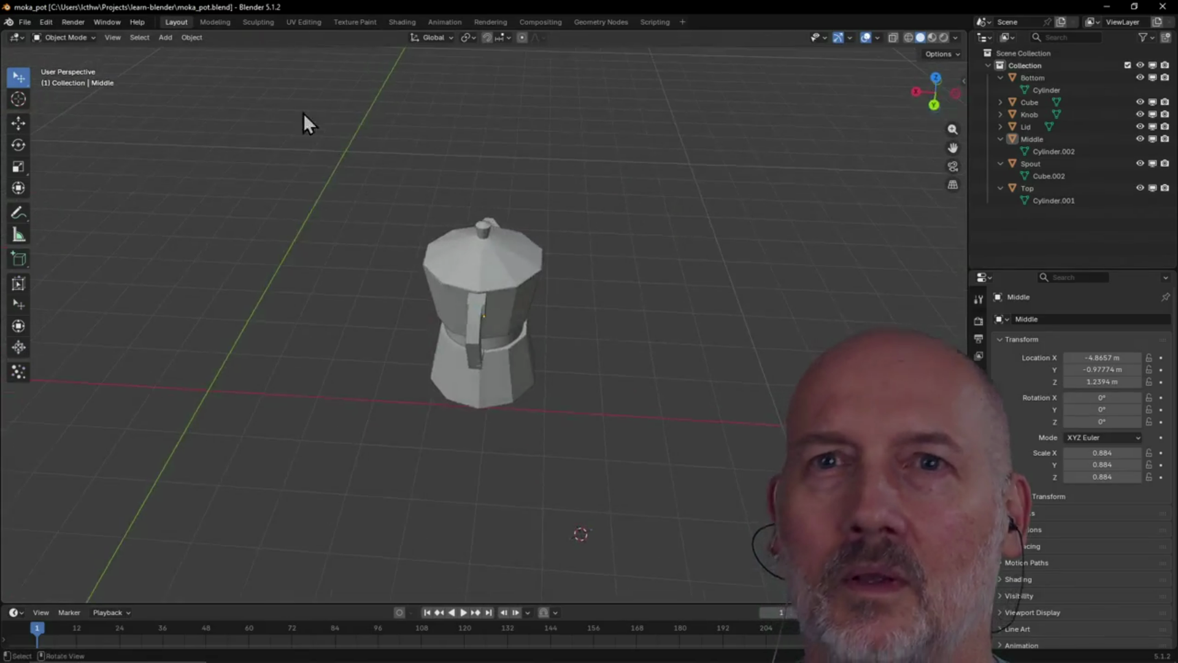
{"action": "left_click", "coordinate": [24, 17]}
Load tea_flask.blend from recent files in place of the moka pot and orbit around it
{"action": "mouse_move", "coordinate": [56, 60]}
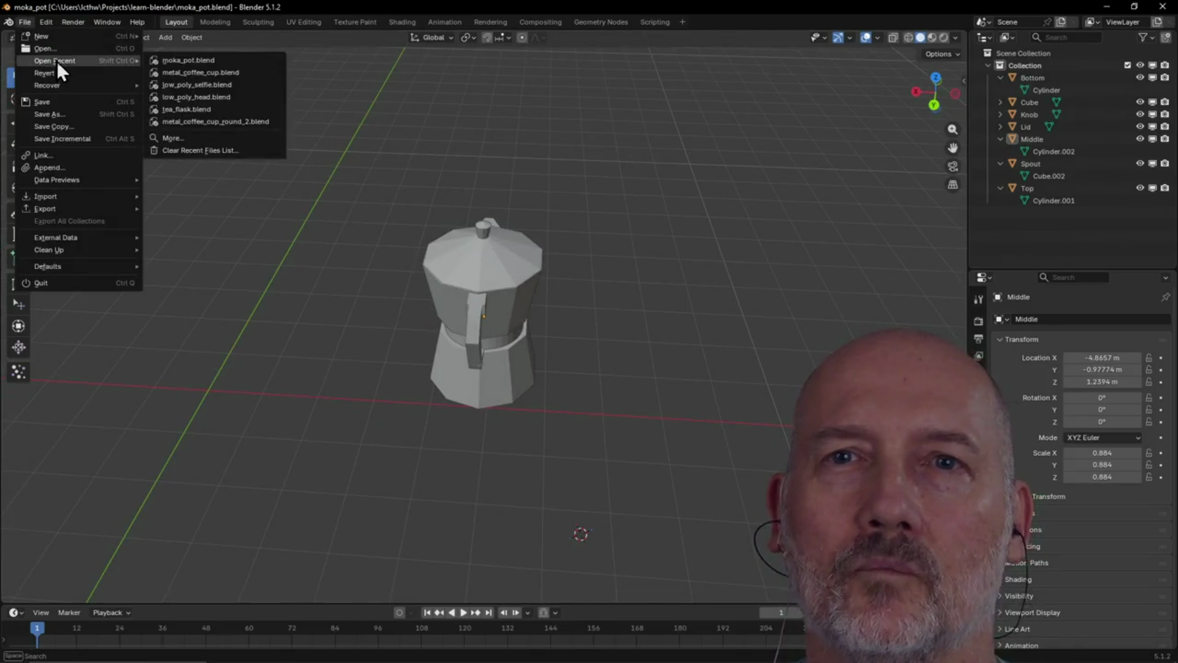
{"action": "left_click", "coordinate": [204, 112]}
{"action": "mouse_move", "coordinate": [458, 240]}
{"action": "middle_mouse_down"}
{"action": "mouse_move", "coordinate": [547, 256]}
{"action": "mouse_move", "coordinate": [739, 223]}
{"action": "mouse_move", "coordinate": [790, 260]}
{"action": "mouse_move", "coordinate": [709, 281]}
{"action": "mouse_move", "coordinate": [632, 249]}
{"action": "middle_mouse_up"}
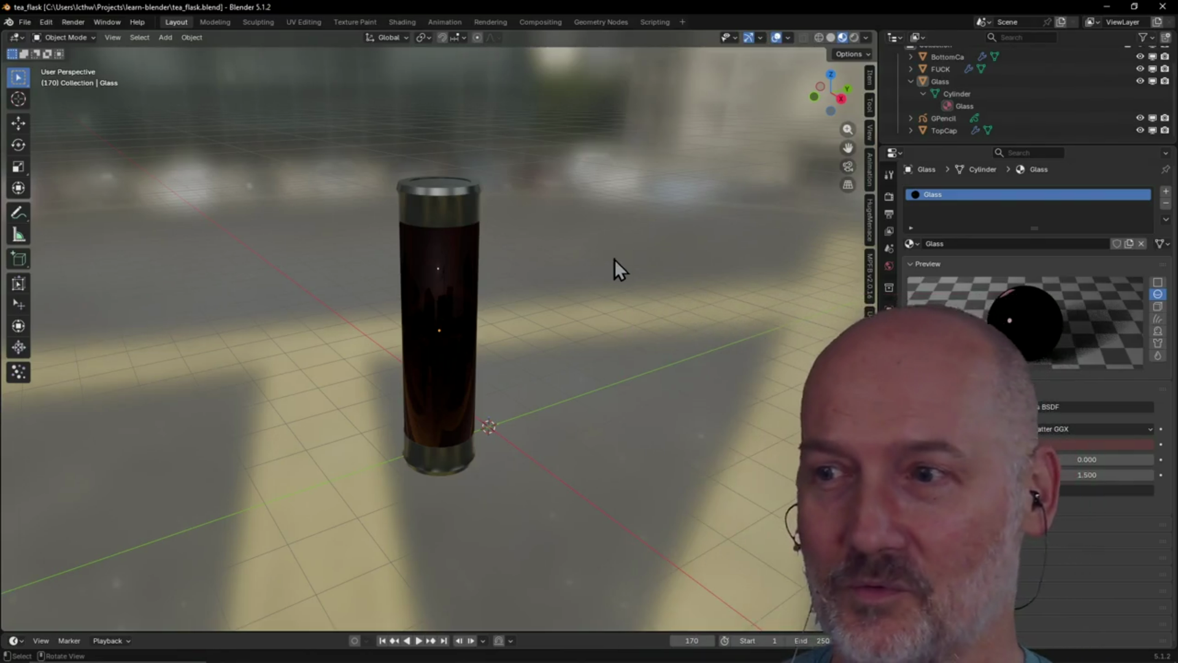
{"action": "mouse_move", "coordinate": [547, 341]}
{"action": "middle_mouse_down"}
{"action": "mouse_move", "coordinate": [526, 341]}
{"action": "mouse_move", "coordinate": [576, 342]}
{"action": "mouse_move", "coordinate": [499, 347]}
{"action": "mouse_move", "coordinate": [533, 358]}
{"action": "mouse_move", "coordinate": [609, 336]}
{"action": "mouse_move", "coordinate": [555, 389]}
{"action": "mouse_move", "coordinate": [376, 359]}
{"action": "mouse_move", "coordinate": [437, 338]}
{"action": "mouse_move", "coordinate": [517, 362]}
{"action": "mouse_move", "coordinate": [429, 362]}
{"action": "mouse_move", "coordinate": [573, 341]}
{"action": "middle_mouse_up"}
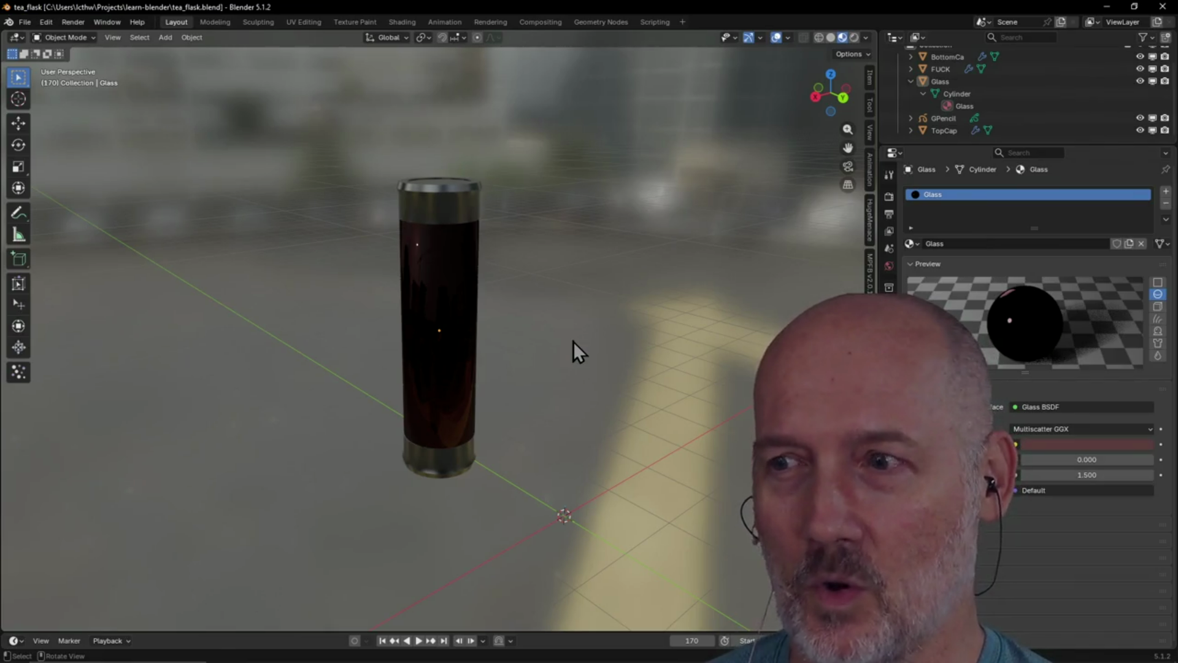
Keep orbiting the tea flask to view it from several more angles
{"action": "mouse_move", "coordinate": [568, 305]}
{"action": "middle_mouse_down"}
{"action": "mouse_move", "coordinate": [499, 333]}
{"action": "mouse_move", "coordinate": [553, 298]}
{"action": "mouse_move", "coordinate": [690, 301]}
{"action": "mouse_move", "coordinate": [542, 466]}
{"action": "mouse_move", "coordinate": [698, 452]}
{"action": "mouse_move", "coordinate": [573, 499]}
{"action": "mouse_move", "coordinate": [573, 525]}
{"action": "mouse_move", "coordinate": [598, 519]}
{"action": "middle_mouse_up"}
{"action": "mouse_move", "coordinate": [531, 538]}
{"action": "middle_mouse_down"}
{"action": "mouse_move", "coordinate": [569, 556]}
{"action": "mouse_move", "coordinate": [450, 553]}
{"action": "mouse_move", "coordinate": [425, 343]}
{"action": "middle_mouse_up"}
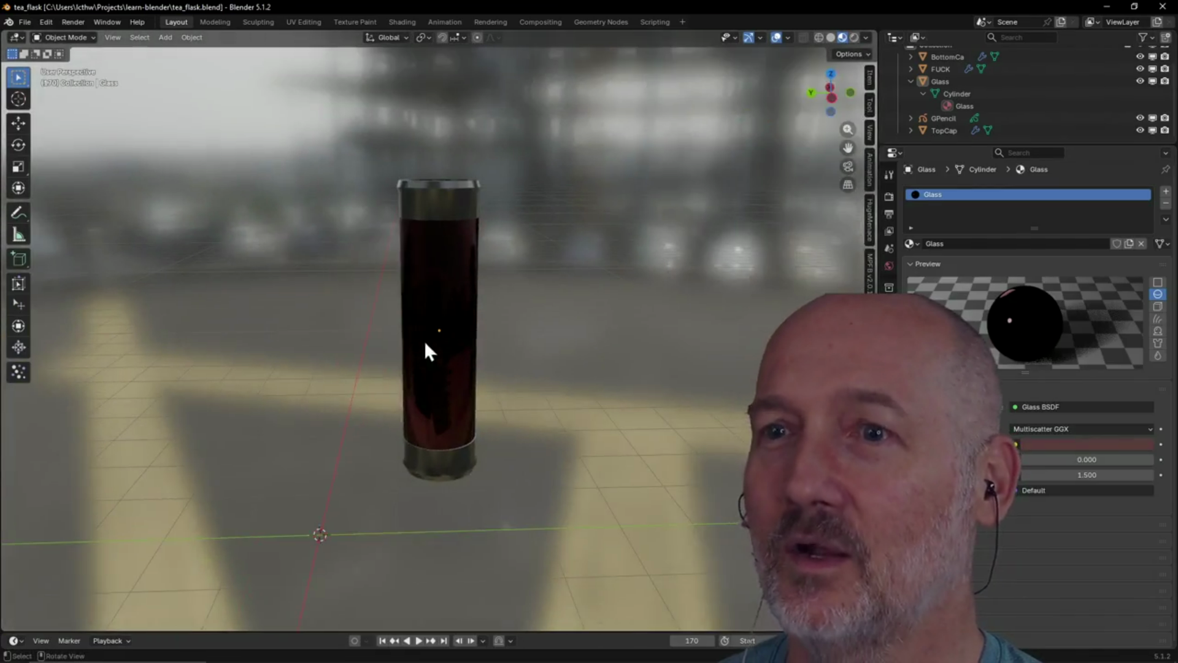
{"action": "mouse_move", "coordinate": [530, 407]}
{"action": "middle_mouse_down"}
{"action": "mouse_move", "coordinate": [435, 418]}
{"action": "mouse_move", "coordinate": [602, 418]}
{"action": "mouse_move", "coordinate": [455, 496]}
{"action": "mouse_move", "coordinate": [606, 488]}
{"action": "mouse_move", "coordinate": [474, 508]}
{"action": "mouse_move", "coordinate": [573, 503]}
{"action": "mouse_move", "coordinate": [445, 437]}
{"action": "middle_mouse_up"}
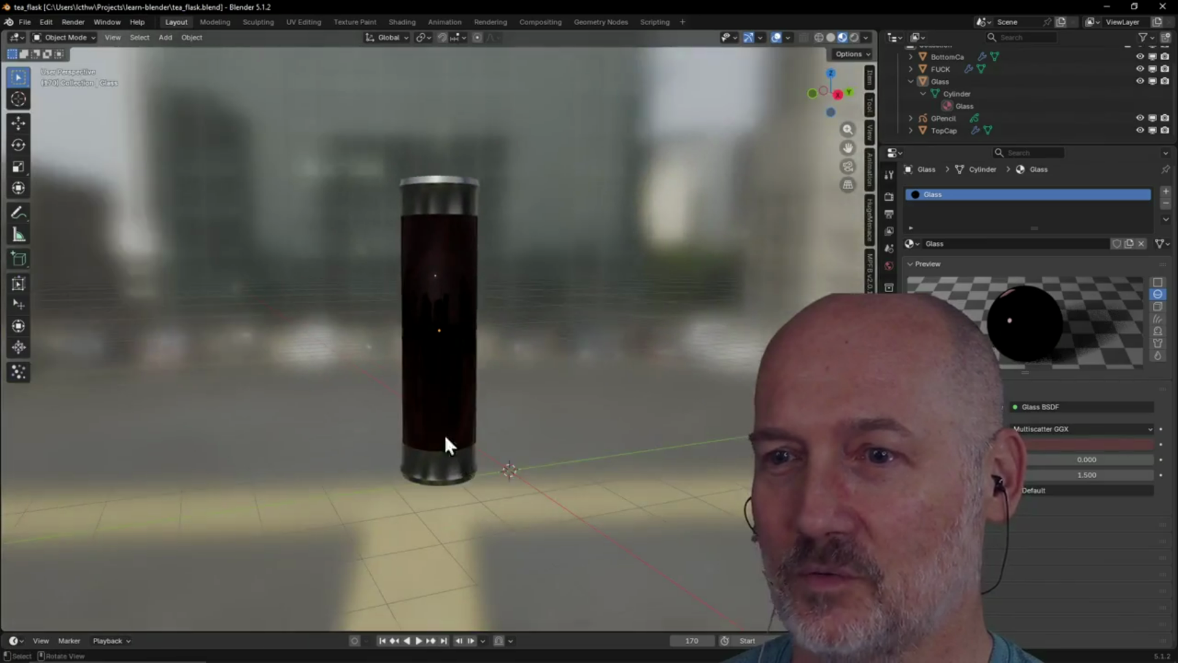
{"action": "mouse_move", "coordinate": [668, 319]}
{"action": "middle_mouse_down"}
{"action": "mouse_move", "coordinate": [550, 368]}
{"action": "mouse_move", "coordinate": [437, 329]}
{"action": "mouse_move", "coordinate": [481, 348]}
{"action": "mouse_move", "coordinate": [560, 352]}
{"action": "mouse_move", "coordinate": [424, 371]}
{"action": "middle_mouse_up"}
{"action": "middle_click_drag", "start_coordinate": [532, 370], "coordinate": [481, 362]}
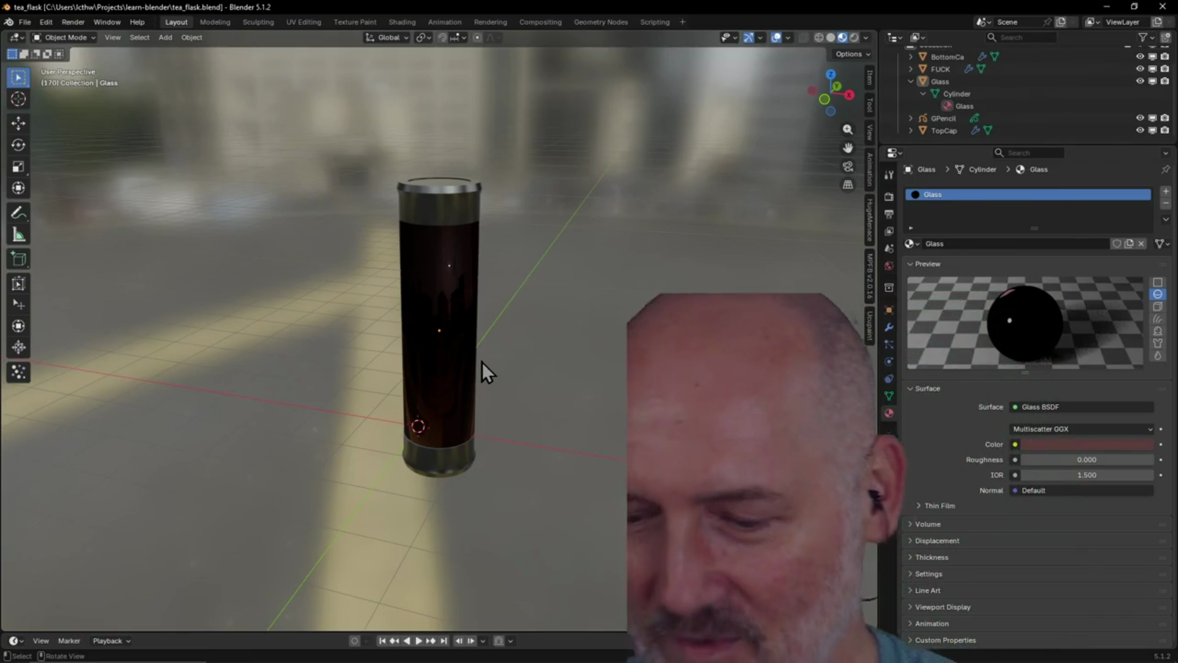
{"action": "mouse_move", "coordinate": [481, 370]}
{"action": "middle_mouse_down"}
{"action": "mouse_move", "coordinate": [385, 426]}
{"action": "mouse_move", "coordinate": [516, 462]}
{"action": "mouse_move", "coordinate": [525, 409]}
{"action": "middle_mouse_up"}
{"action": "key", "text": "alt+Tab"}
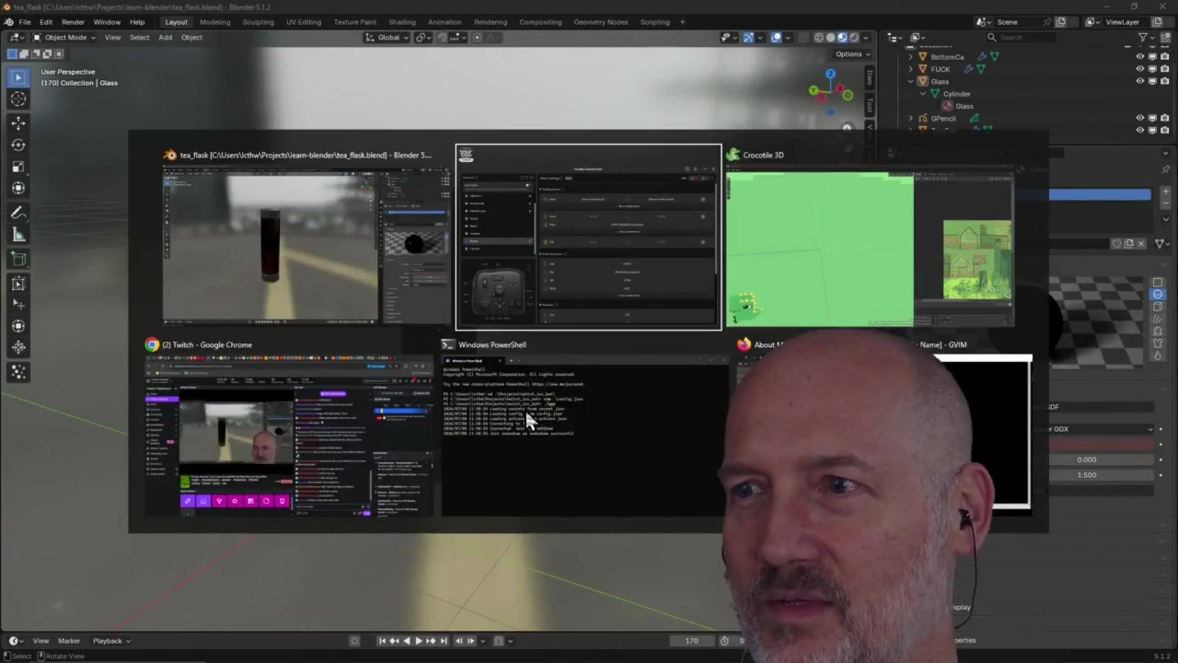
Search the web for 'zen tea infuser' in a new Firefox tab
{"action": "key", "text": "alt+Tab"}
{"action": "key", "text": "alt+Tab"}
{"action": "key", "text": "alt+Tab"}
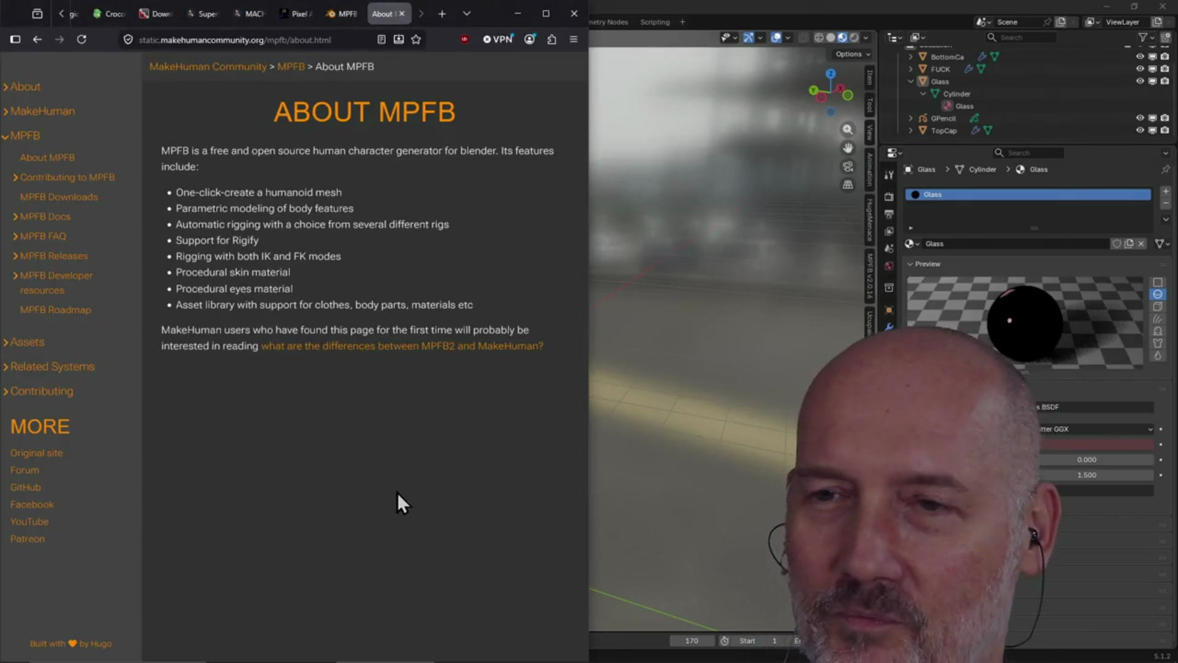
{"action": "key", "text": "ctrl+t"}
{"action": "type", "text": "ama"}
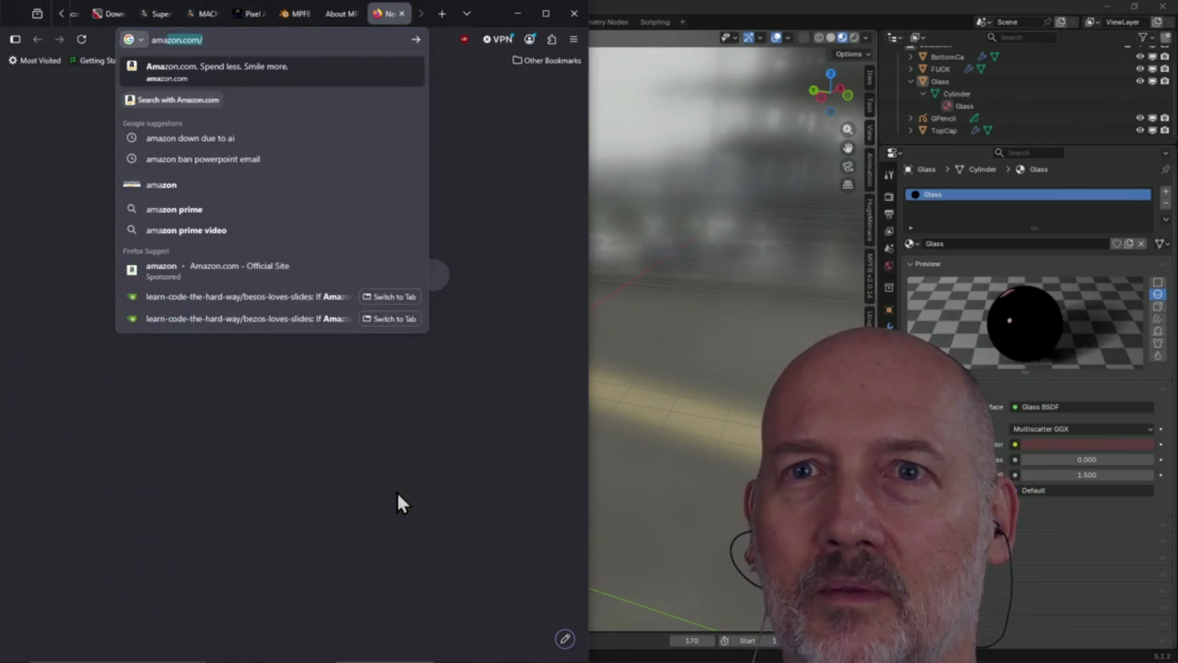
{"action": "key", "text": "BackSpace"}
{"action": "key", "text": "BackSpace"}
{"action": "key", "text": "BackSpace"}
{"action": "type", "text": "zen "}
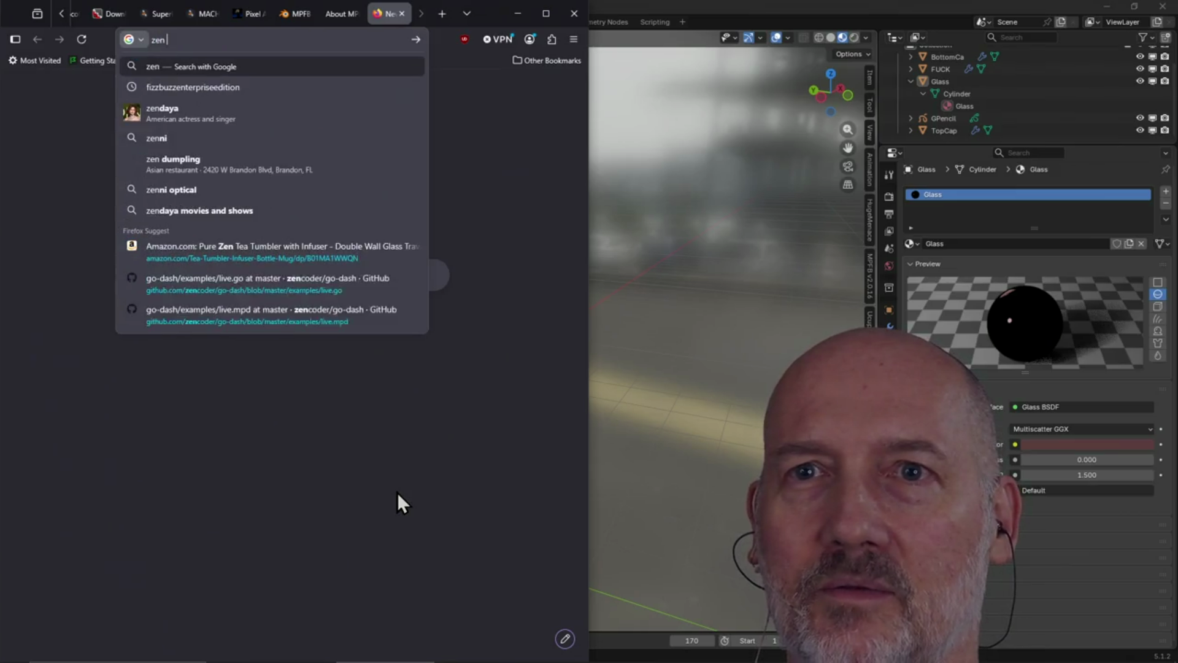
{"action": "type", "text": "tea infuser"}
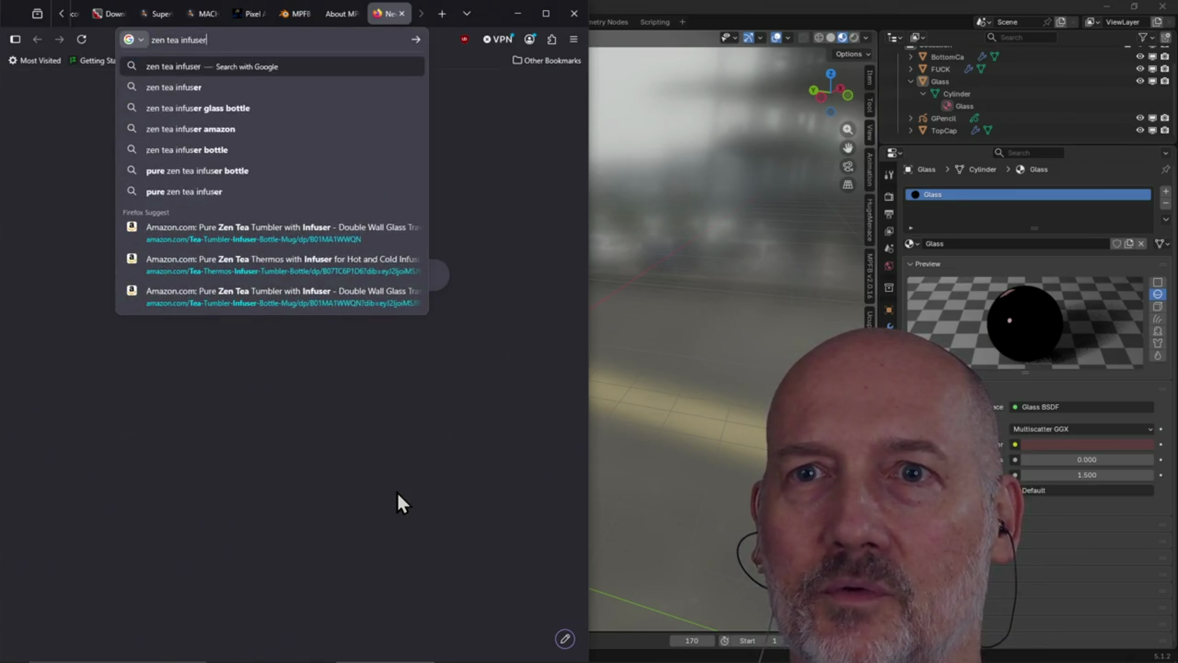
{"action": "key", "text": "Return"}
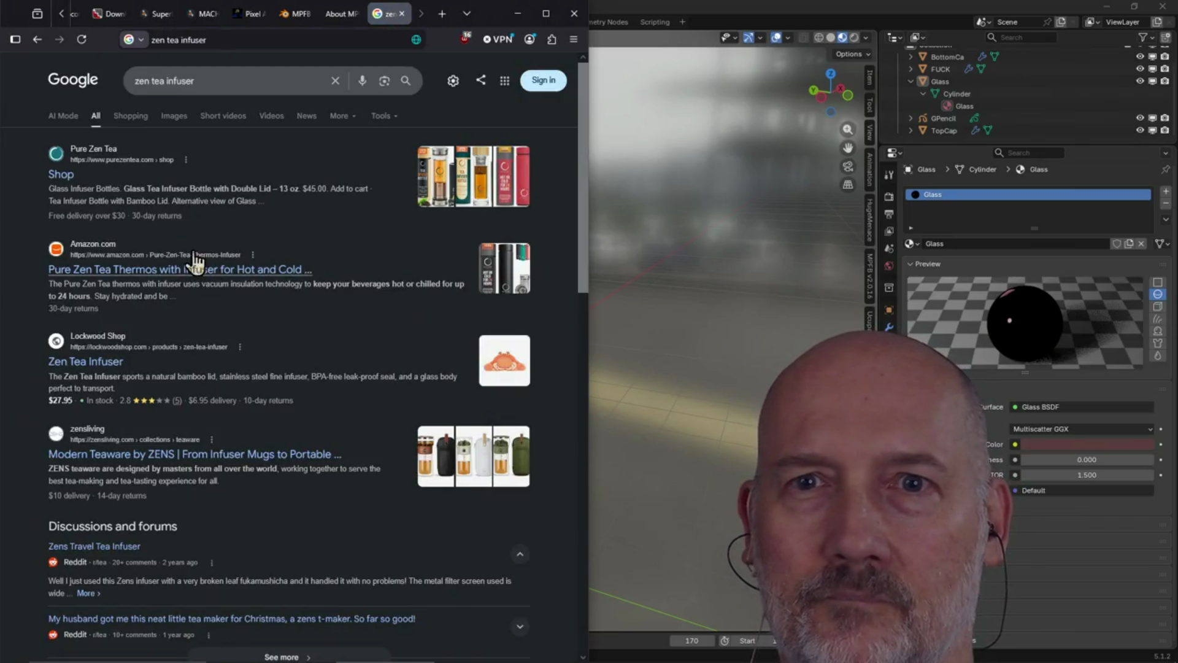
Open the Pure Zen Tea shop result and view its page
{"action": "left_click", "coordinate": [57, 177]}
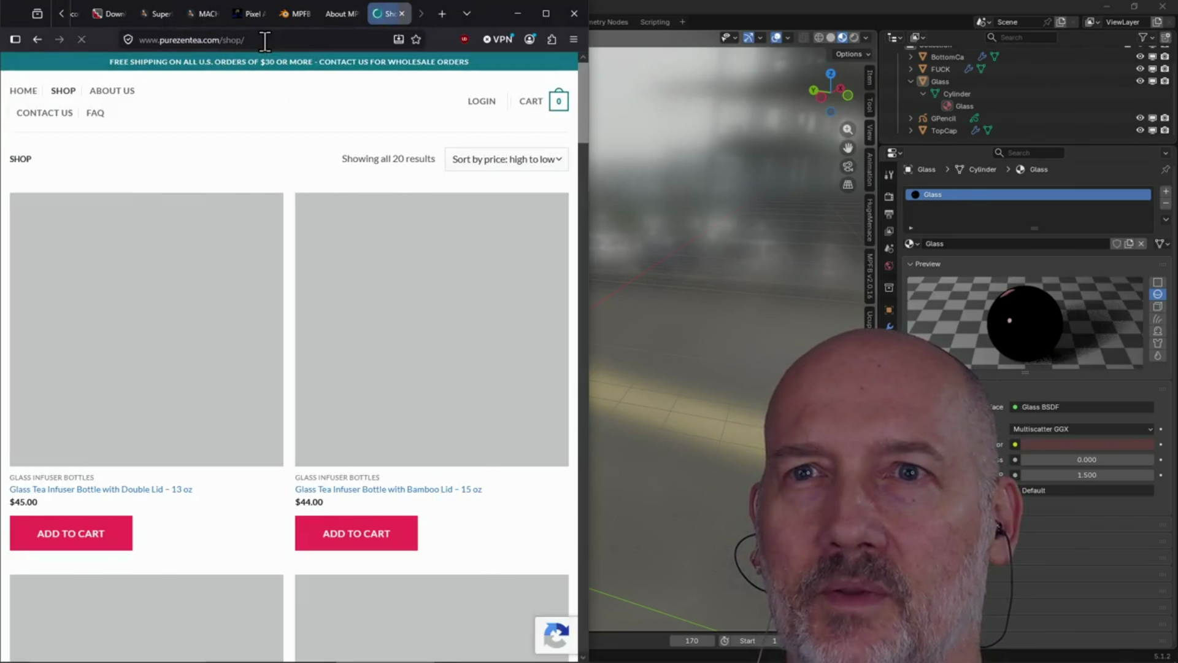
{"action": "left_click", "coordinate": [268, 41]}
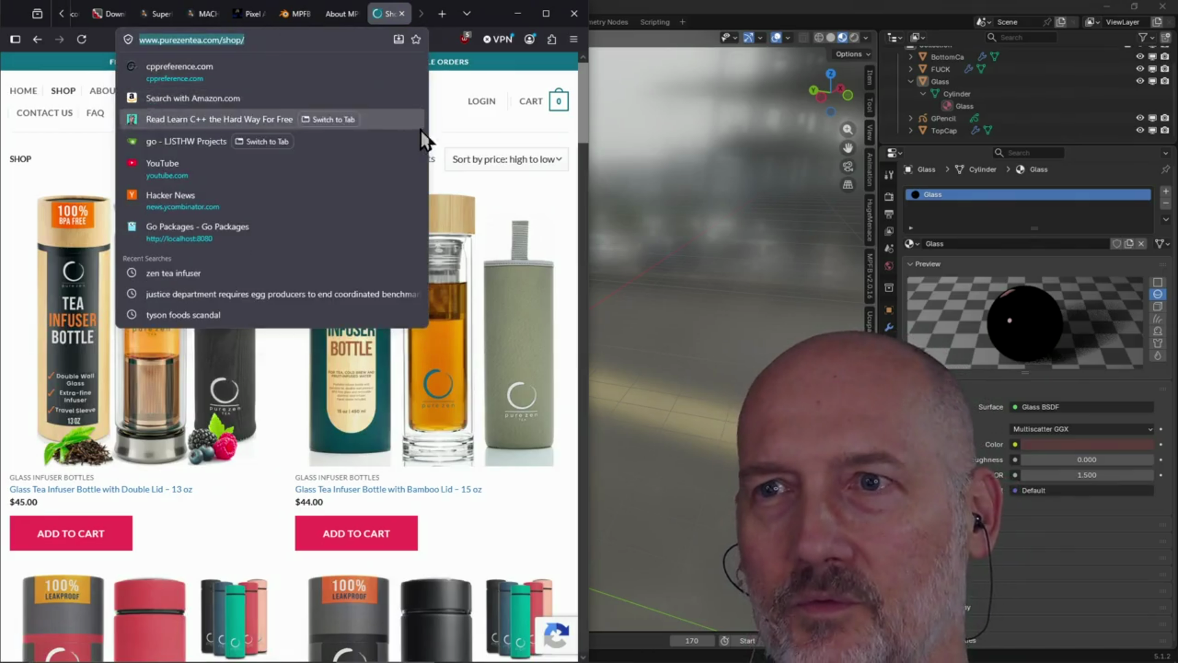
{"action": "left_click", "coordinate": [477, 114]}
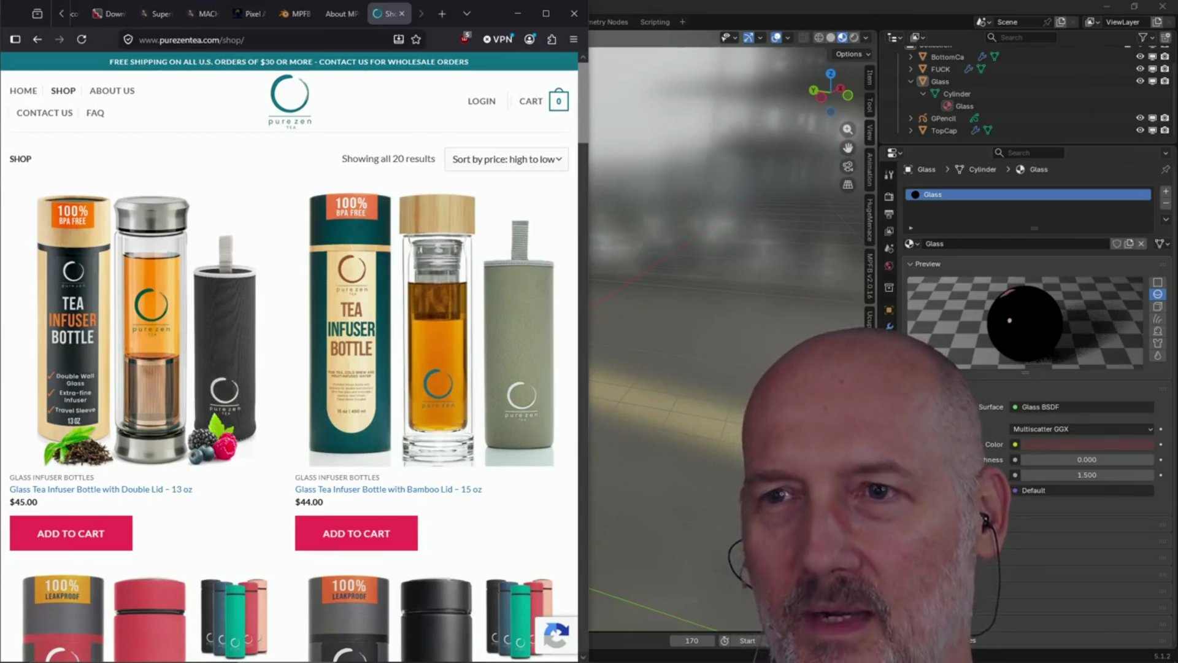
{"action": "left_click", "coordinate": [789, 4]}
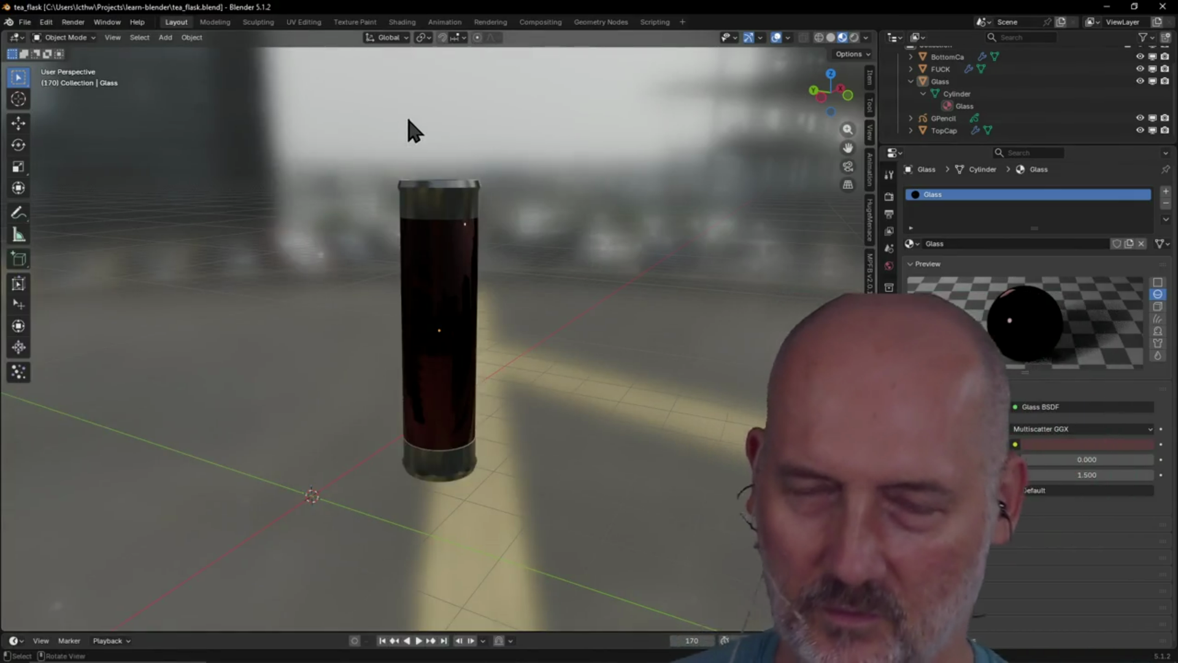
{"action": "key", "text": "alt+Tab"}
{"action": "key", "text": "alt+Tab"}
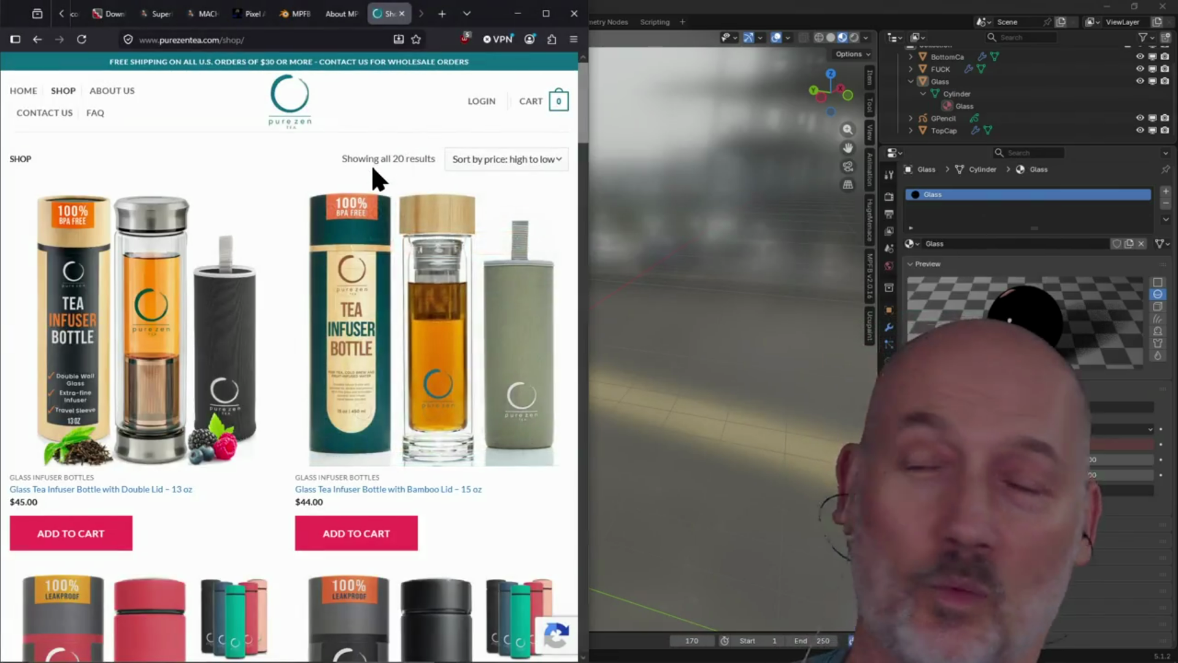
Scroll through the shop's tea bottles, then return to the Blender window
{"action": "scroll", "coordinate": [371, 163], "scroll_direction": "down", "scroll_amount": 6}
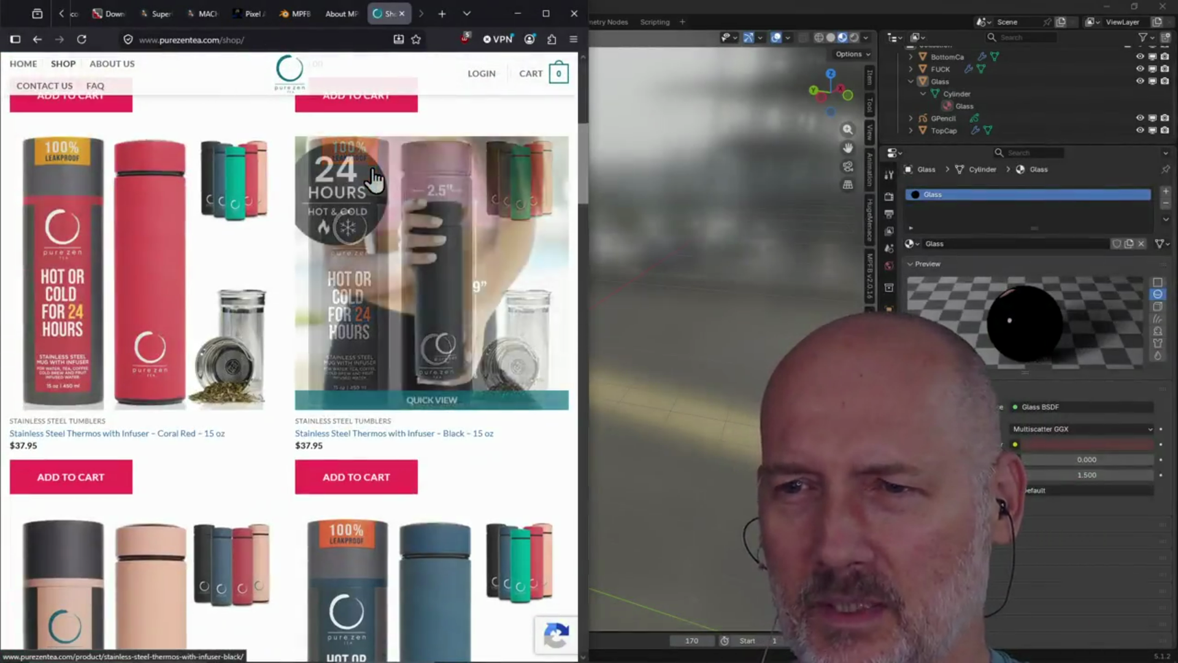
{"action": "scroll", "coordinate": [373, 179], "scroll_direction": "up", "scroll_amount": 6}
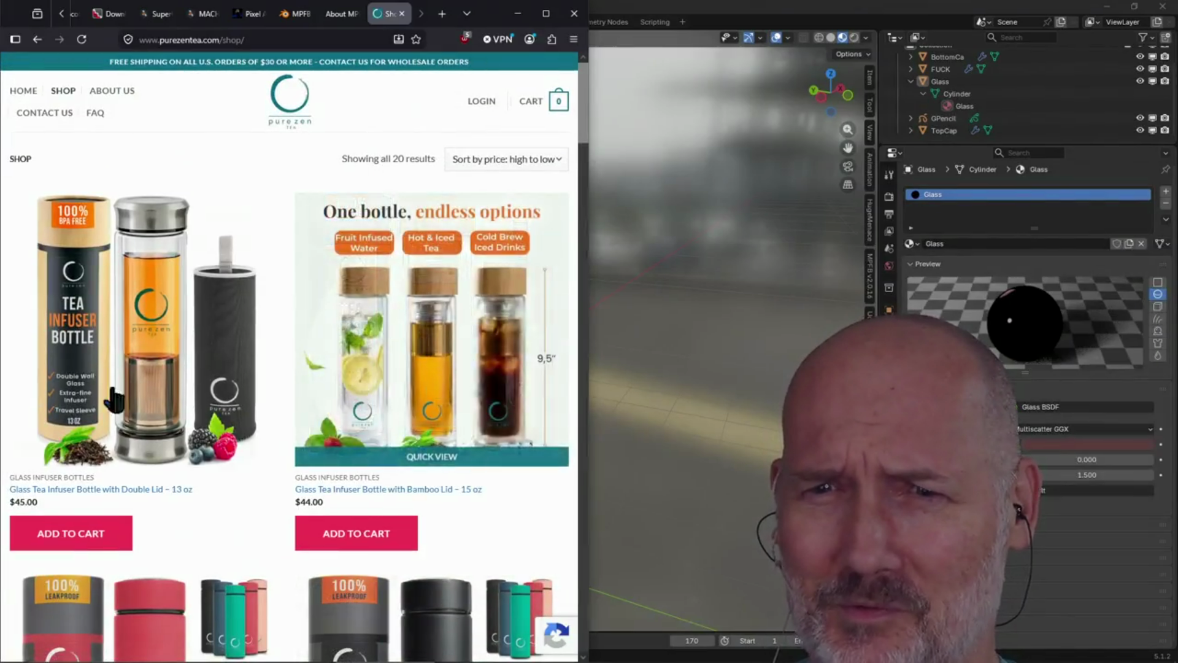
{"action": "scroll", "coordinate": [128, 347], "scroll_direction": "down", "scroll_amount": 2}
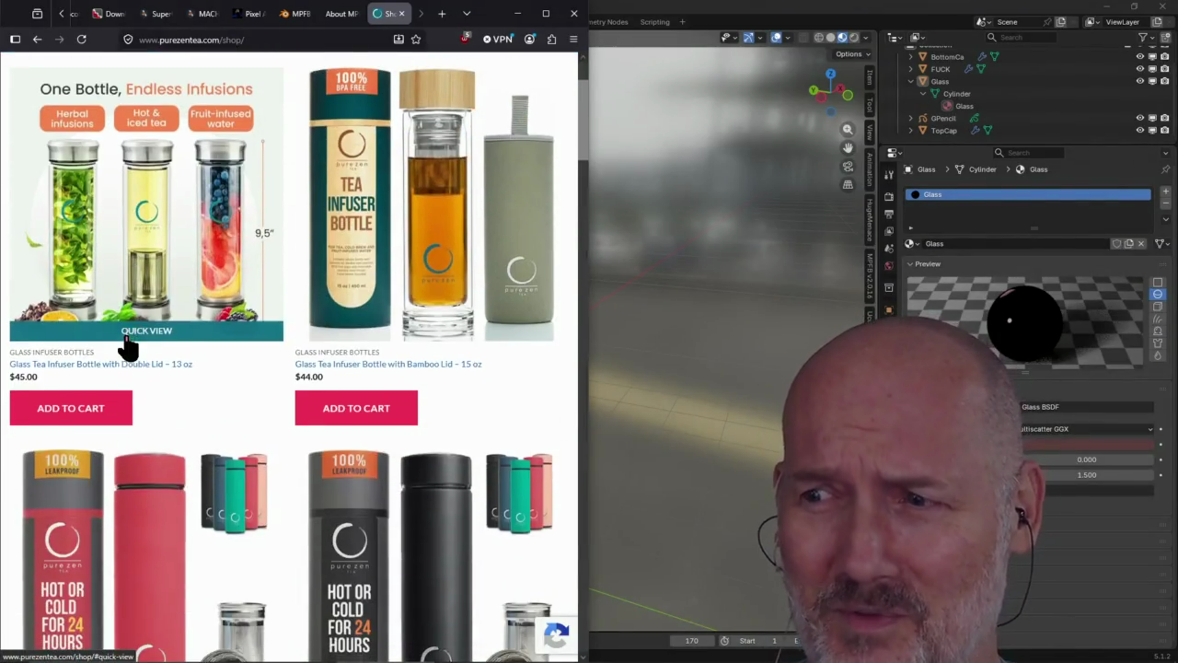
{"action": "scroll", "coordinate": [138, 286], "scroll_direction": "up", "scroll_amount": 2}
{"action": "scroll", "coordinate": [137, 285], "scroll_direction": "down", "scroll_amount": 14}
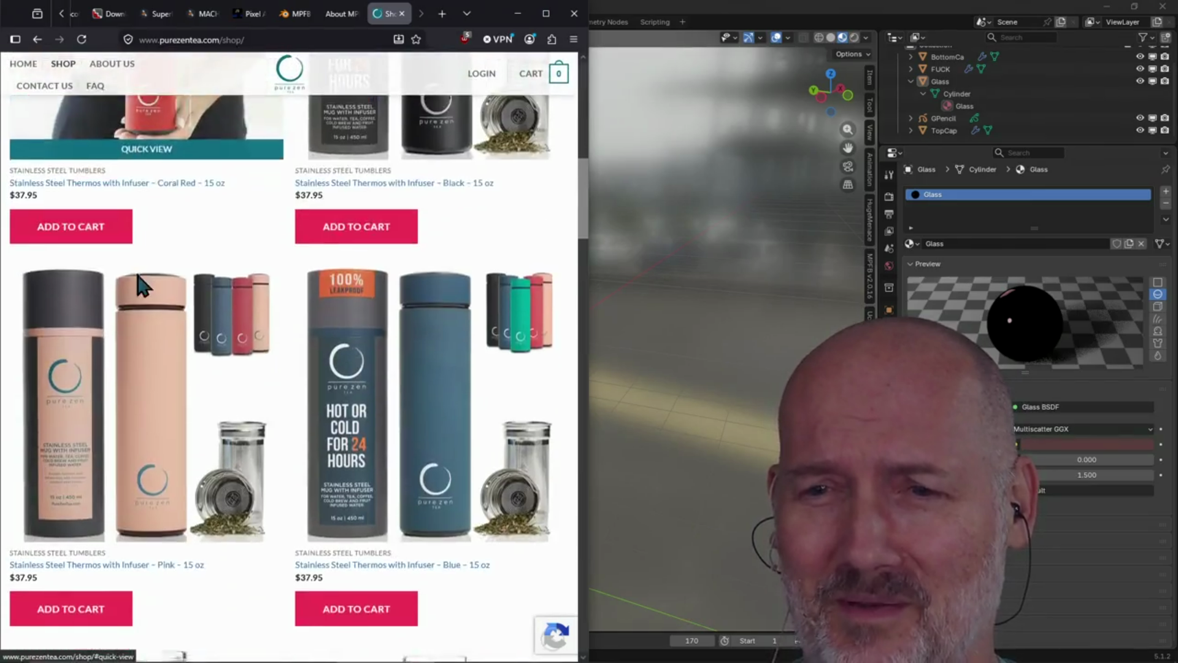
{"action": "scroll", "coordinate": [262, 442], "scroll_direction": "down", "scroll_amount": 11}
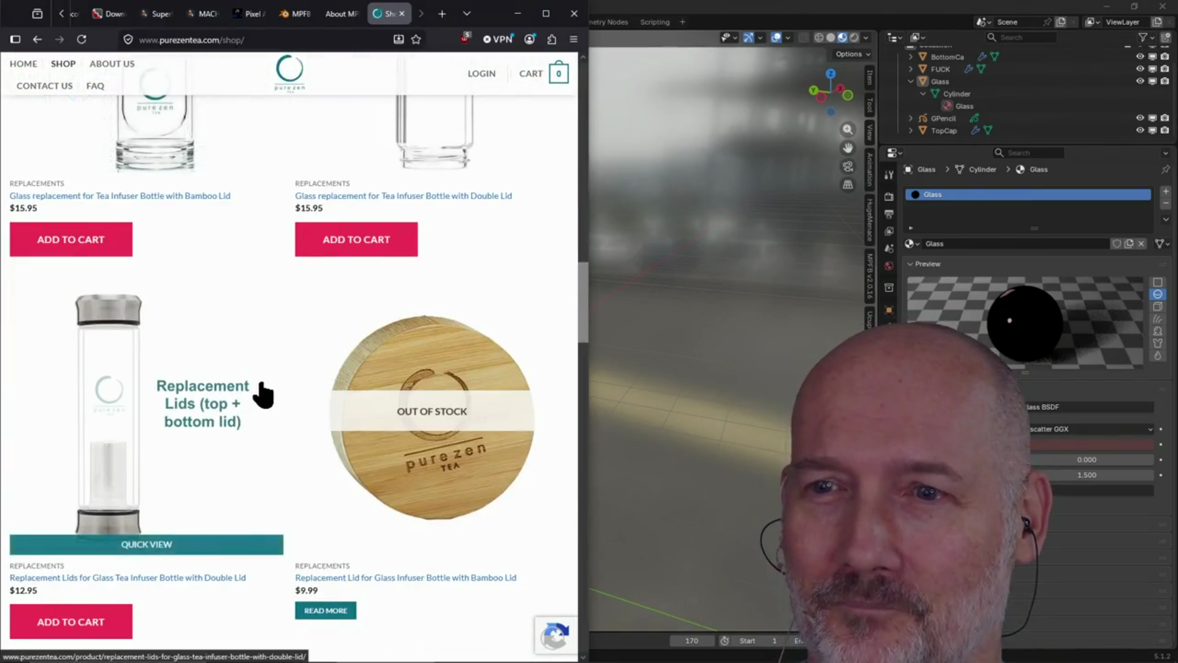
{"action": "scroll", "coordinate": [263, 394], "scroll_direction": "down", "scroll_amount": 10}
{"action": "scroll", "coordinate": [272, 377], "scroll_direction": "down", "scroll_amount": 8}
{"action": "scroll", "coordinate": [271, 389], "scroll_direction": "up", "scroll_amount": 15}
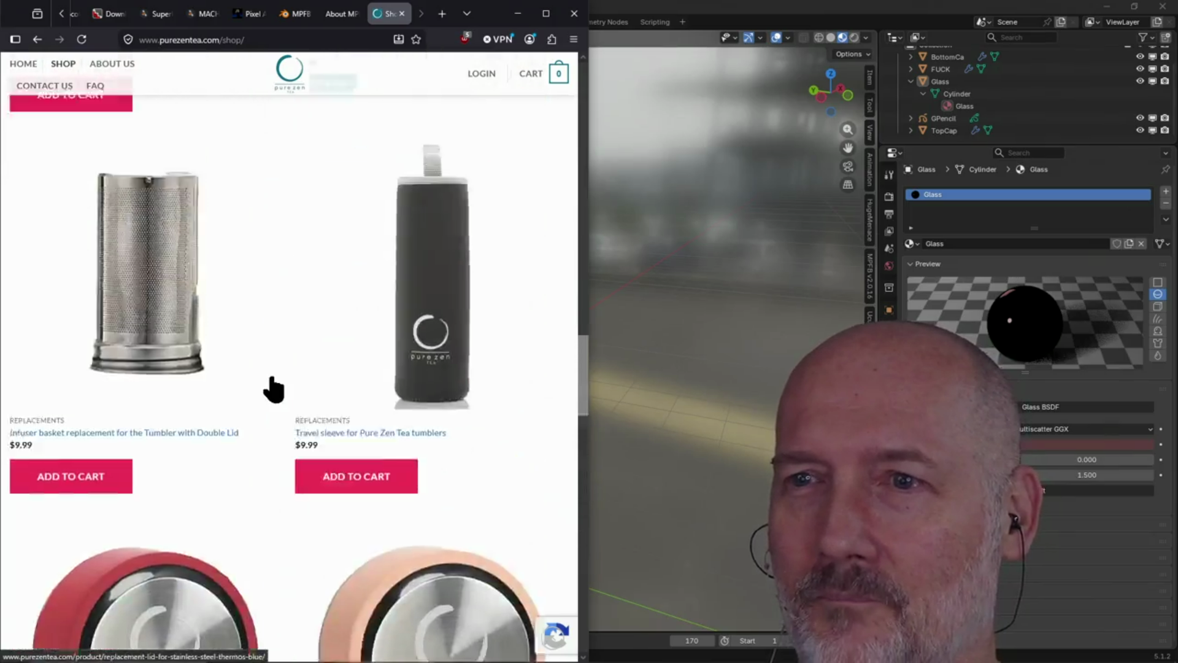
{"action": "scroll", "coordinate": [273, 388], "scroll_direction": "up", "scroll_amount": 10}
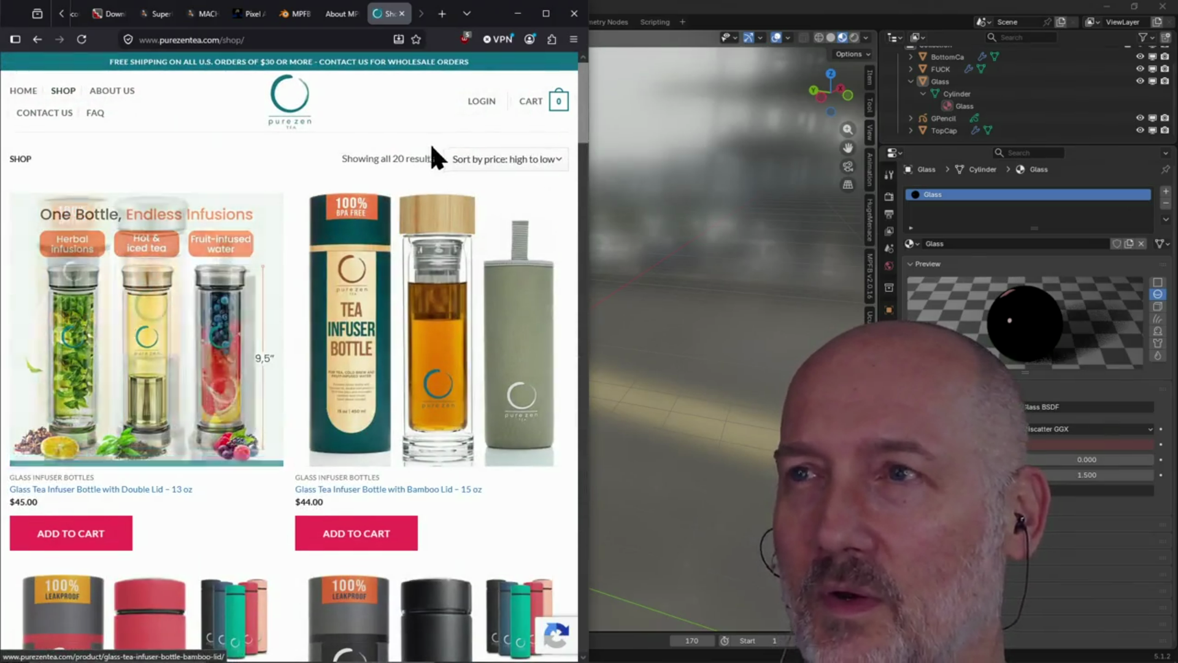
{"action": "left_click", "coordinate": [730, 2]}
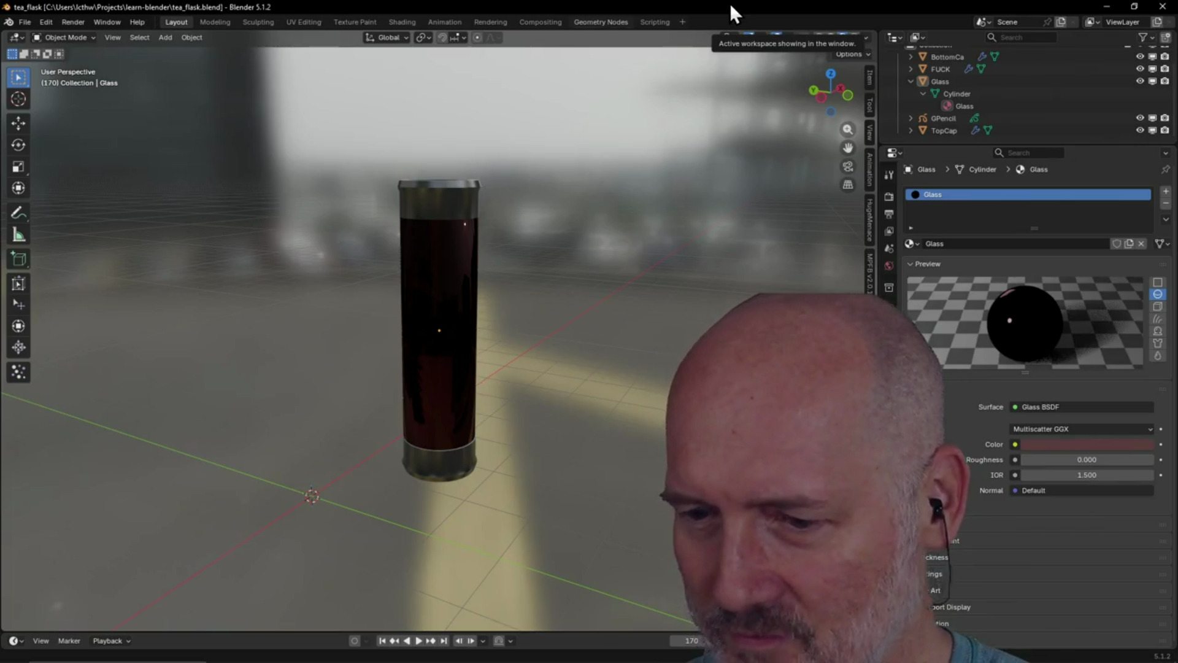
Select the flask's Glass object, then quit Blender without saving the tea flask scene
{"action": "mouse_move", "coordinate": [509, 270]}
{"action": "middle_mouse_down"}
{"action": "mouse_move", "coordinate": [501, 289]}
{"action": "mouse_move", "coordinate": [651, 344]}
{"action": "mouse_move", "coordinate": [719, 280]}
{"action": "mouse_move", "coordinate": [524, 340]}
{"action": "mouse_move", "coordinate": [607, 319]}
{"action": "mouse_move", "coordinate": [454, 324]}
{"action": "mouse_move", "coordinate": [476, 310]}
{"action": "middle_mouse_up"}
{"action": "left_click", "coordinate": [481, 326]}
{"action": "left_click", "coordinate": [1163, 6]}
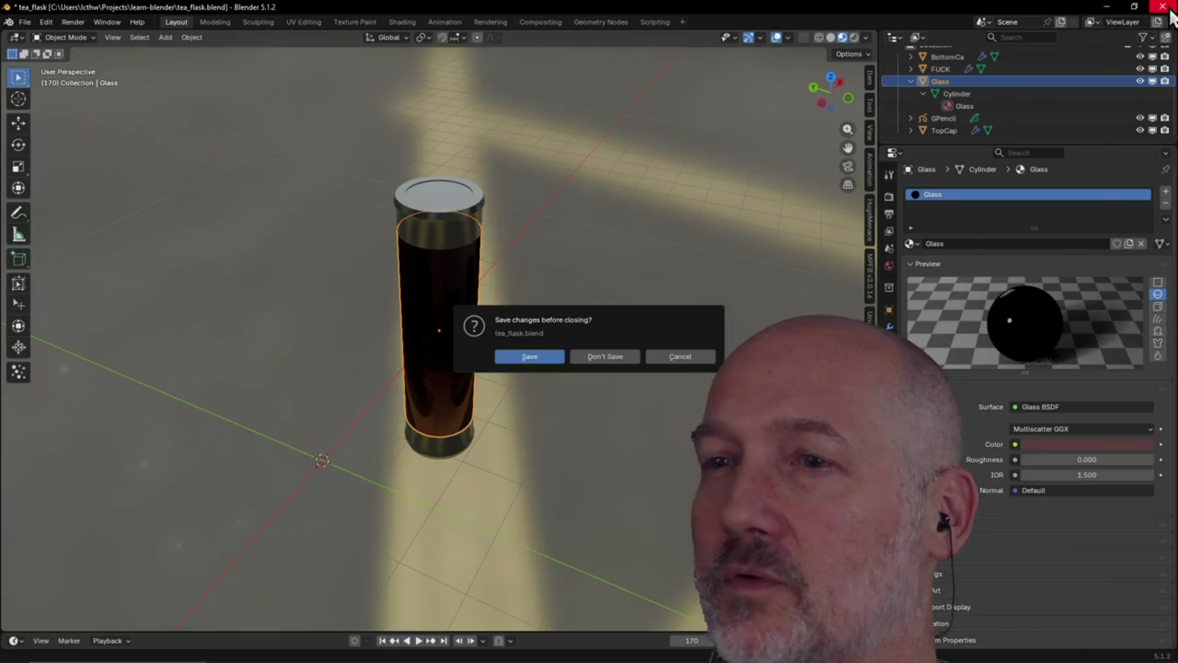
{"action": "left_click", "coordinate": [610, 359]}
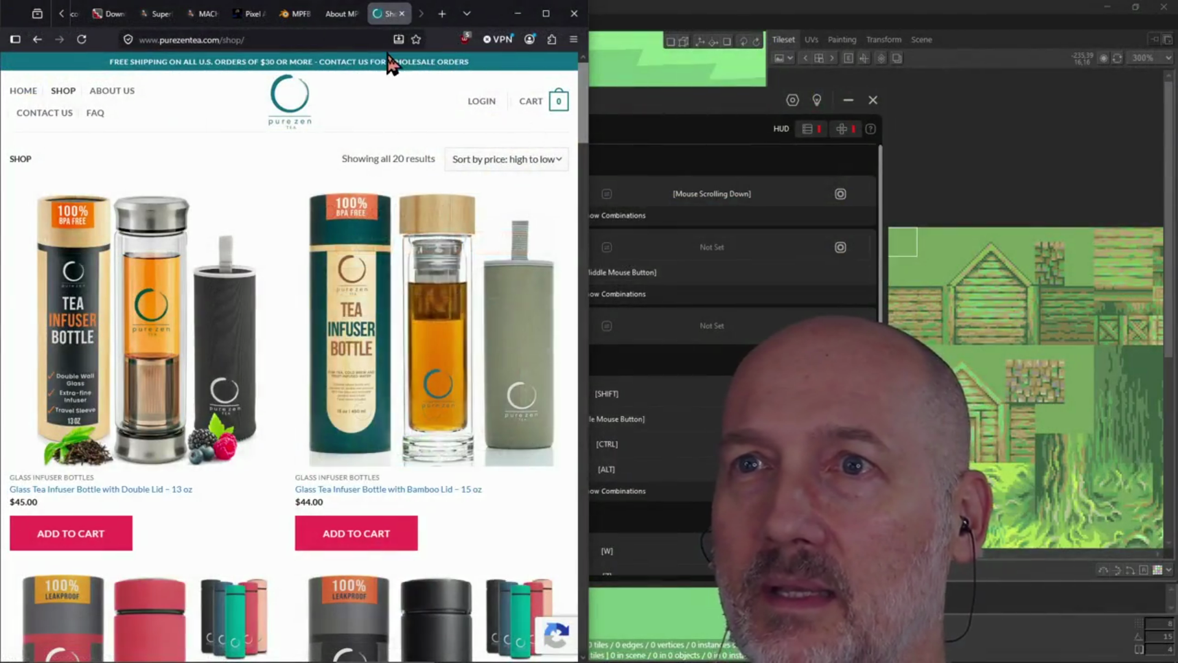
Close the tea shop and other browser pages and bring PowerShell to the front
{"action": "left_click", "coordinate": [401, 18]}
{"action": "left_click", "coordinate": [610, 17]}
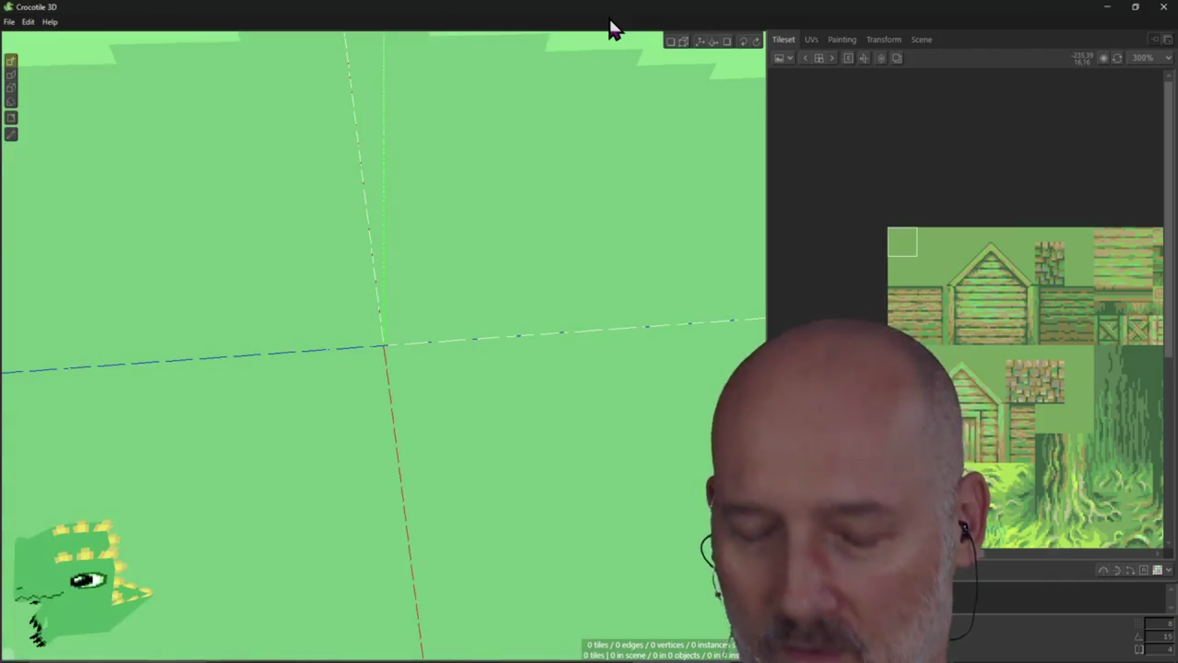
{"action": "key", "text": "alt+Tab"}
{"action": "key", "text": "alt+Tab"}
{"action": "key", "text": "alt+Tab"}
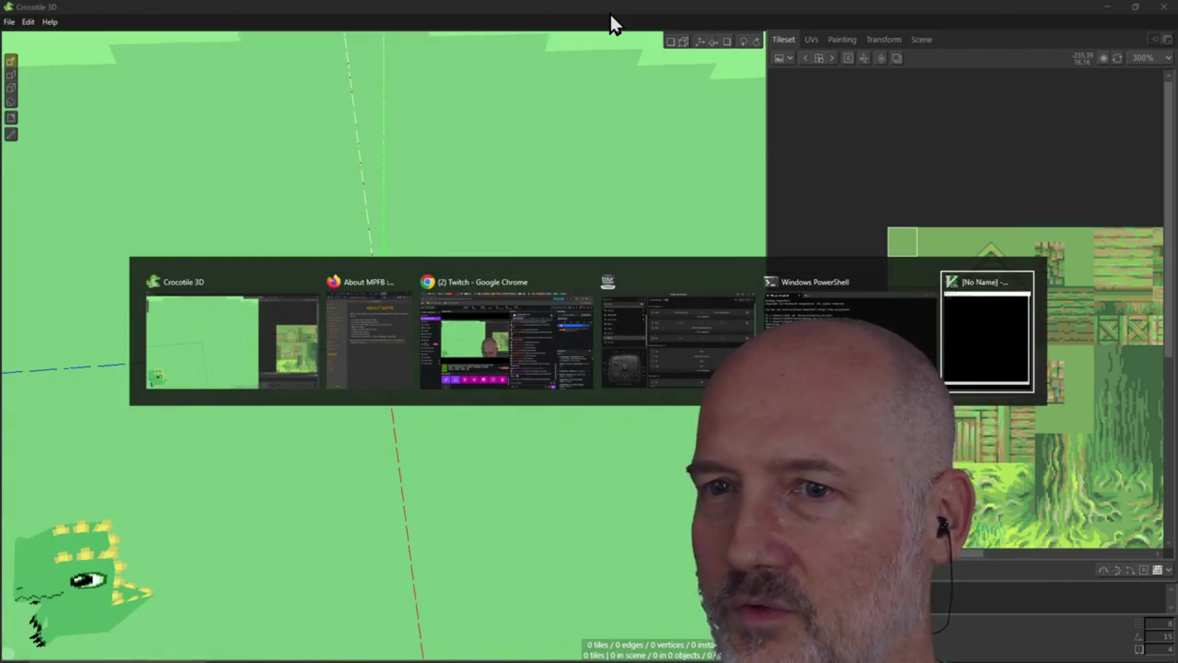
{"action": "key", "text": "alt+Tab"}
{"action": "key", "text": "alt+Tab"}
{"action": "key", "text": "alt+Tab"}
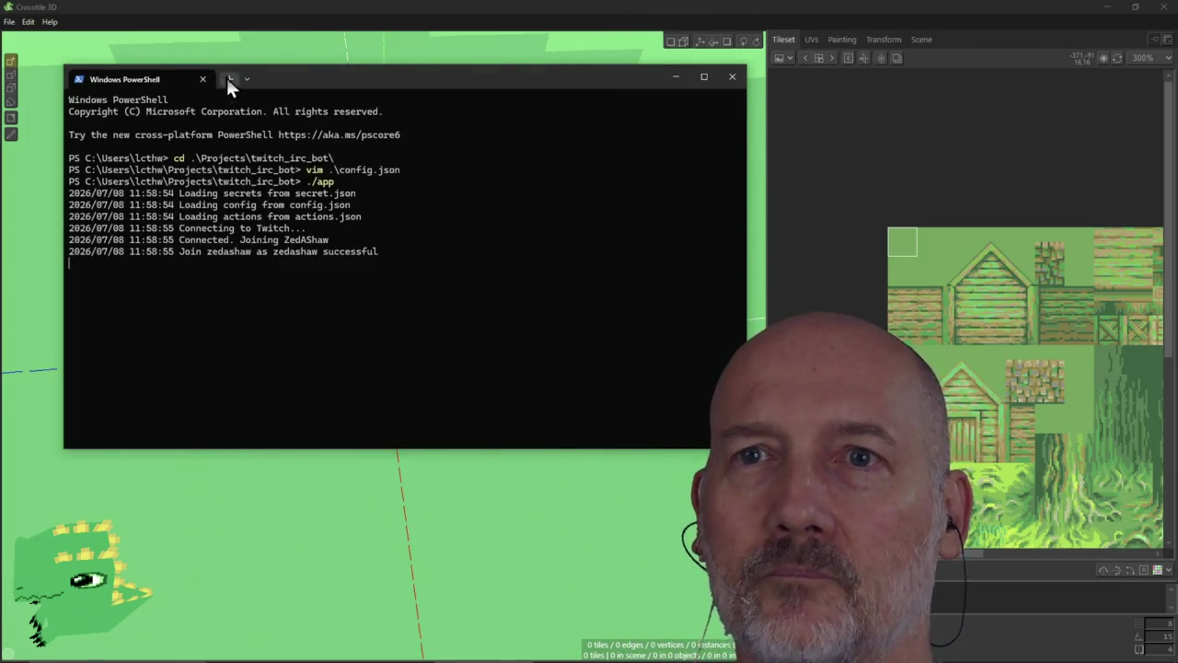
{"action": "left_click", "coordinate": [229, 79]}
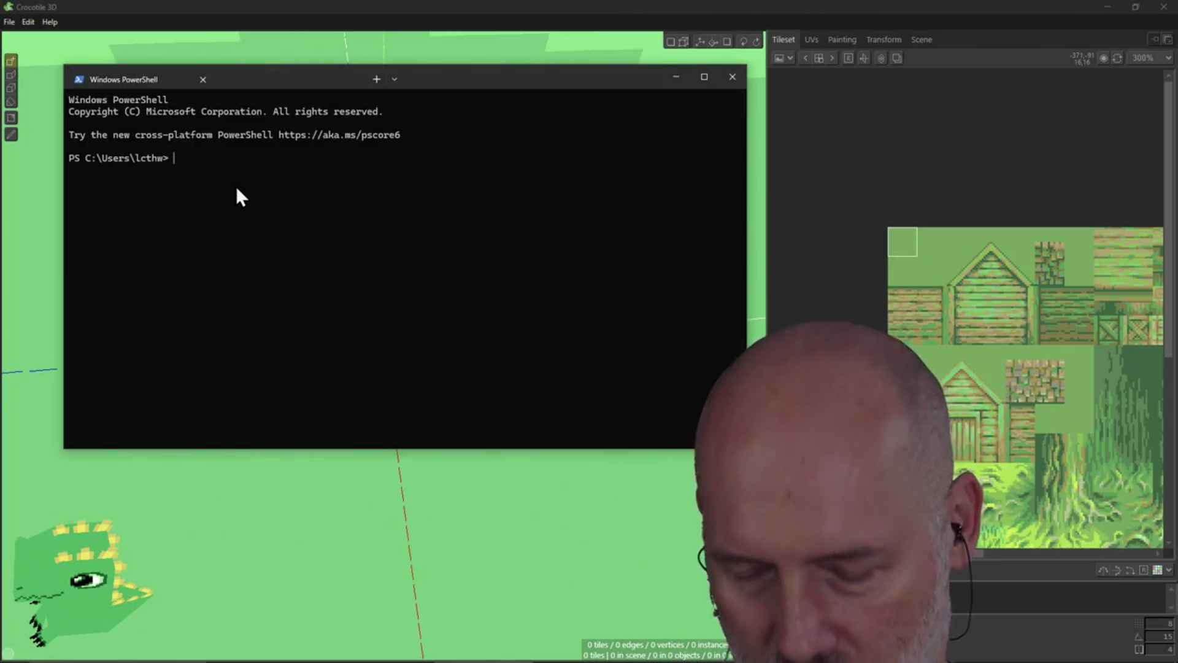
Type cd to begin changing into the raycaster project folder
{"action": "type", "text": "cd"}
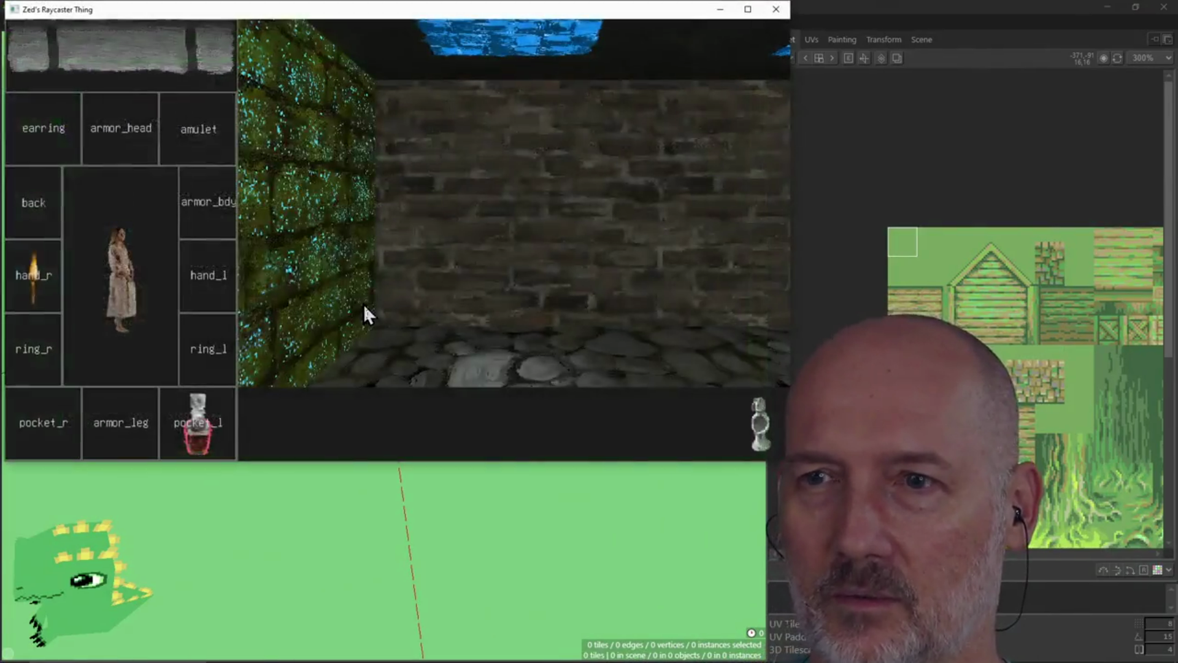
Maximize the game window and walk up to the idol guardian
{"action": "left_click", "coordinate": [741, 10]}
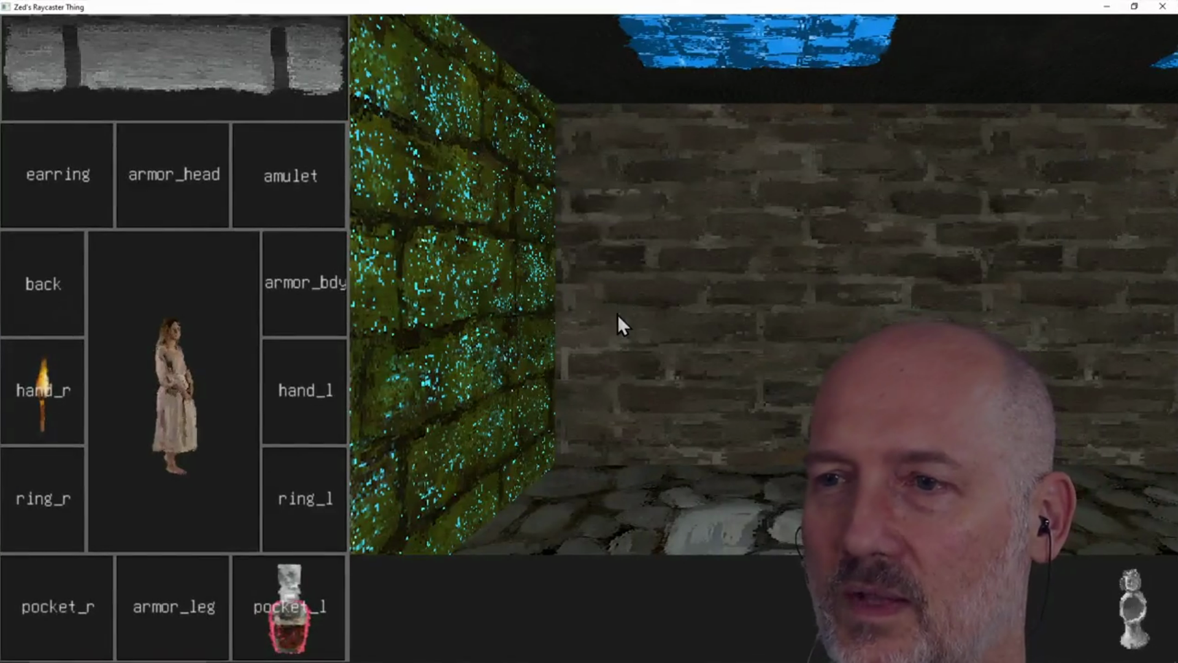
{"action": "key", "text": "a"}
{"action": "key", "text": "a"}
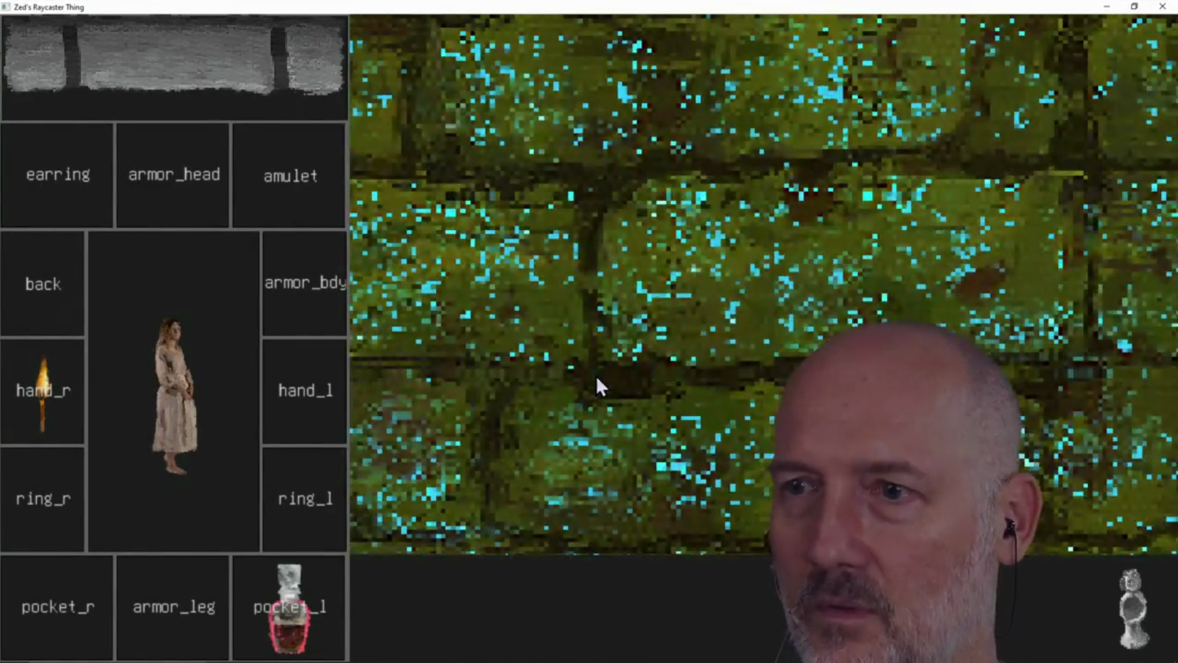
{"action": "key", "text": "w"}
{"action": "key", "text": "d"}
{"action": "key", "text": "d"}
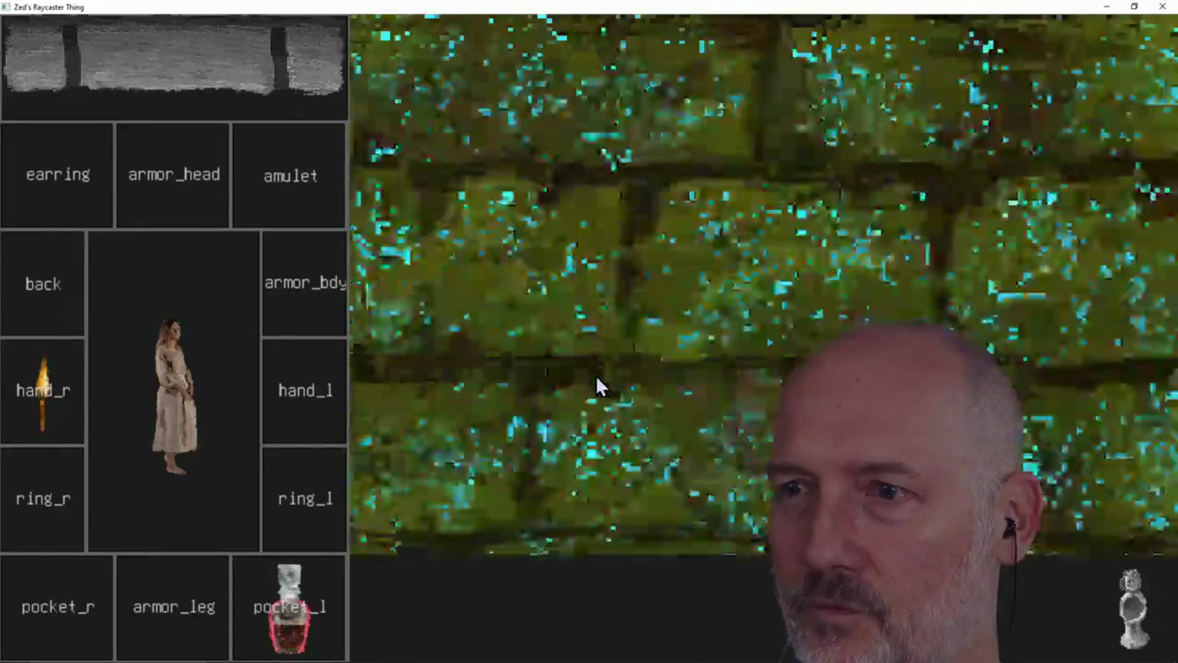
{"action": "key", "text": "w"}
{"action": "key", "text": "w"}
{"action": "key", "text": "w"}
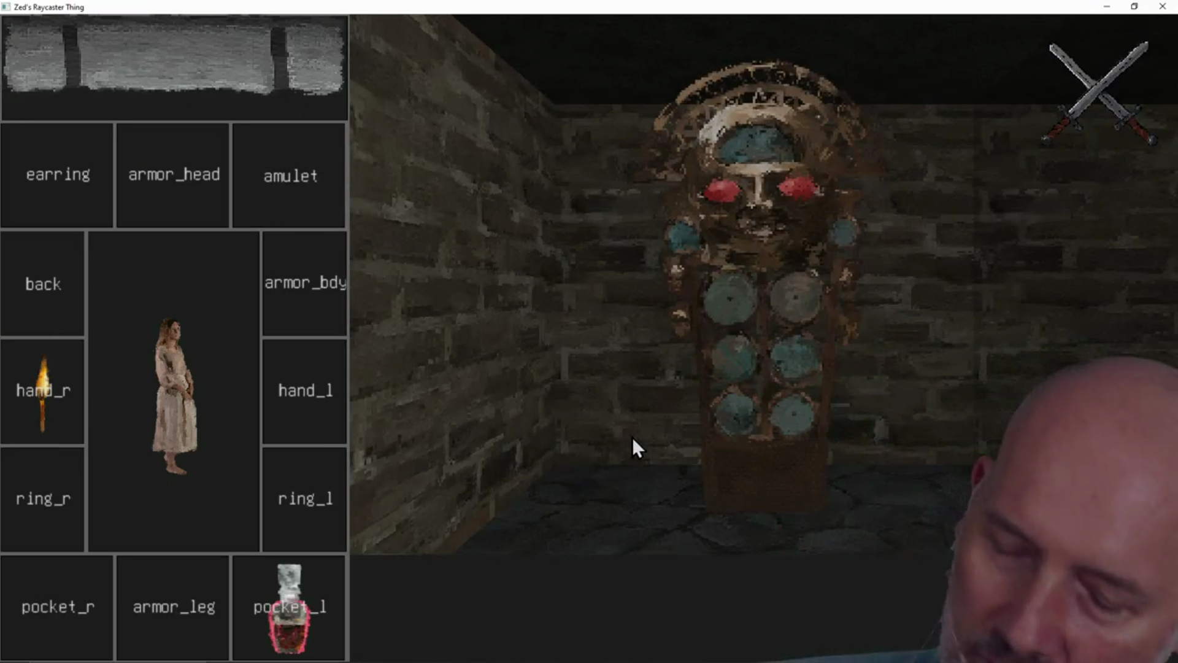
Craft a pocket watch in the bag from the clock and mushroom
{"action": "left_click", "coordinate": [197, 91]}
{"action": "left_click", "coordinate": [203, 99]}
{"action": "left_click", "coordinate": [130, 99]}
{"action": "left_click", "coordinate": [124, 628]}
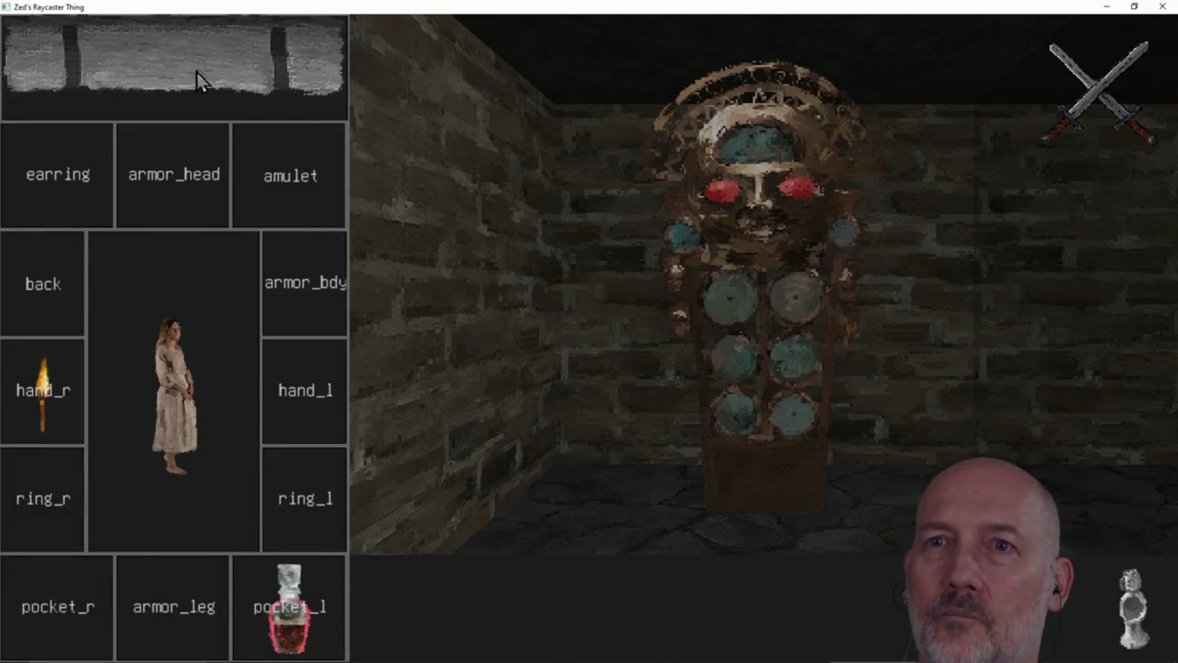
{"action": "left_click", "coordinate": [197, 72]}
{"action": "left_click", "coordinate": [134, 98]}
{"action": "left_click", "coordinate": [207, 98]}
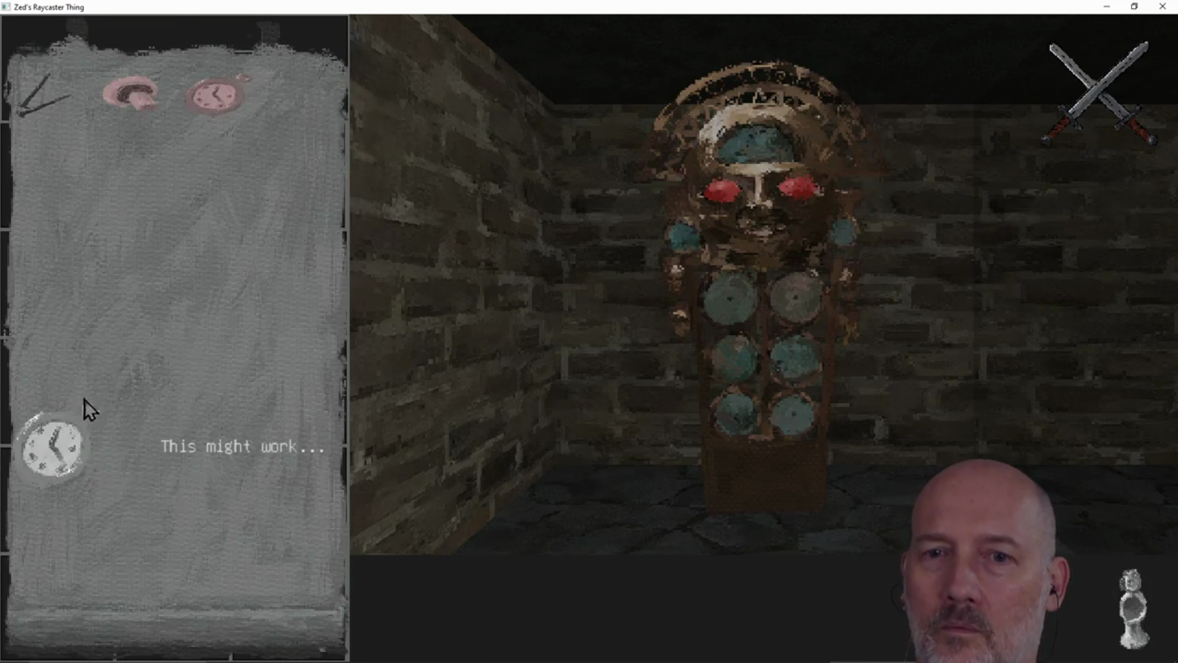
{"action": "left_click", "coordinate": [73, 451]}
Strike the guardian with lightning, then put the floor potion into the hand_l slot
{"action": "left_click", "coordinate": [393, 608]}
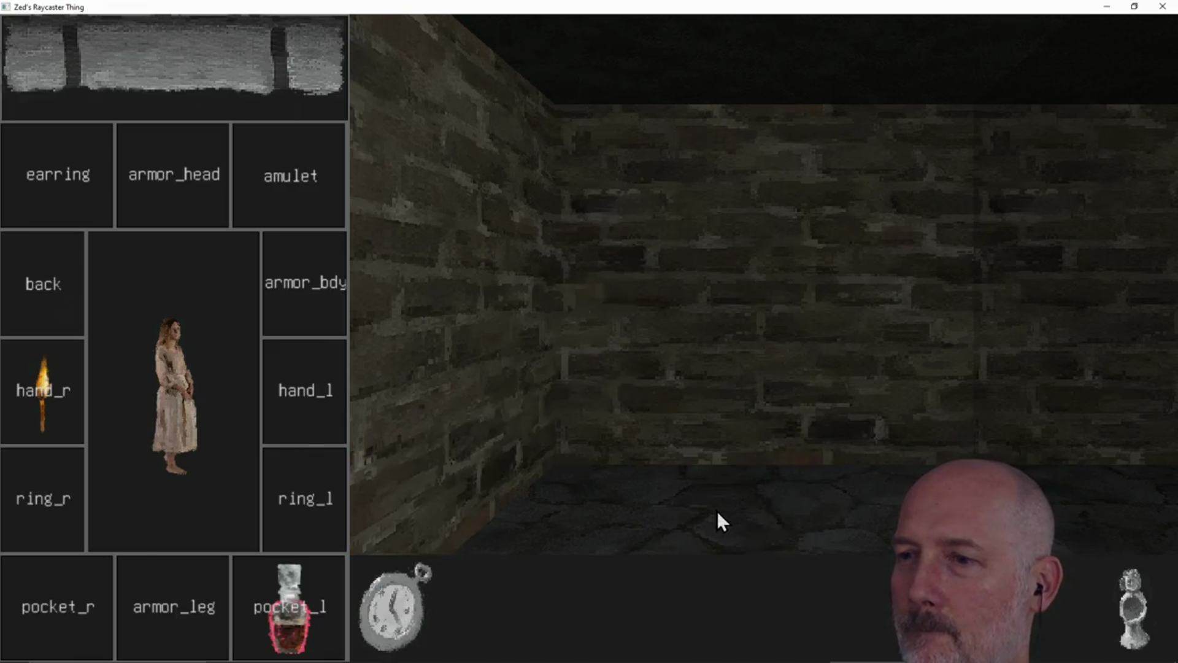
{"action": "key", "text": "Up"}
{"action": "key", "text": "Right"}
{"action": "key", "text": "Right"}
{"action": "key", "text": "Right"}
{"action": "key", "text": "Up"}
{"action": "key", "text": "Up"}
{"action": "mouse_move", "coordinate": [759, 510]}
{"action": "left_mouse_down"}
{"action": "mouse_move", "coordinate": [758, 498]}
{"action": "mouse_move", "coordinate": [447, 558]}
{"action": "mouse_move", "coordinate": [326, 436]}
{"action": "left_mouse_up"}
Walk through the corridors and defeat the torch-carrying rat and the armoured knight
{"action": "key", "text": "Left"}
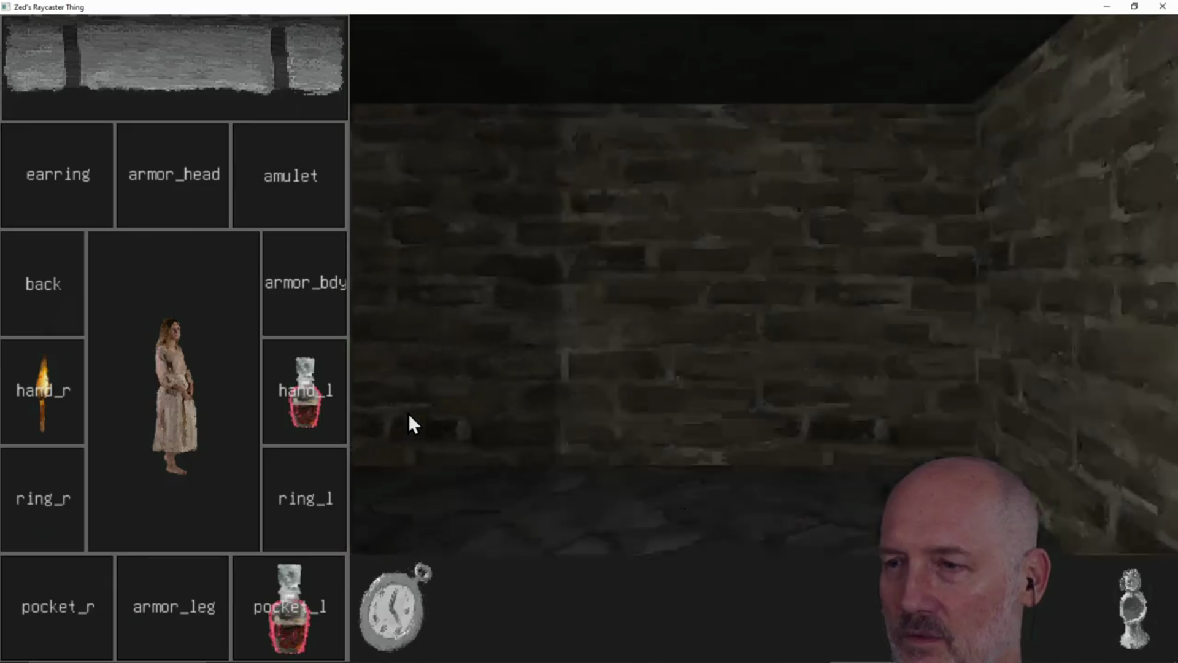
{"action": "key", "text": "Up"}
{"action": "key", "text": "Left"}
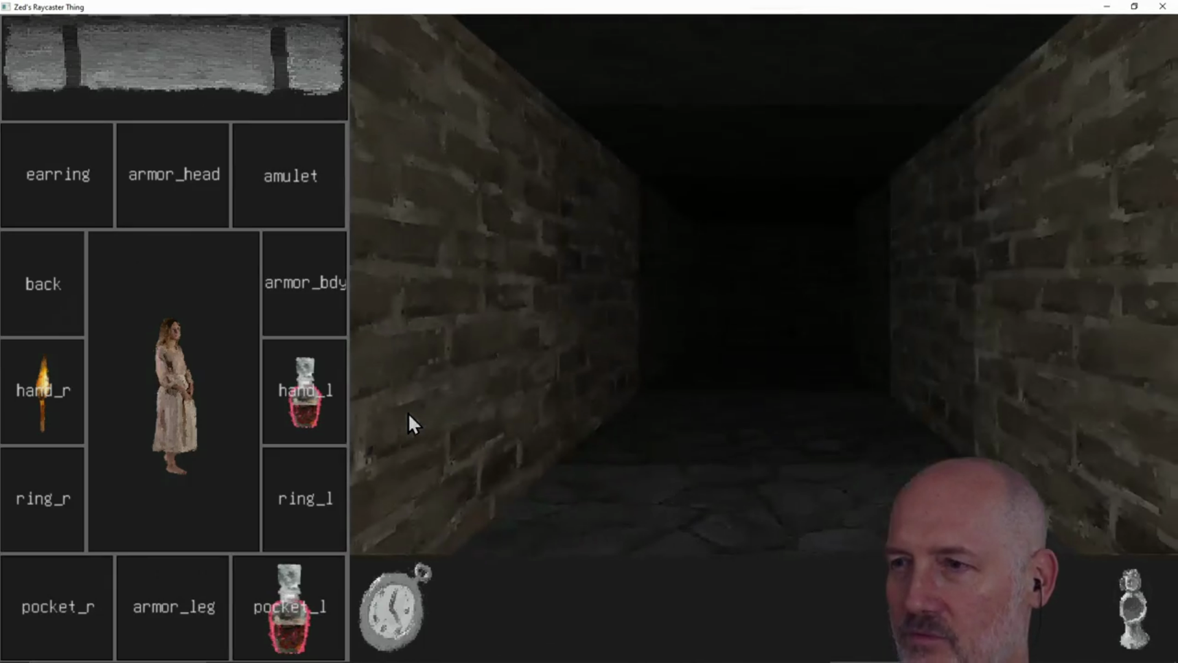
{"action": "key", "text": "Right"}
{"action": "key", "text": "Left"}
{"action": "key", "text": "Up"}
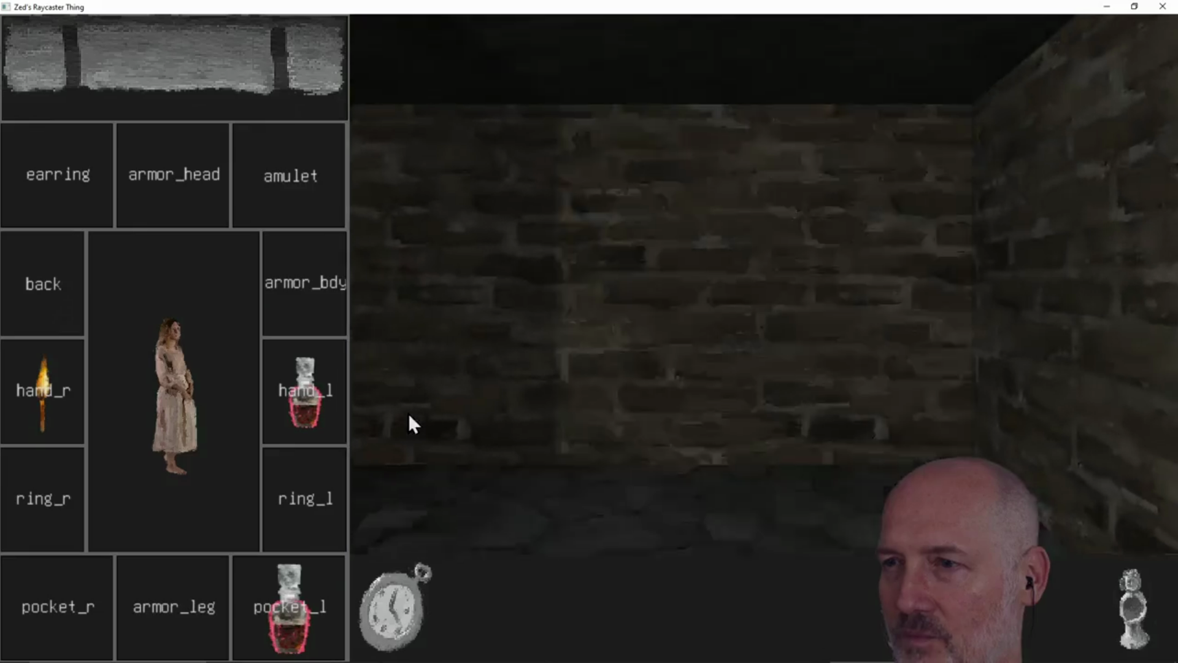
{"action": "key", "text": "Right"}
{"action": "key", "text": "Up"}
{"action": "key", "text": "Up"}
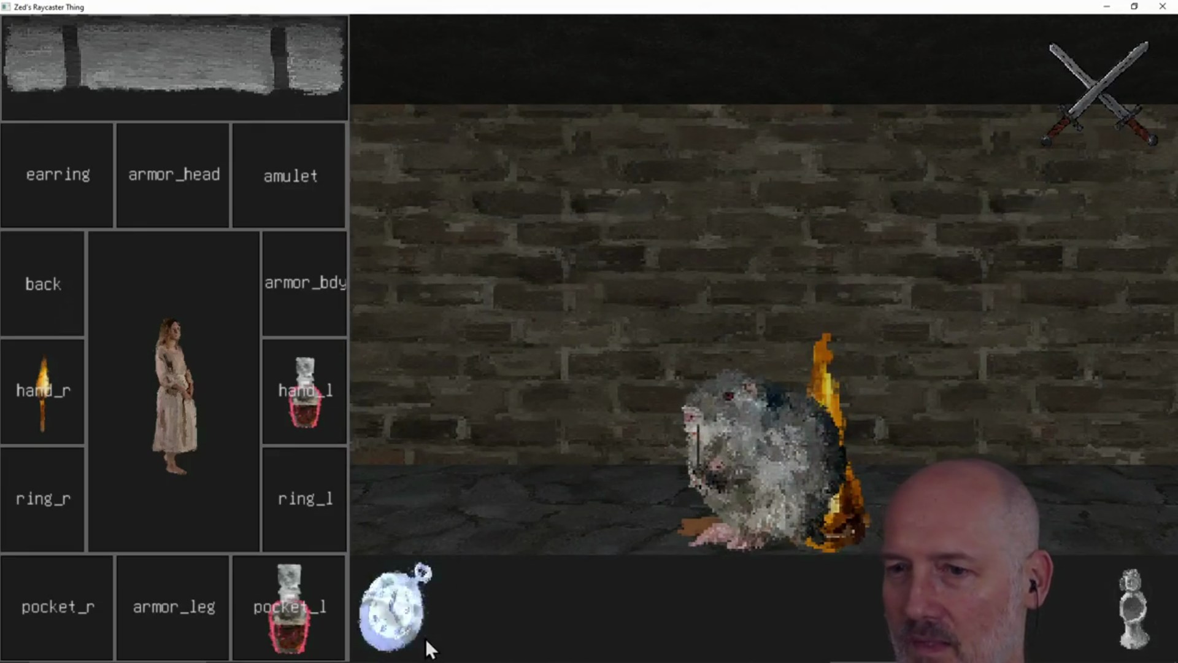
{"action": "left_click", "coordinate": [383, 620]}
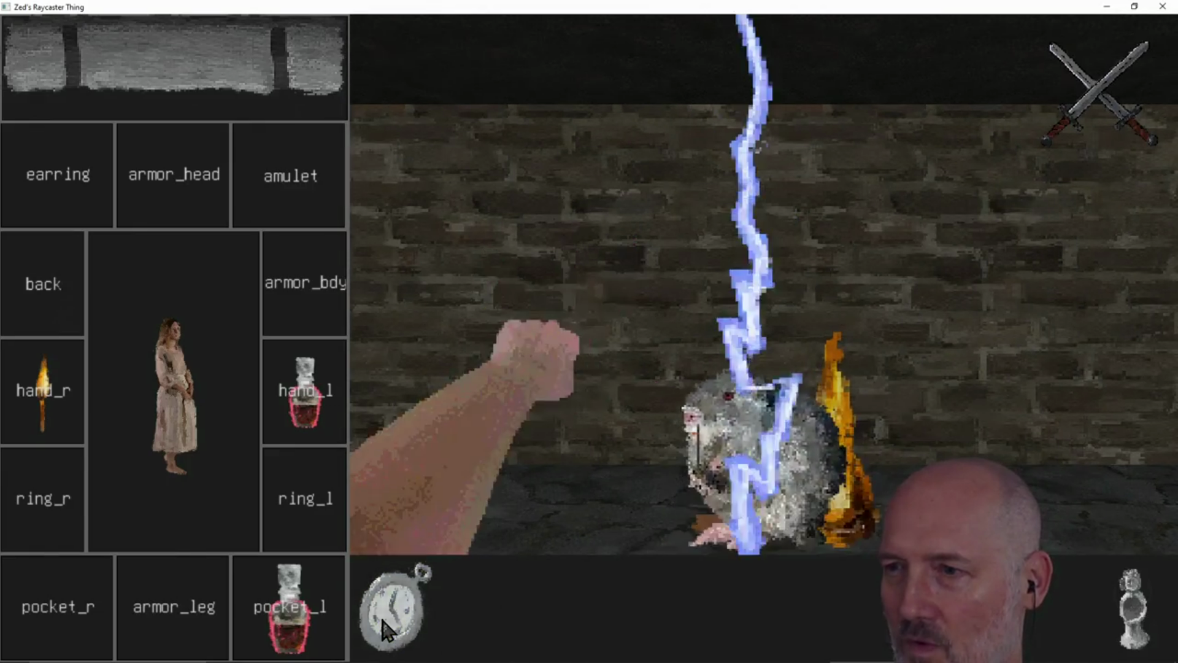
{"action": "left_click", "coordinate": [383, 619]}
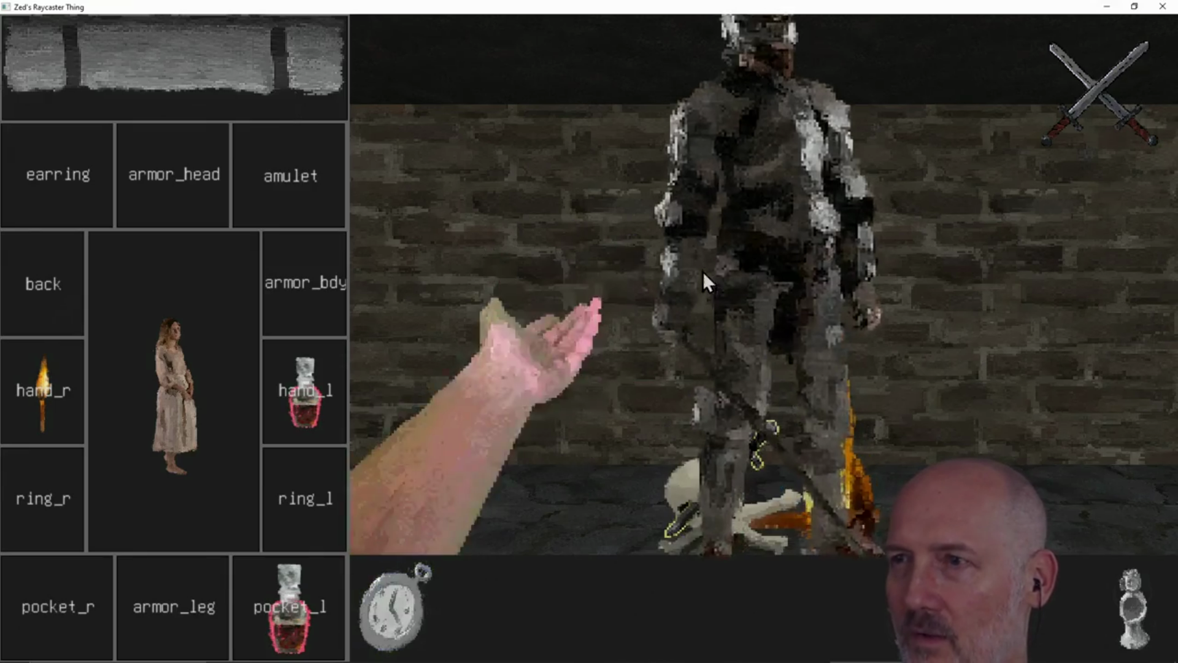
{"action": "left_click", "coordinate": [418, 621]}
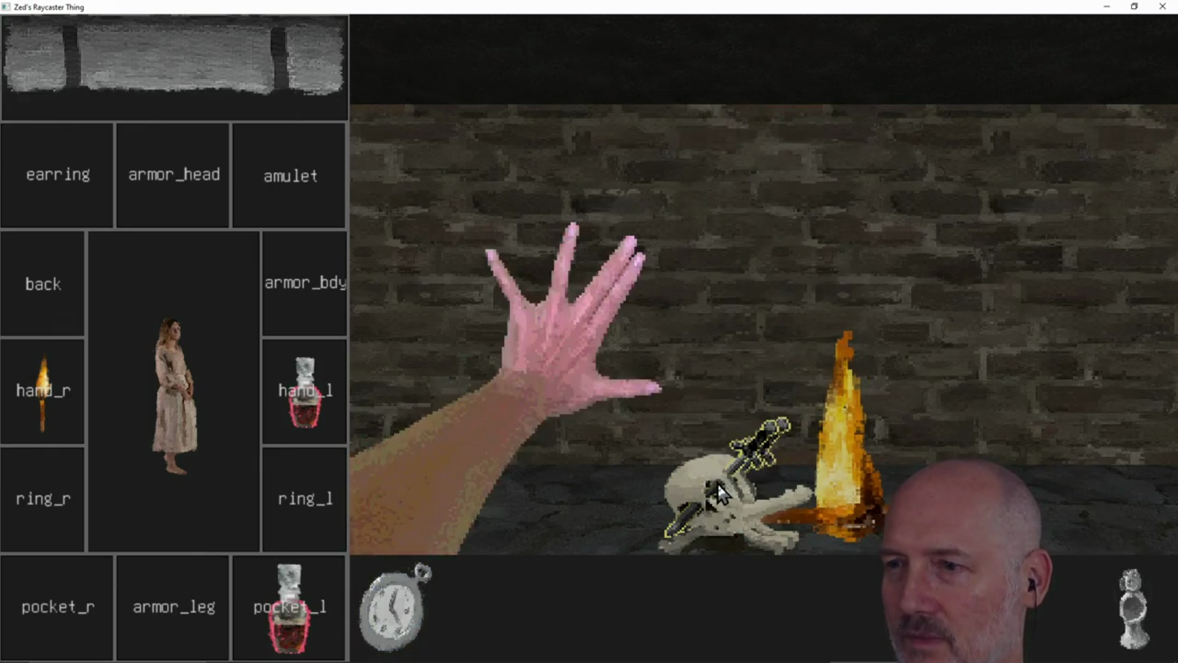
Walk down the corridor to its end wall
{"action": "key", "text": "w"}
{"action": "key", "text": "a"}
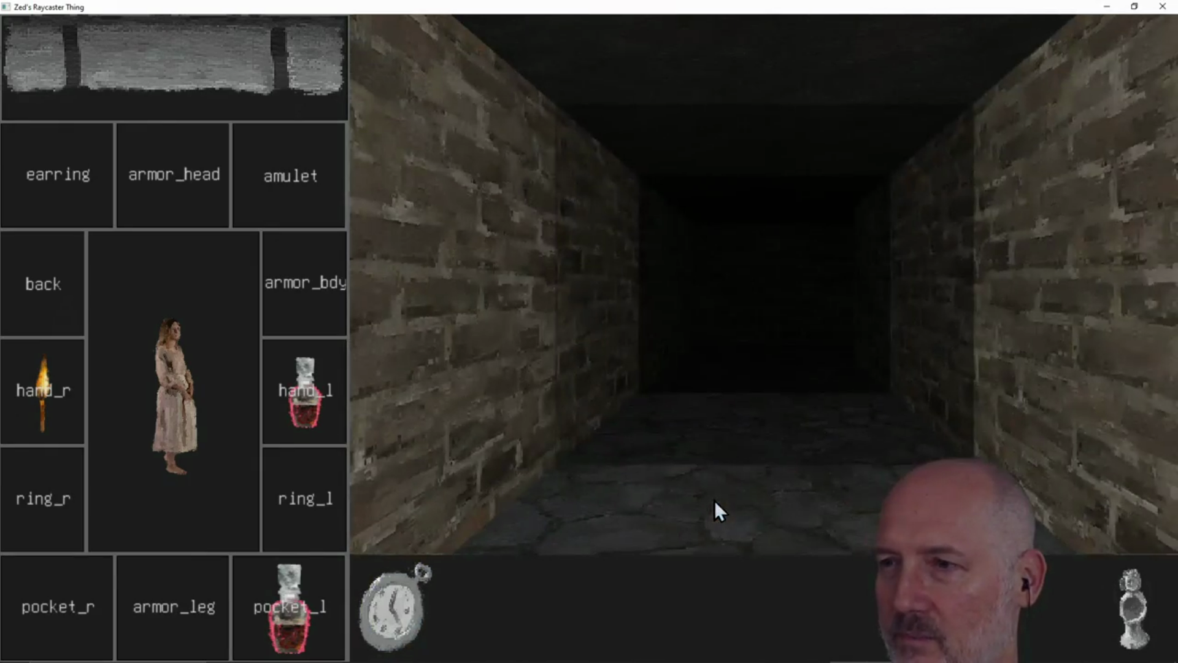
{"action": "key", "text": "w"}
{"action": "key", "text": "w"}
{"action": "key", "text": "s"}
{"action": "key", "text": "w"}
{"action": "key", "text": "s"}
Make your way to the ornate idol and strike it with lightning
{"action": "key", "text": "w"}
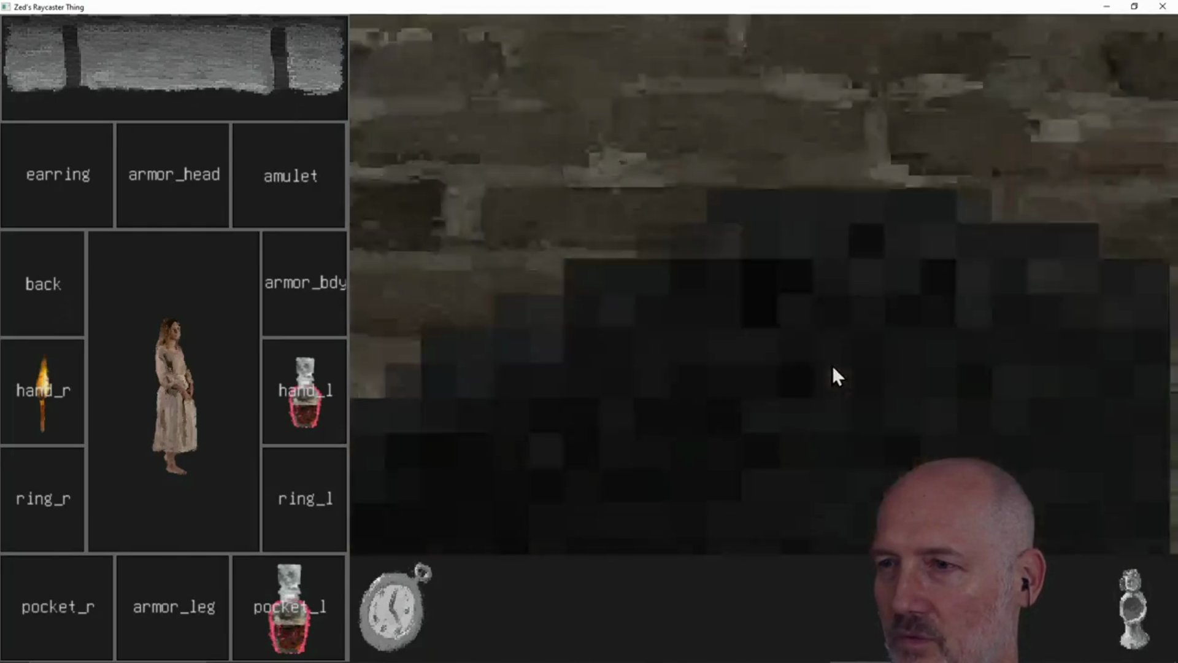
{"action": "key", "text": "a"}
{"action": "key", "text": "w"}
{"action": "key", "text": "w"}
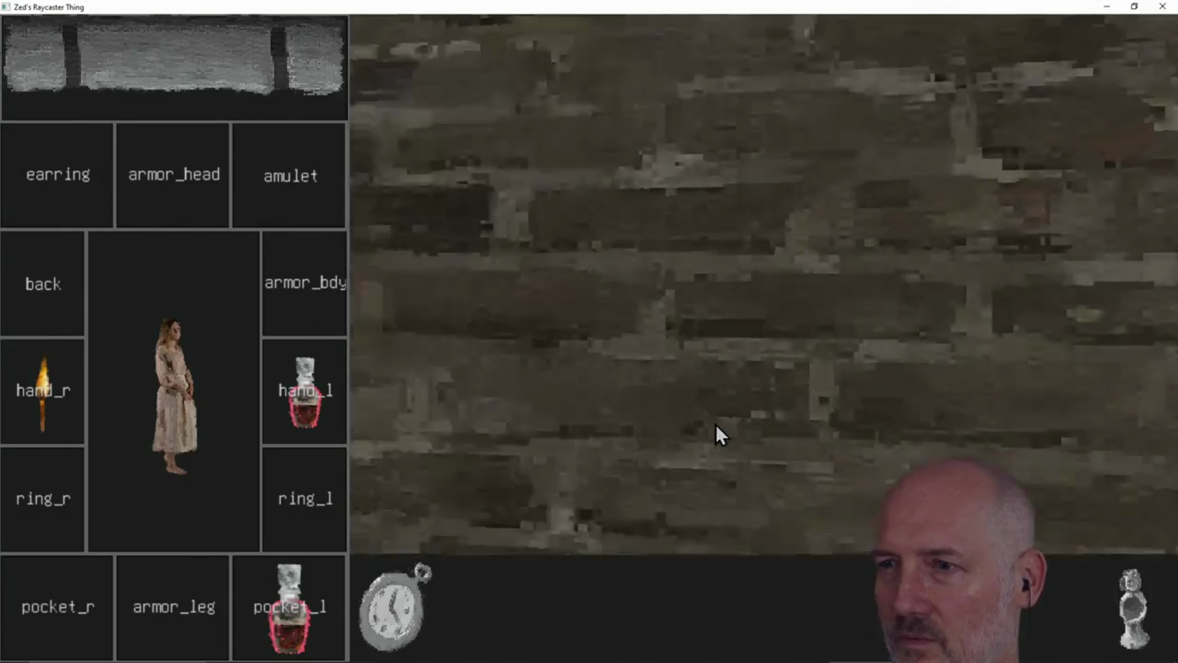
{"action": "key", "text": "s"}
{"action": "key", "text": "s"}
{"action": "key", "text": "w"}
{"action": "key", "text": "a"}
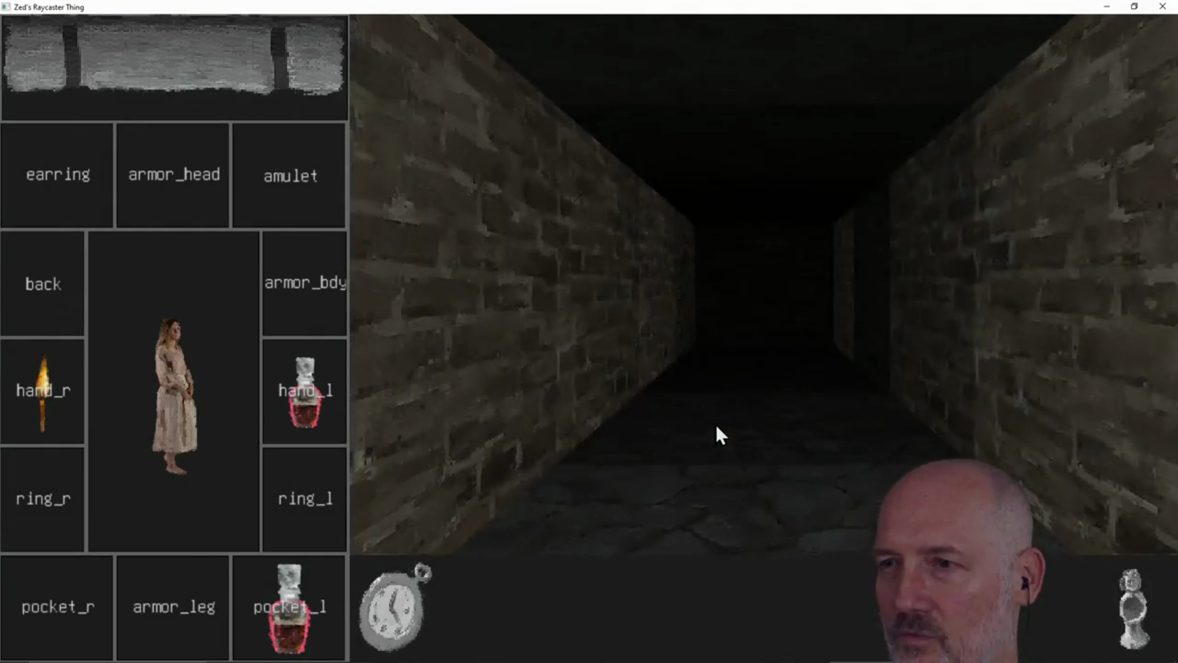
{"action": "key", "text": "a"}
{"action": "key", "text": "w"}
{"action": "left_click", "coordinate": [381, 614]}
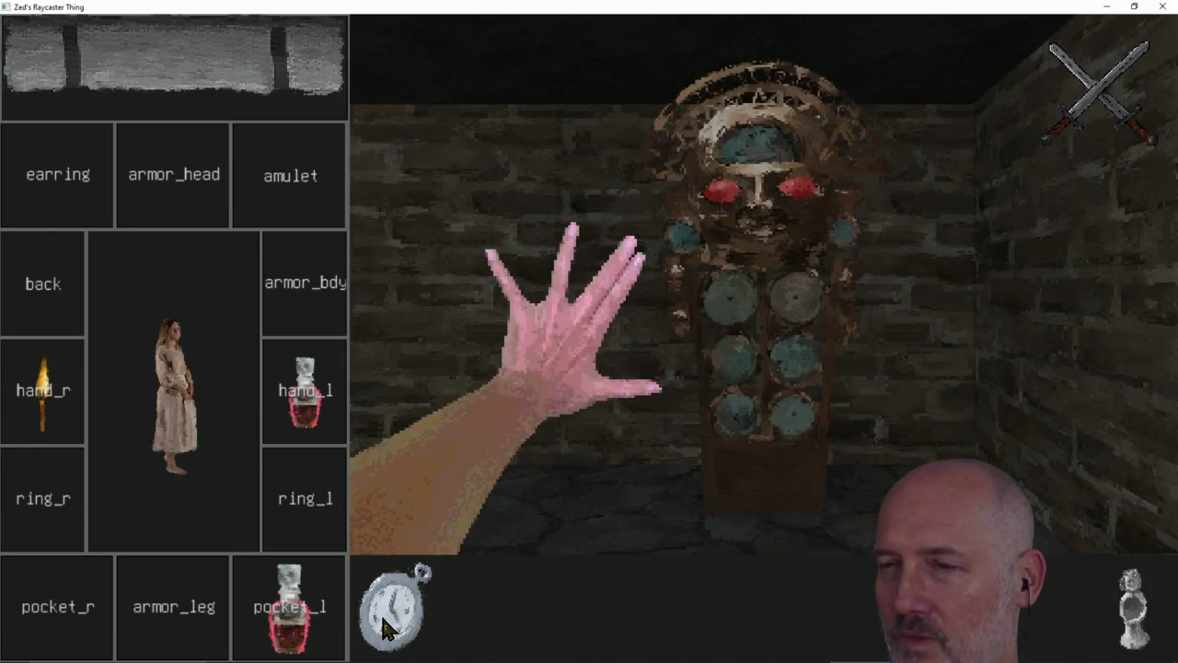
Turn away from the defeated idol and quit the raycaster game
{"action": "key", "text": "a"}
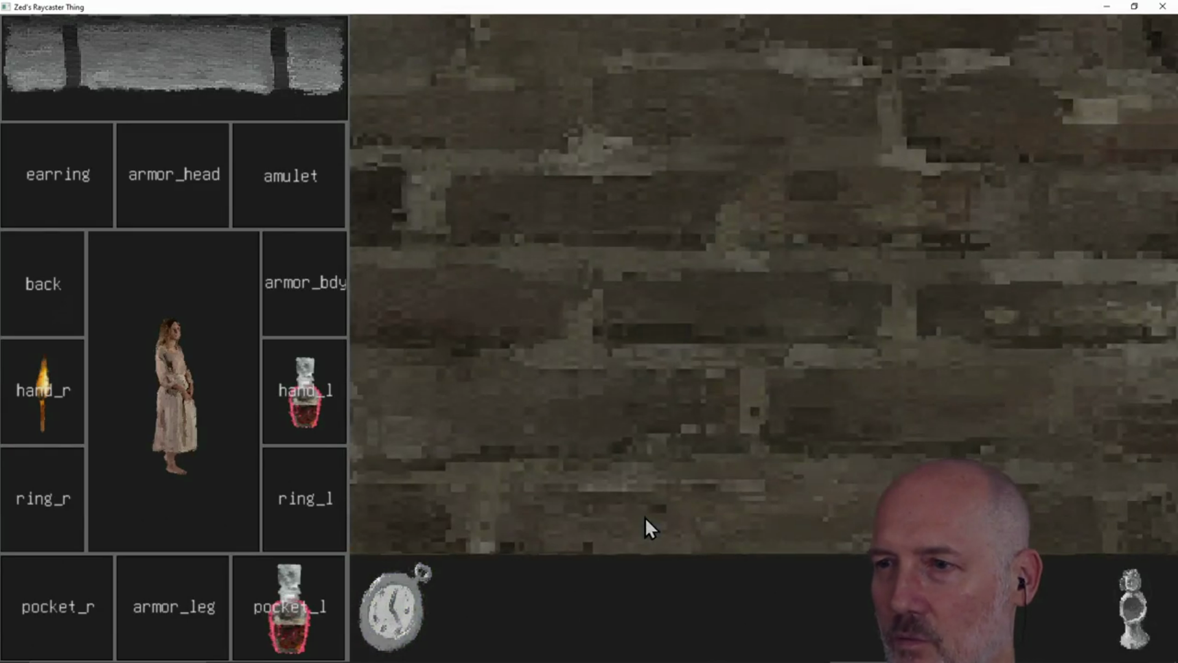
{"action": "key", "text": "a"}
{"action": "key", "text": "a"}
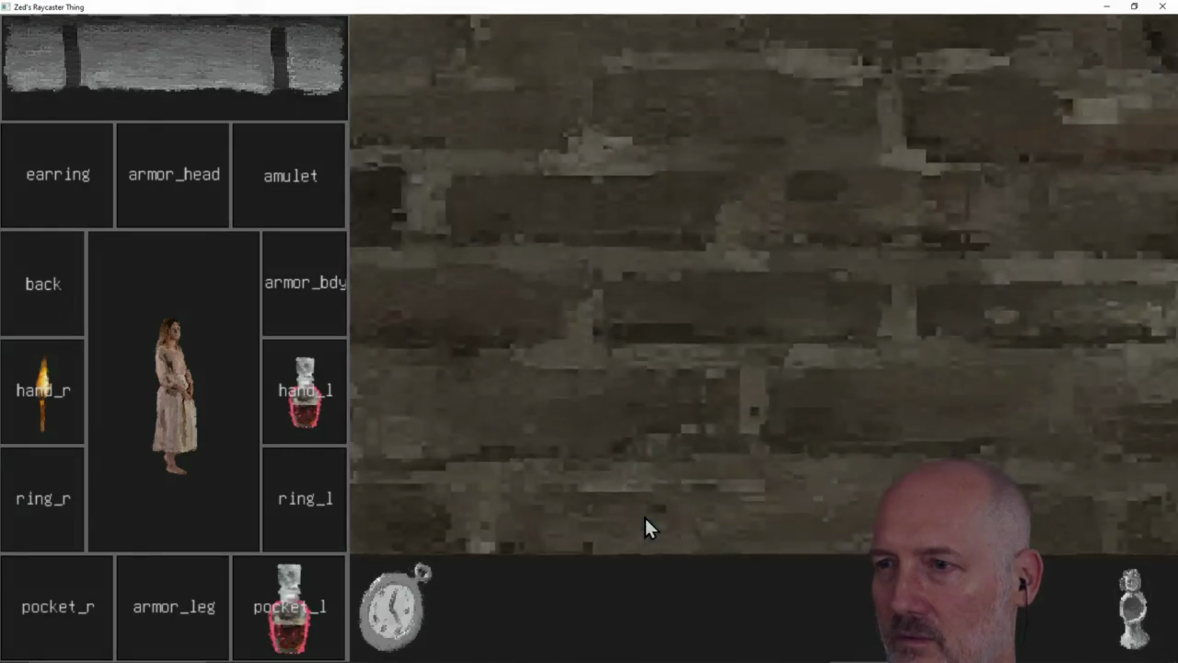
{"action": "key", "text": "a"}
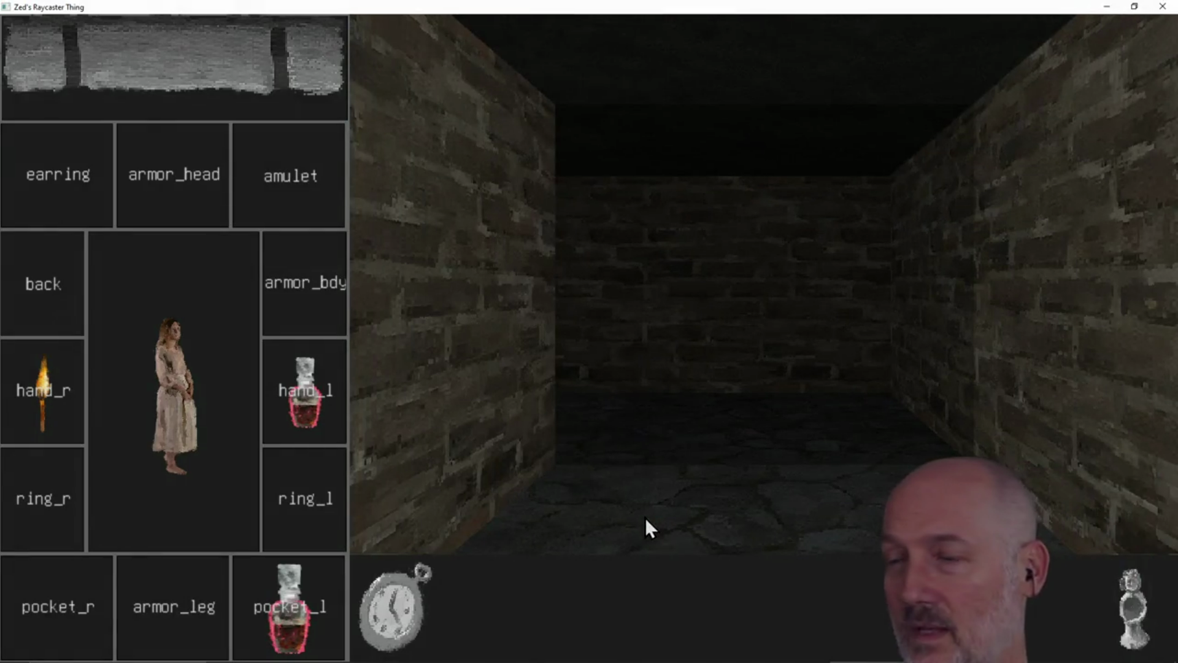
{"action": "left_click", "coordinate": [1166, 7]}
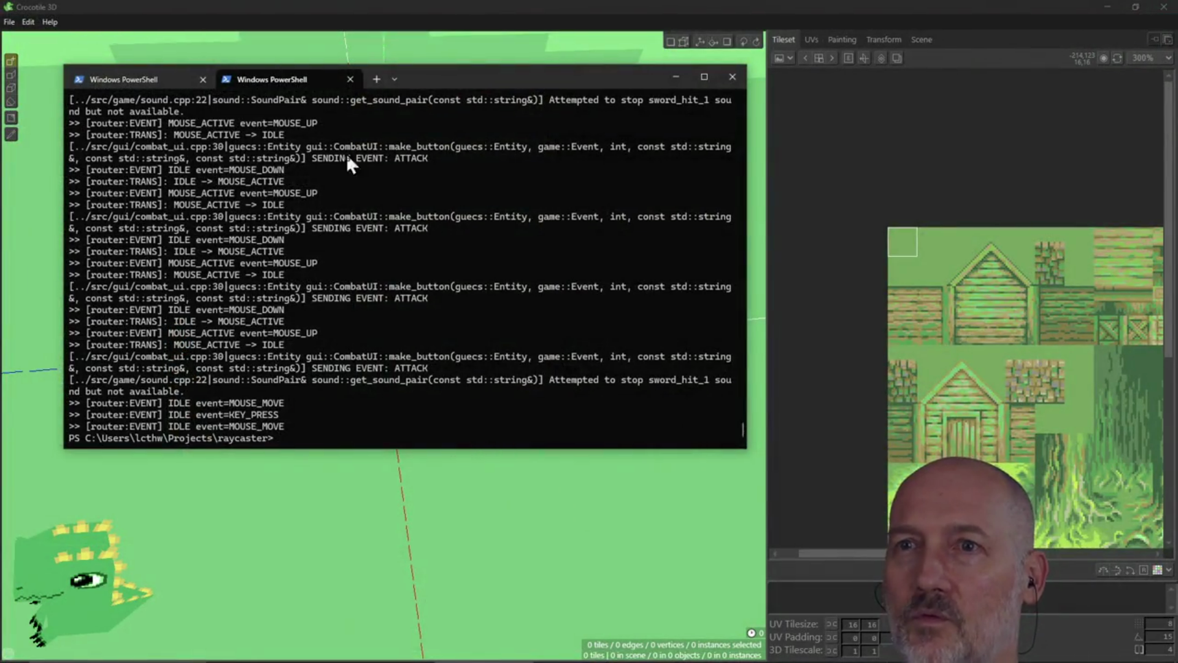
Close the second PowerShell tab, return to Crocotile 3D and place one tile
{"action": "left_click", "coordinate": [348, 80]}
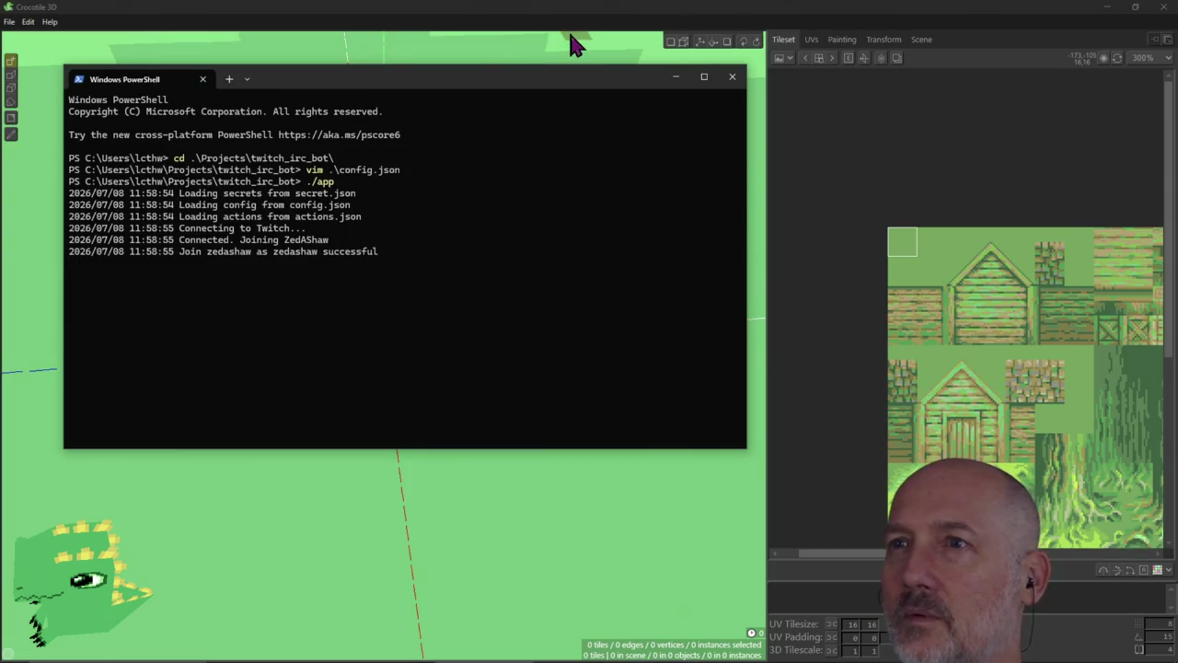
{"action": "left_click", "coordinate": [573, 45]}
{"action": "left_click", "coordinate": [543, 143]}
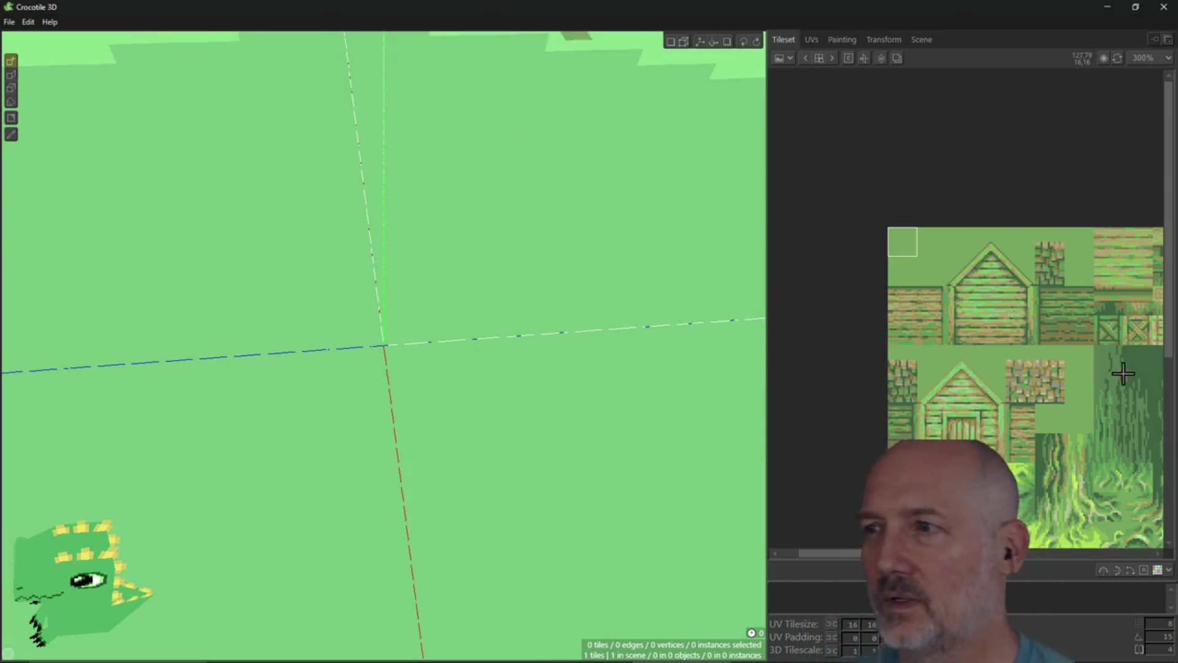
Zoom and pan the Tileset panel to view the whole swamp tileset
{"action": "scroll", "coordinate": [966, 356], "scroll_direction": "up", "scroll_amount": 3}
{"action": "scroll", "coordinate": [967, 348], "scroll_direction": "down", "scroll_amount": 3}
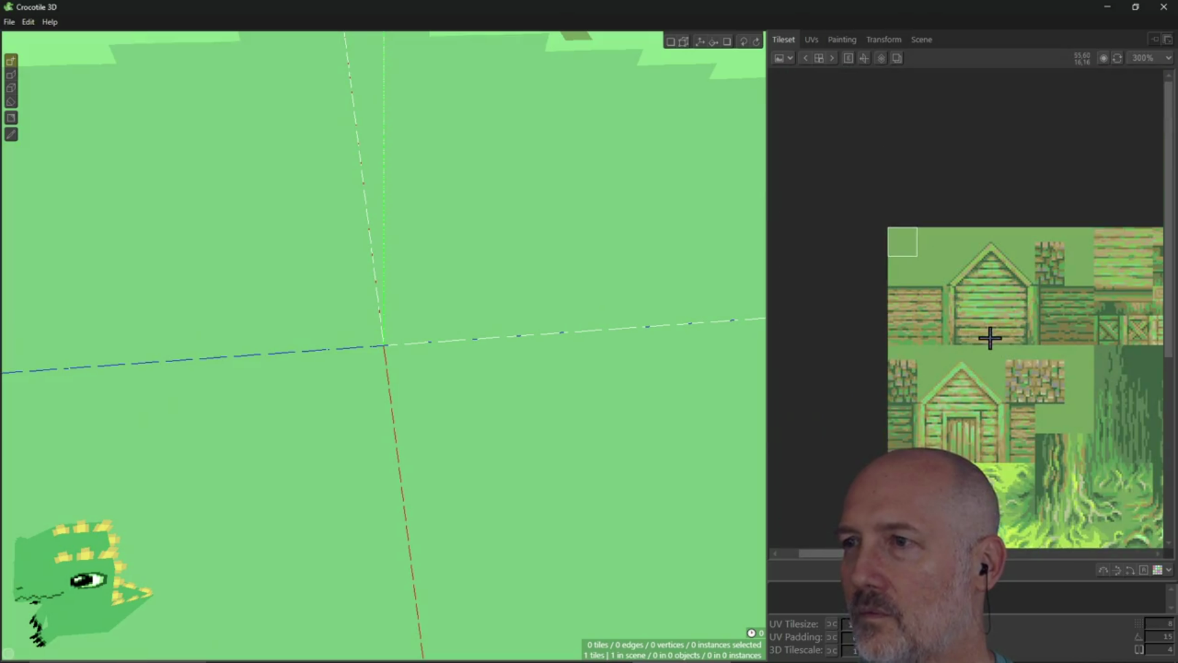
{"action": "mouse_move", "coordinate": [1020, 348]}
{"action": "middle_mouse_down"}
{"action": "mouse_move", "coordinate": [876, 202]}
{"action": "mouse_move", "coordinate": [885, 218]}
{"action": "middle_mouse_up"}
{"action": "scroll", "coordinate": [923, 229], "scroll_direction": "down", "scroll_amount": 2}
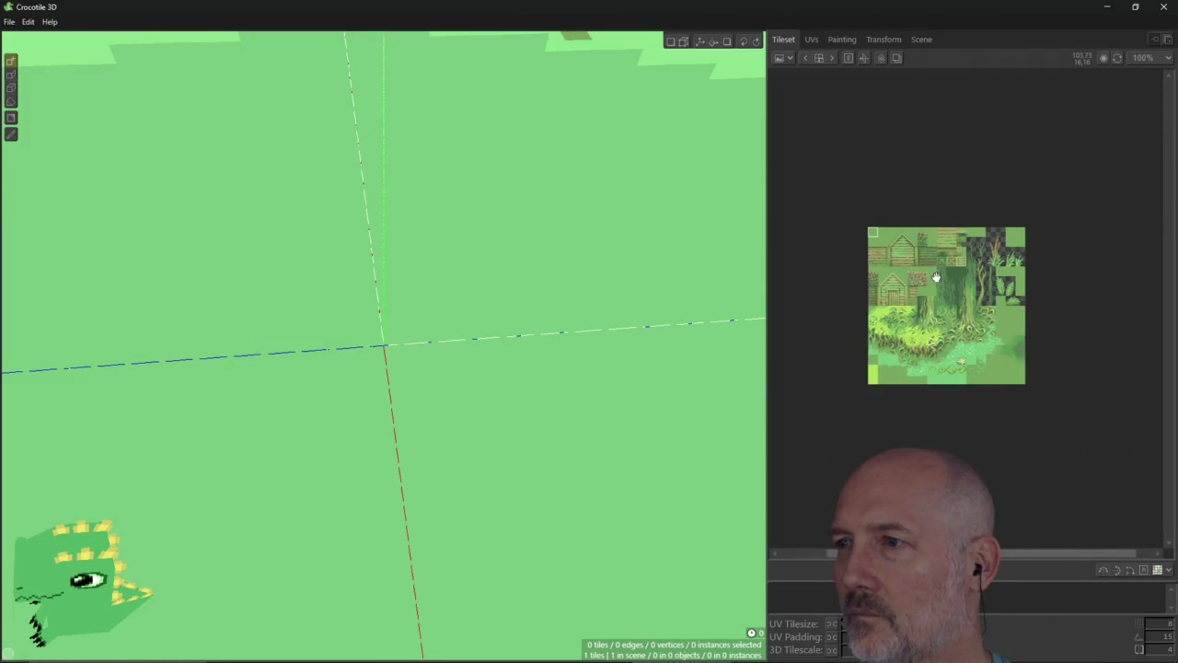
{"action": "scroll", "coordinate": [939, 270], "scroll_direction": "up", "scroll_amount": 2}
{"action": "mouse_move", "coordinate": [934, 308]}
{"action": "middle_mouse_down"}
{"action": "mouse_move", "coordinate": [940, 246]}
{"action": "mouse_move", "coordinate": [955, 272]}
{"action": "middle_mouse_up"}
{"action": "scroll", "coordinate": [940, 246], "scroll_direction": "down", "scroll_amount": 1}
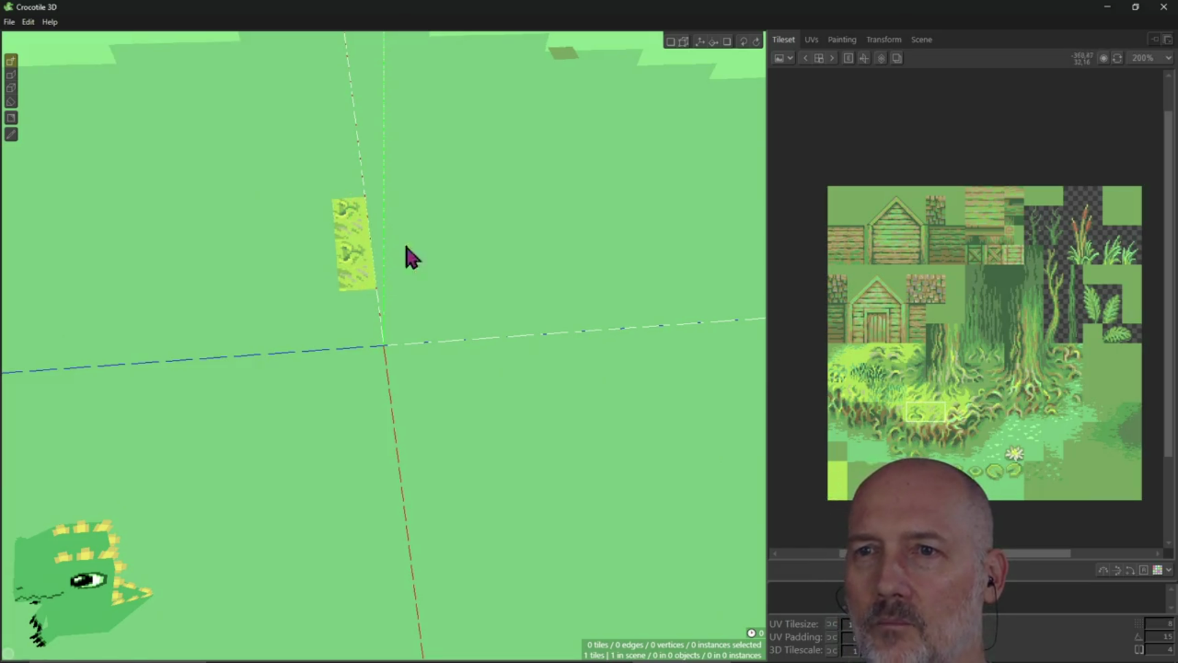
Drag-paint grass tiles into a rectangular floor patch, filling its left side and corners
{"action": "left_click_drag", "start_coordinate": [407, 247], "coordinate": [492, 381]}
{"action": "left_click_drag", "start_coordinate": [424, 309], "coordinate": [450, 220]}
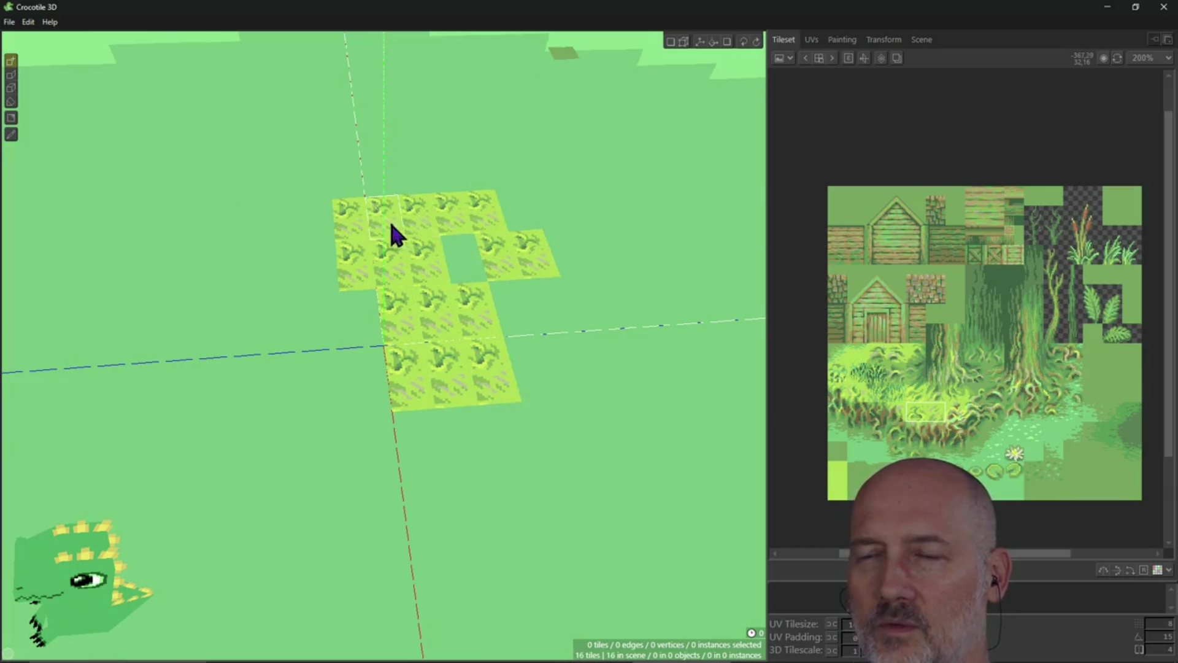
{"action": "left_click_drag", "start_coordinate": [397, 292], "coordinate": [374, 383]}
{"action": "mouse_move", "coordinate": [286, 227]}
{"action": "left_mouse_down"}
{"action": "mouse_move", "coordinate": [270, 396]}
{"action": "mouse_move", "coordinate": [298, 375]}
{"action": "left_mouse_up"}
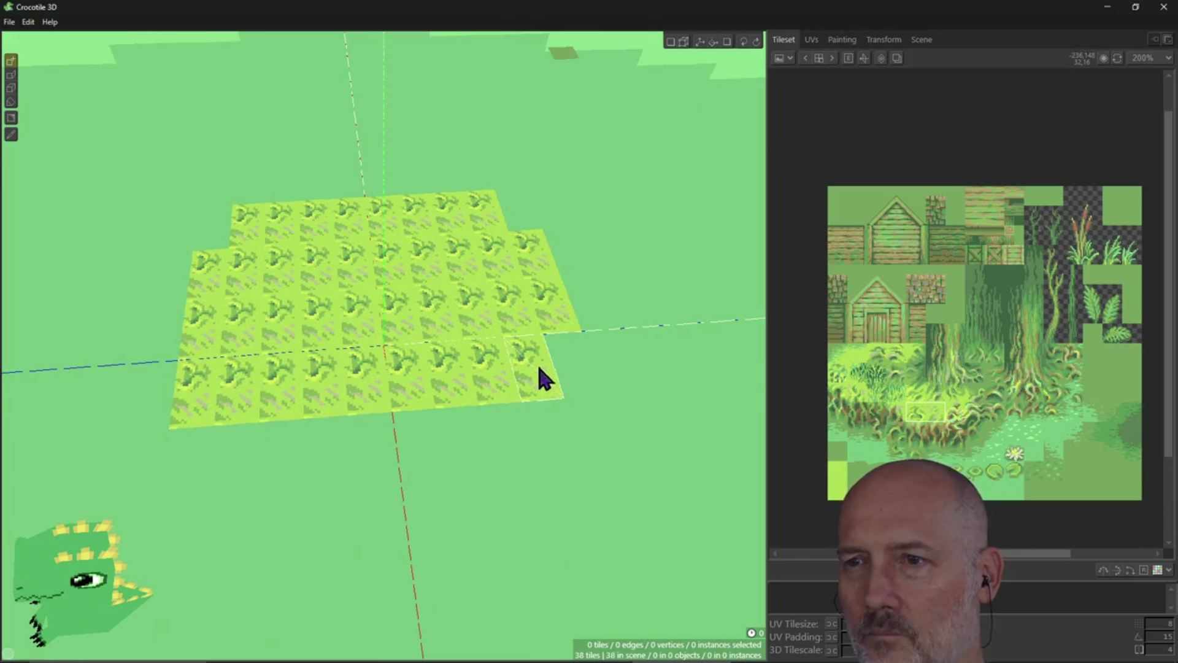
{"action": "left_click_drag", "start_coordinate": [537, 376], "coordinate": [560, 361]}
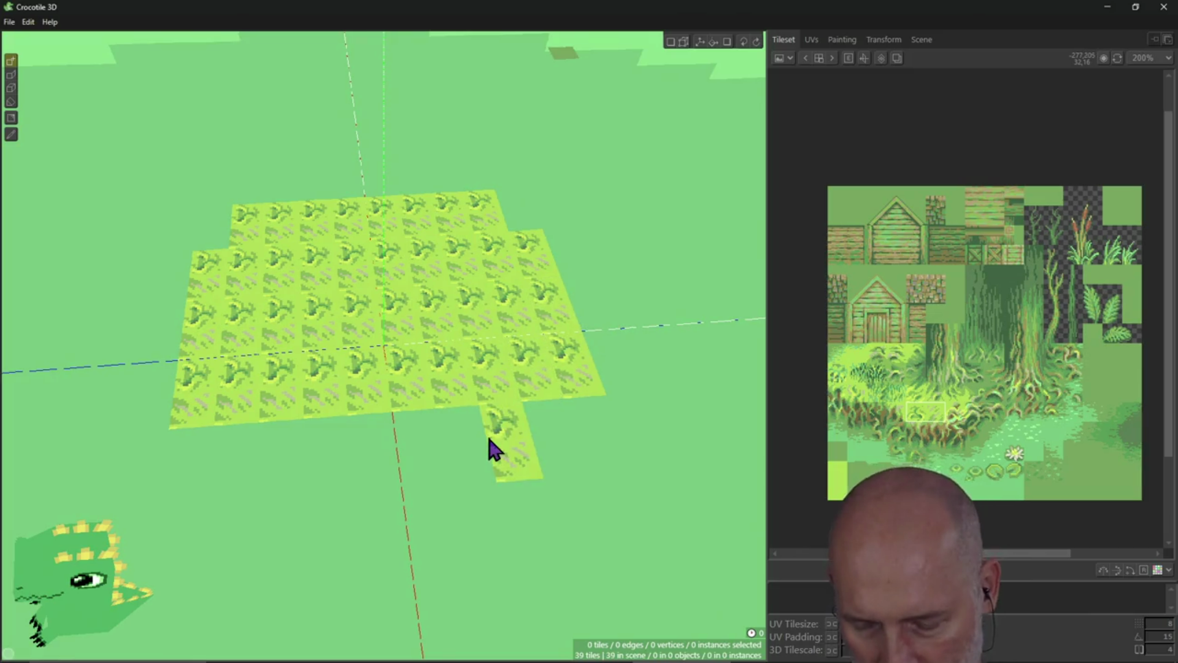
Activate the Crocotile controller preset, then orbit to a lower angled view of the floor
{"action": "key", "text": "alt+Tab"}
{"action": "key", "text": "alt+Tab"}
{"action": "key", "text": "alt+Tab"}
{"action": "key", "text": "alt+Tab"}
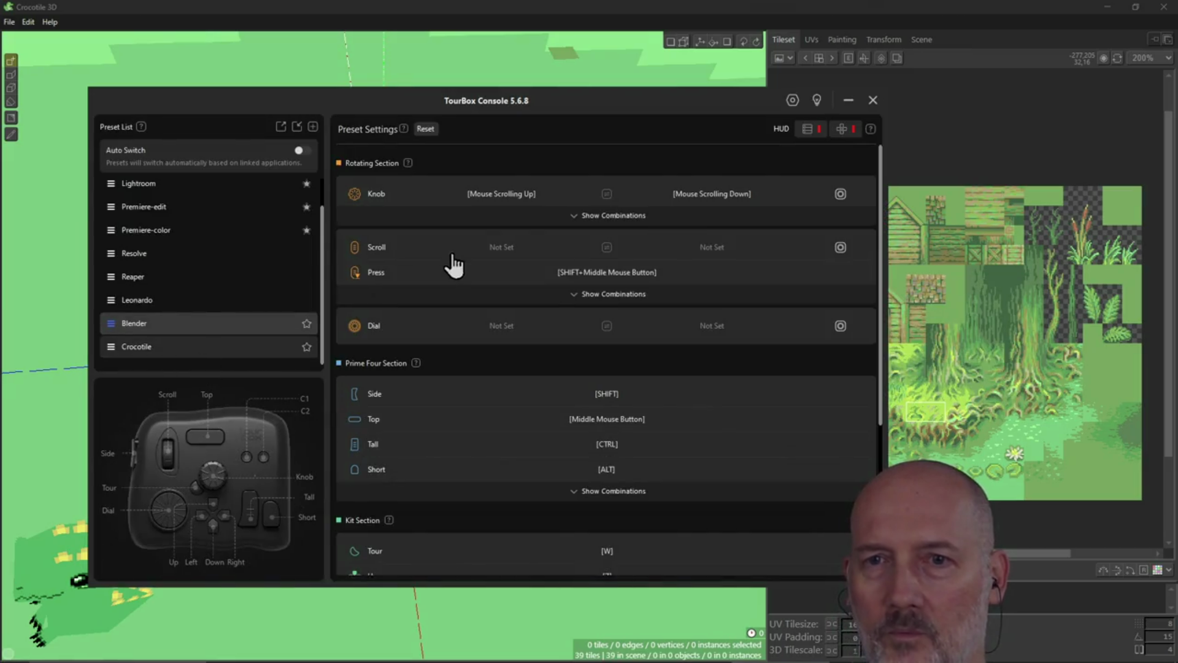
{"action": "key", "text": "alt+Tab"}
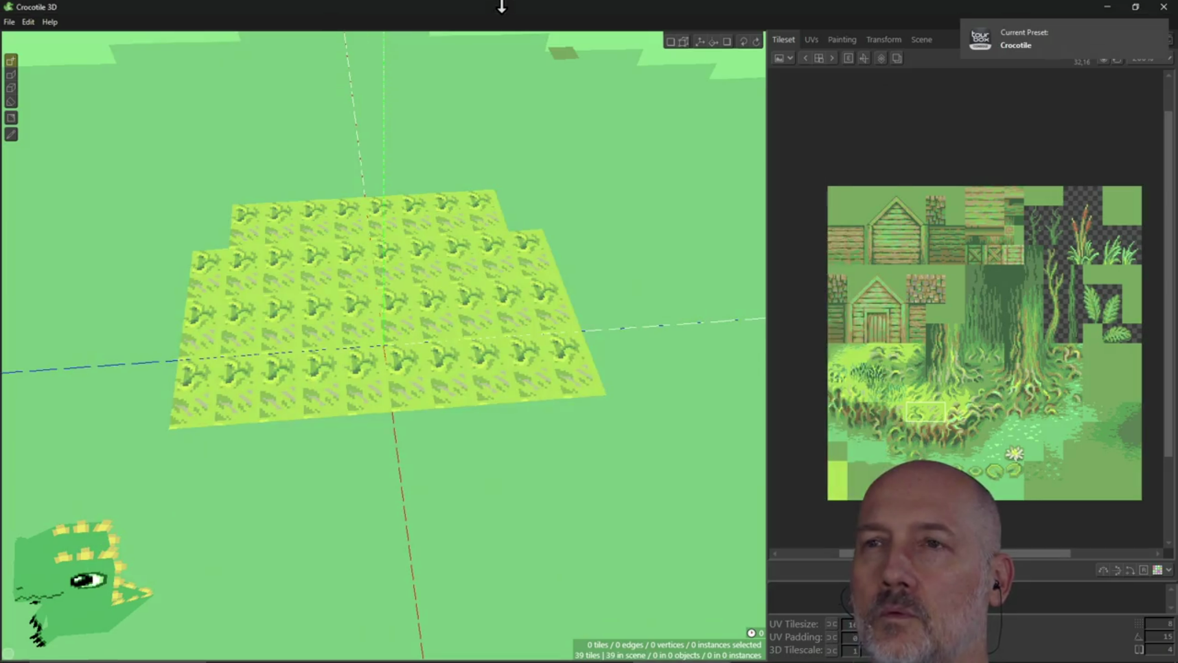
{"action": "mouse_move", "coordinate": [384, 343]}
{"action": "right_mouse_down"}
{"action": "mouse_move", "coordinate": [467, 310]}
{"action": "mouse_move", "coordinate": [507, 379]}
{"action": "right_mouse_up"}
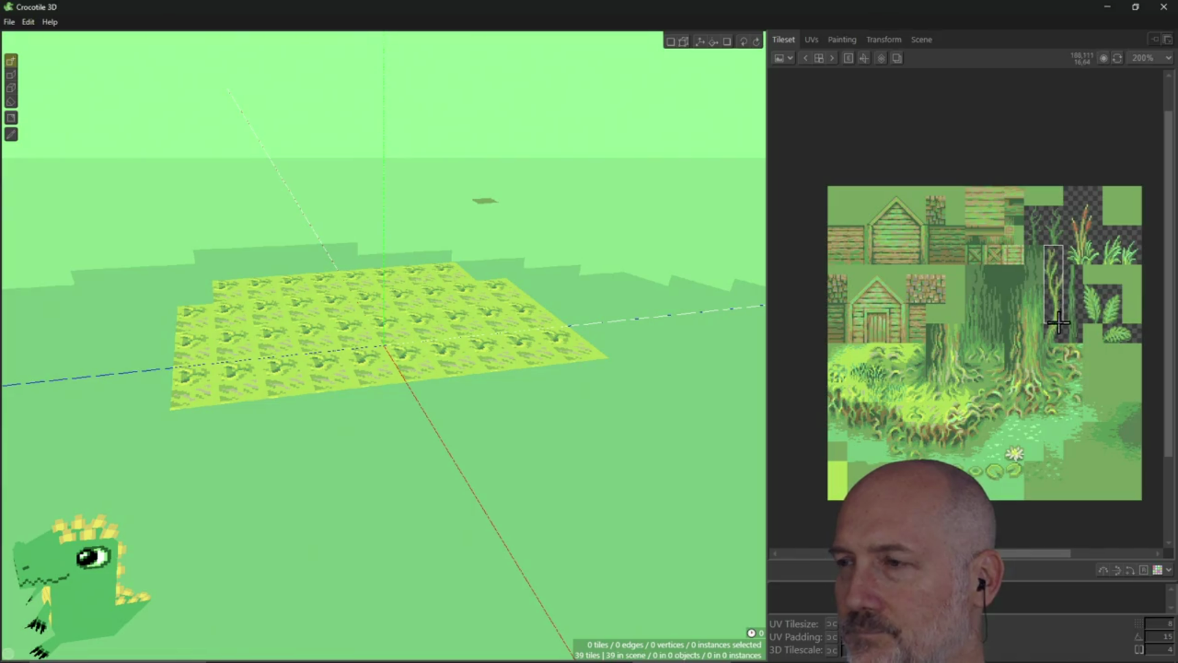
Place the tall bare tree tile at several spots on the grass, orbiting to check them
{"action": "left_click", "coordinate": [502, 333]}
{"action": "left_click", "coordinate": [411, 323]}
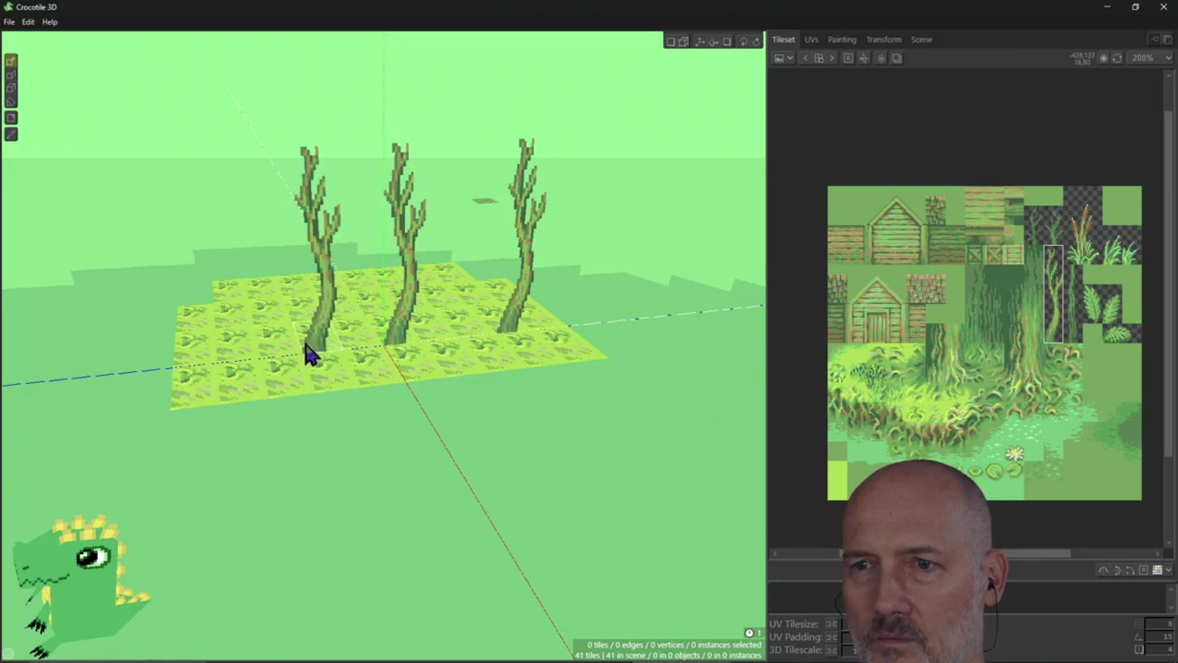
{"action": "mouse_move", "coordinate": [407, 336]}
{"action": "right_mouse_down"}
{"action": "mouse_move", "coordinate": [295, 335]}
{"action": "mouse_move", "coordinate": [448, 322]}
{"action": "mouse_move", "coordinate": [418, 258]}
{"action": "mouse_move", "coordinate": [405, 289]}
{"action": "mouse_move", "coordinate": [466, 307]}
{"action": "mouse_move", "coordinate": [524, 305]}
{"action": "mouse_move", "coordinate": [492, 276]}
{"action": "mouse_move", "coordinate": [437, 286]}
{"action": "right_mouse_up"}
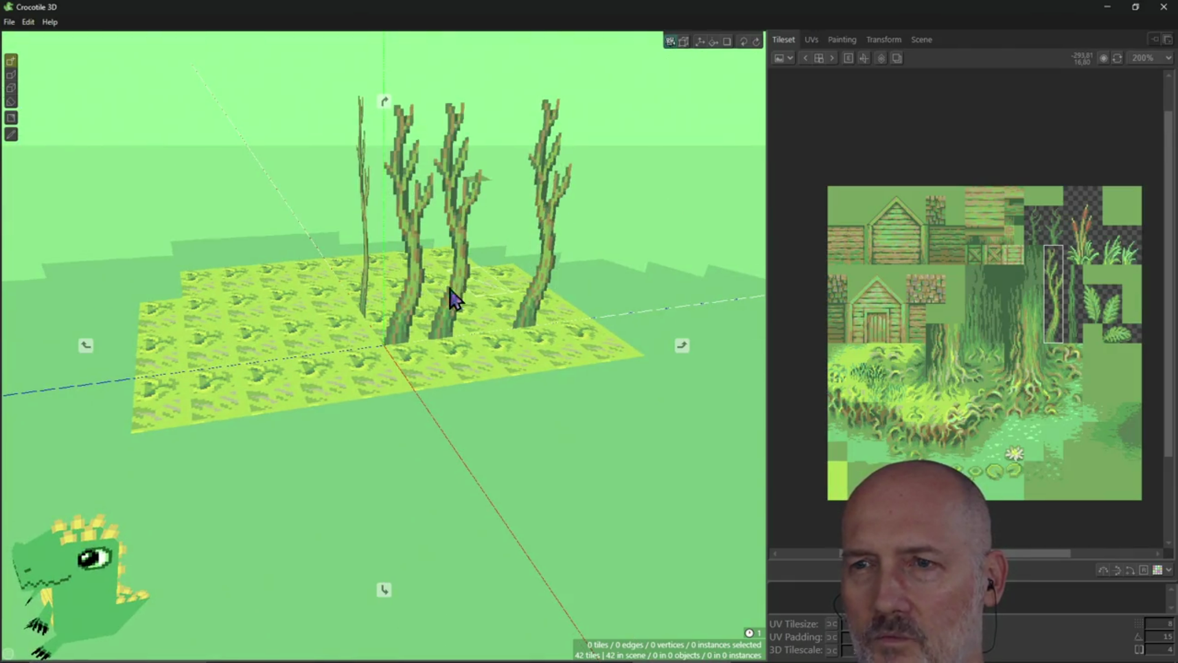
{"action": "mouse_move", "coordinate": [447, 297]}
{"action": "right_mouse_down"}
{"action": "mouse_move", "coordinate": [429, 301]}
{"action": "mouse_move", "coordinate": [452, 323]}
{"action": "right_mouse_up"}
{"action": "mouse_move", "coordinate": [431, 363]}
{"action": "right_mouse_down"}
{"action": "mouse_move", "coordinate": [504, 365]}
{"action": "mouse_move", "coordinate": [434, 356]}
{"action": "right_mouse_up"}
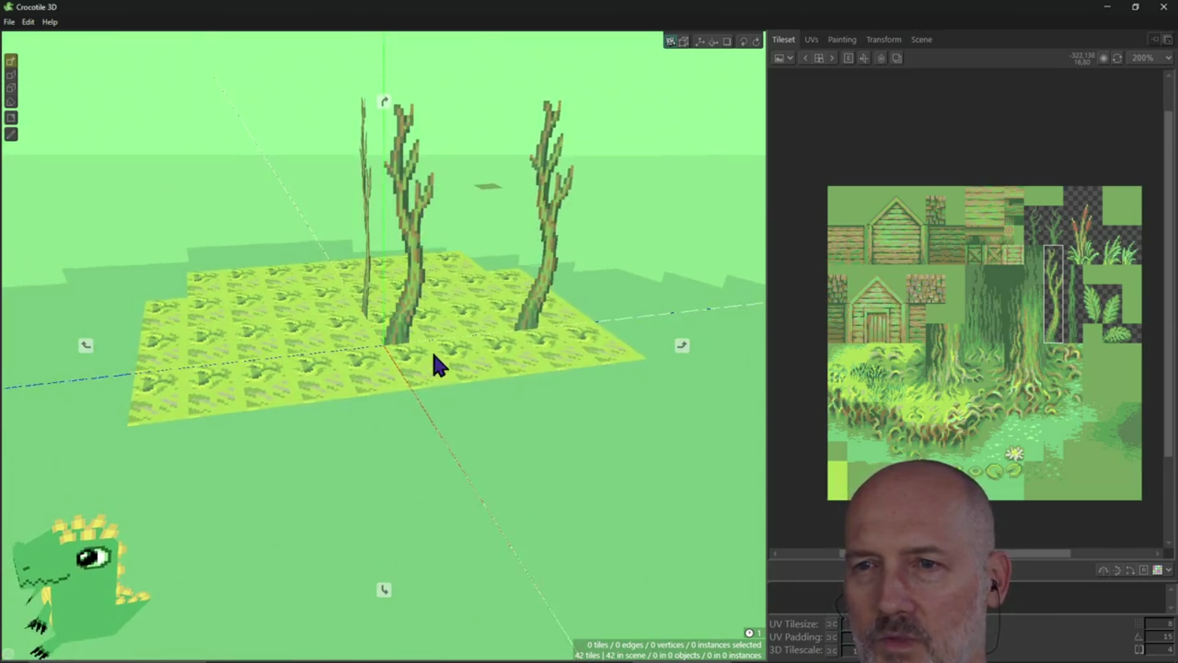
{"action": "left_click", "coordinate": [287, 342]}
{"action": "mouse_move", "coordinate": [486, 328]}
{"action": "right_mouse_down"}
{"action": "mouse_move", "coordinate": [516, 331]}
{"action": "mouse_move", "coordinate": [344, 332]}
{"action": "right_mouse_up"}
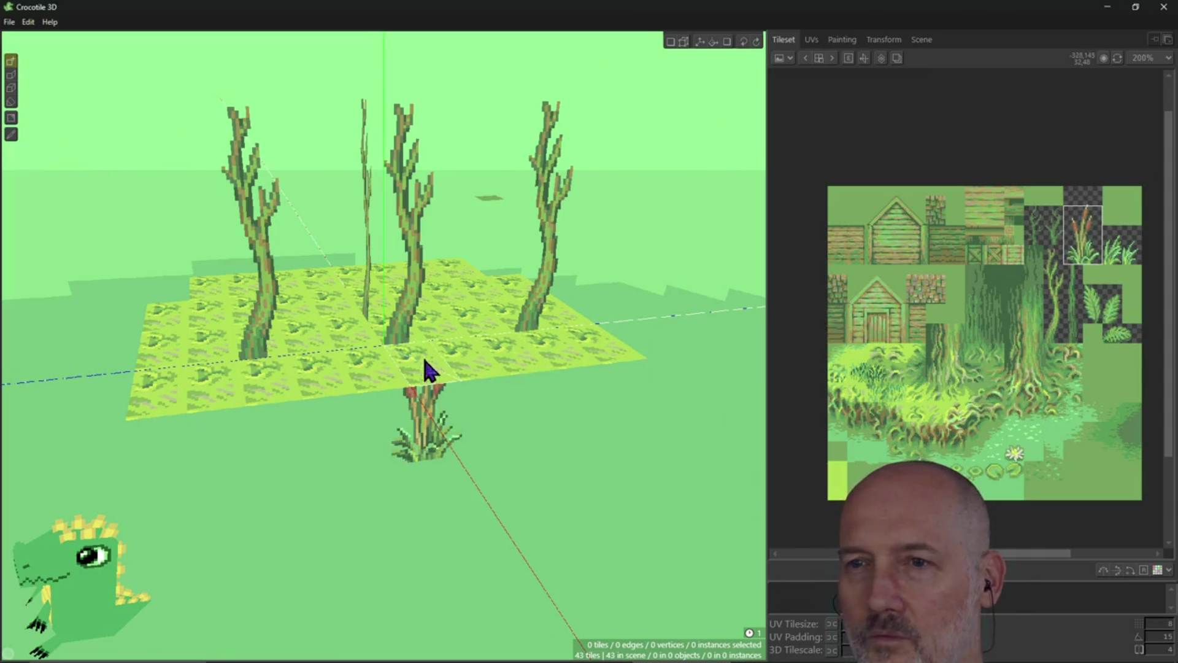
Plant cattails beside the middle and right trees, undoing one placed below ground
{"action": "left_click", "coordinate": [357, 355]}
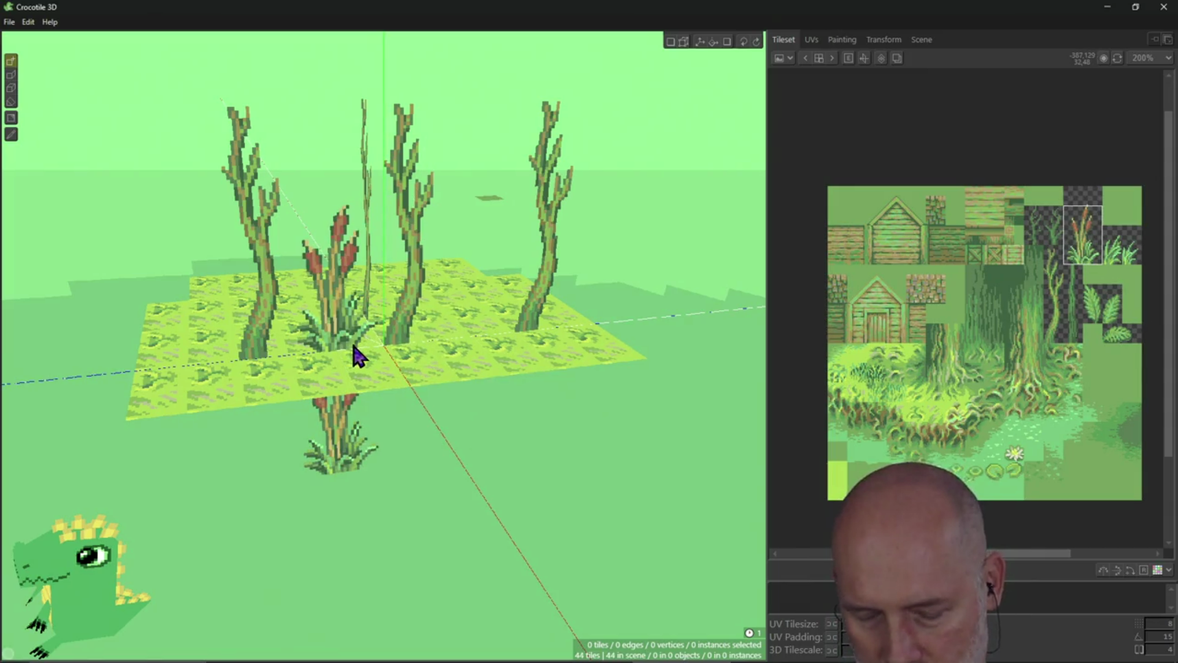
{"action": "key", "text": "ctrl+z"}
{"action": "left_click", "coordinate": [451, 336]}
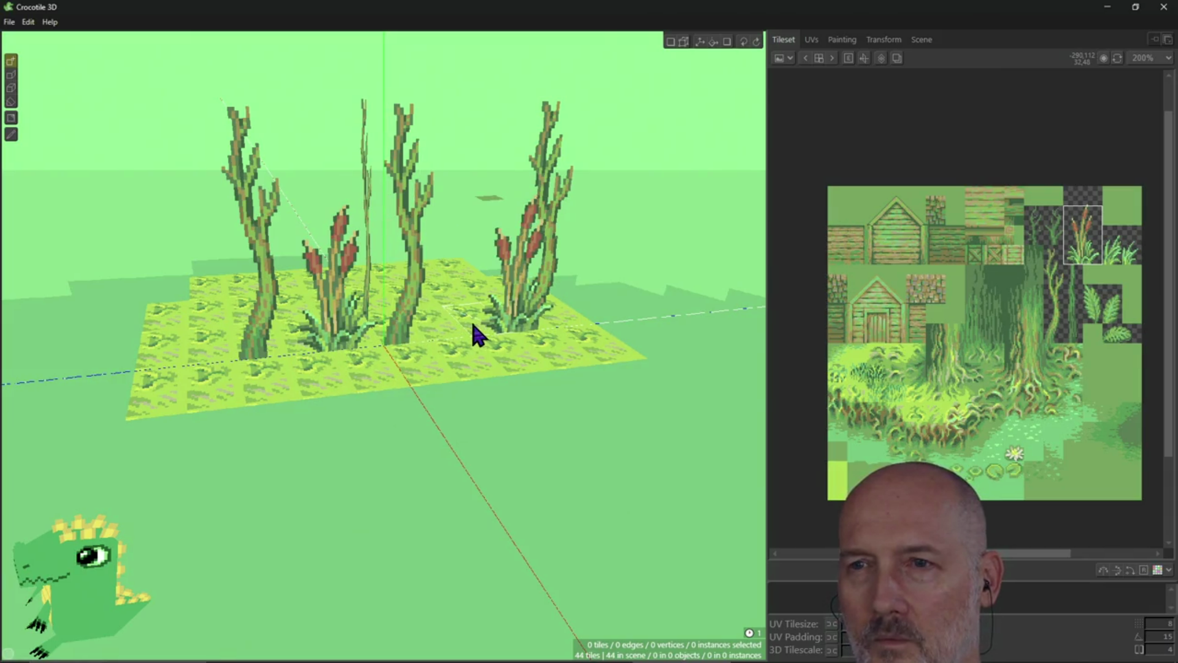
{"action": "left_click", "coordinate": [473, 325]}
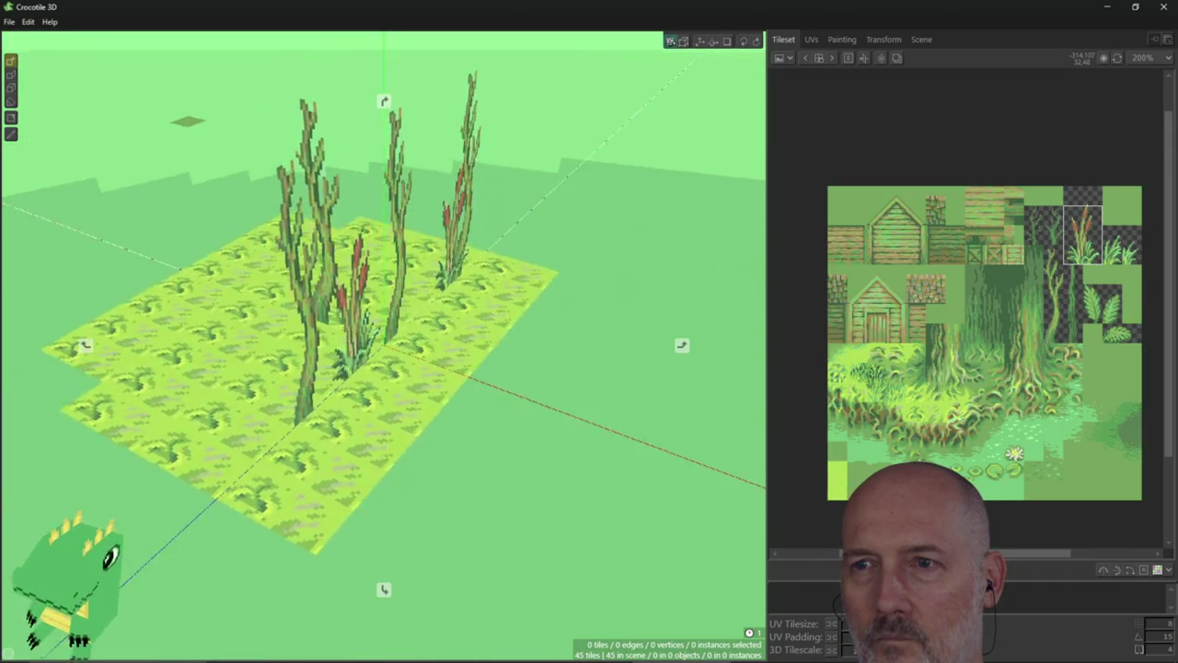
Orbit the patch to inspect the cattails from angled, top-down and low side views
{"action": "right_click_drag", "start_coordinate": [468, 329], "coordinate": [468, 329]}
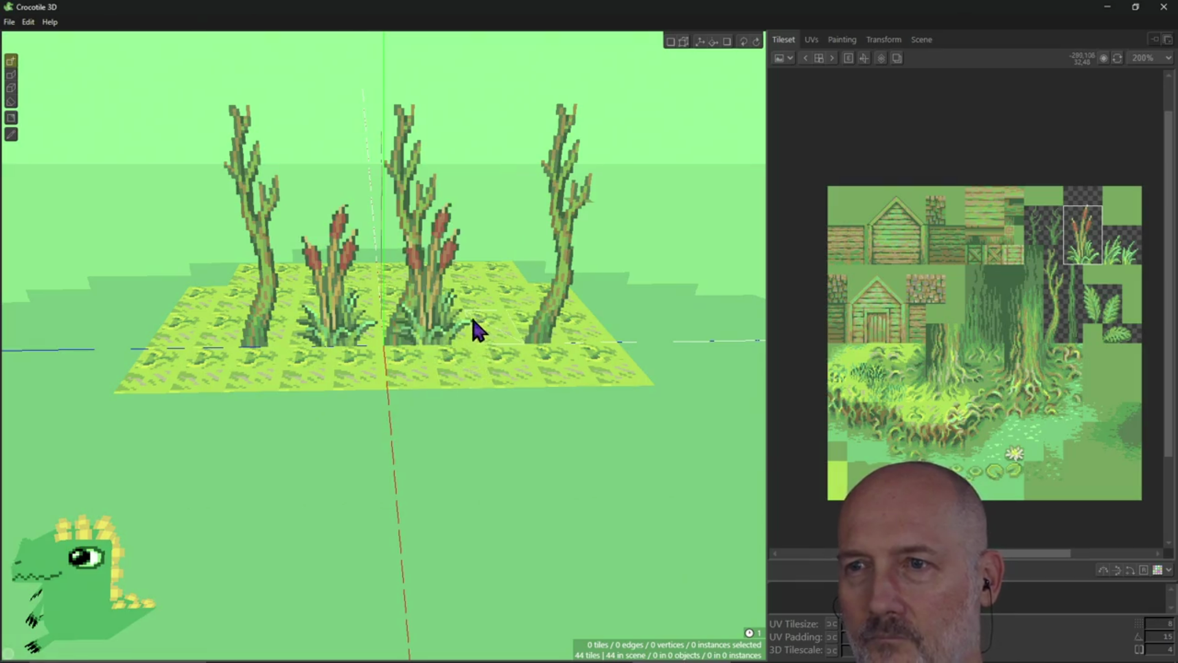
{"action": "mouse_move", "coordinate": [487, 323]}
{"action": "right_mouse_down"}
{"action": "mouse_move", "coordinate": [419, 331]}
{"action": "mouse_move", "coordinate": [423, 314]}
{"action": "right_mouse_up"}
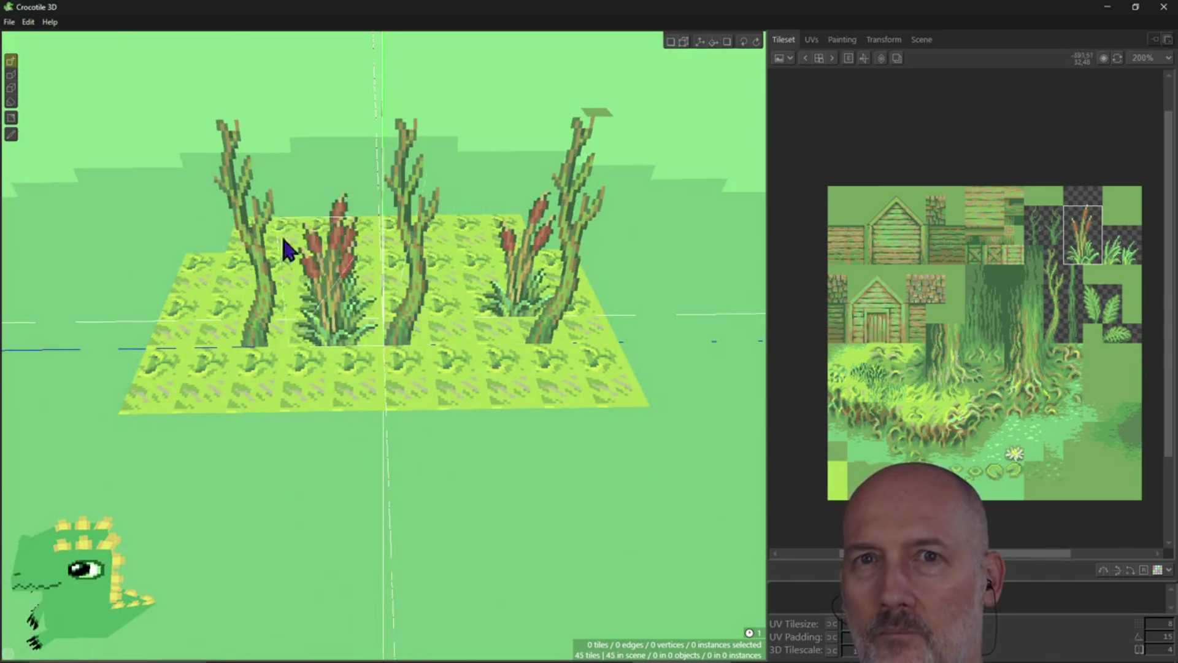
{"action": "right_click_drag", "start_coordinate": [413, 413], "coordinate": [413, 413]}
{"action": "right_click_drag", "start_coordinate": [384, 345], "coordinate": [477, 399]}
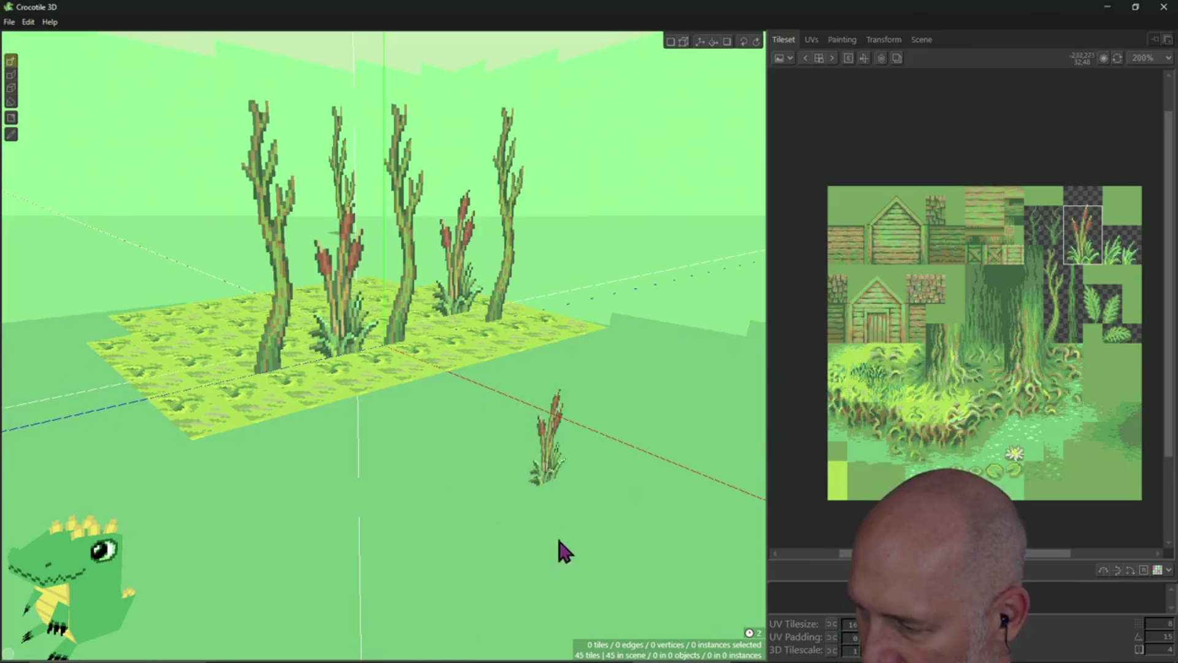
{"action": "scroll", "coordinate": [589, 503], "scroll_direction": "down", "scroll_amount": 1}
{"action": "mouse_move", "coordinate": [515, 477]}
{"action": "right_mouse_down"}
{"action": "mouse_move", "coordinate": [503, 472]}
{"action": "mouse_move", "coordinate": [485, 503]}
{"action": "mouse_move", "coordinate": [466, 468]}
{"action": "right_mouse_up"}
{"action": "mouse_move", "coordinate": [513, 415]}
{"action": "right_mouse_down"}
{"action": "mouse_move", "coordinate": [553, 431]}
{"action": "mouse_move", "coordinate": [478, 384]}
{"action": "mouse_move", "coordinate": [476, 417]}
{"action": "mouse_move", "coordinate": [500, 439]}
{"action": "mouse_move", "coordinate": [485, 350]}
{"action": "mouse_move", "coordinate": [466, 368]}
{"action": "mouse_move", "coordinate": [442, 362]}
{"action": "mouse_move", "coordinate": [472, 365]}
{"action": "mouse_move", "coordinate": [454, 381]}
{"action": "mouse_move", "coordinate": [472, 362]}
{"action": "right_mouse_up"}
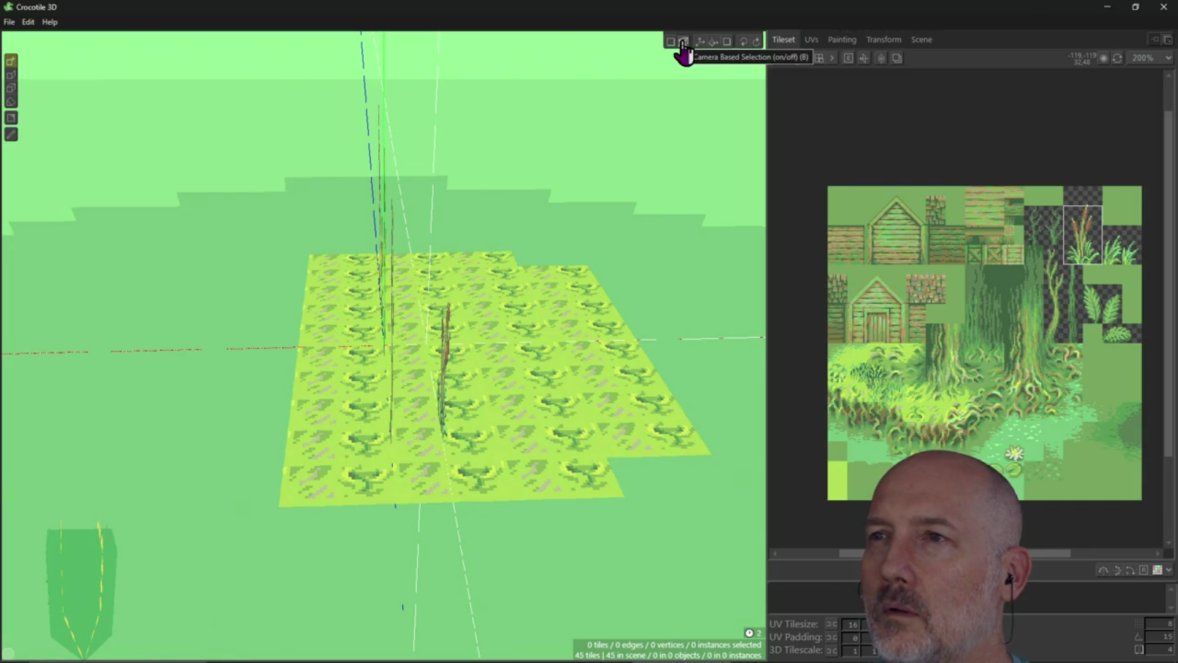
{"action": "mouse_move", "coordinate": [538, 431]}
{"action": "right_mouse_down"}
{"action": "mouse_move", "coordinate": [523, 409]}
{"action": "mouse_move", "coordinate": [445, 457]}
{"action": "right_mouse_up"}
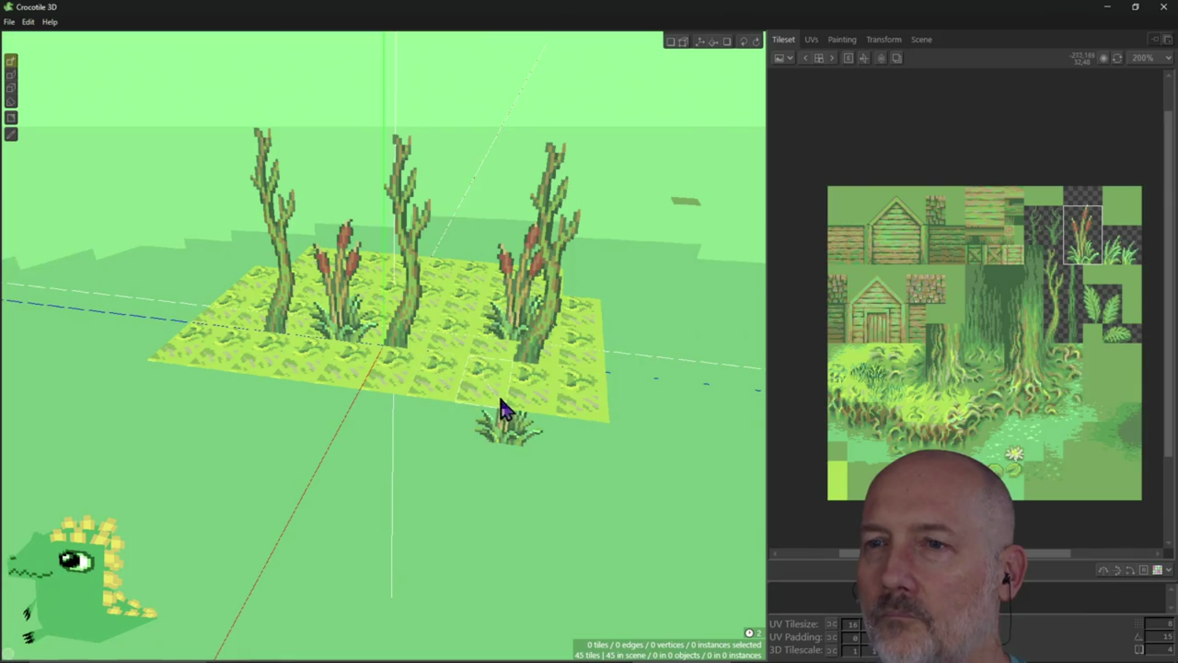
{"action": "left_click", "coordinate": [477, 334]}
{"action": "right_click_drag", "start_coordinate": [458, 313], "coordinate": [458, 305]}
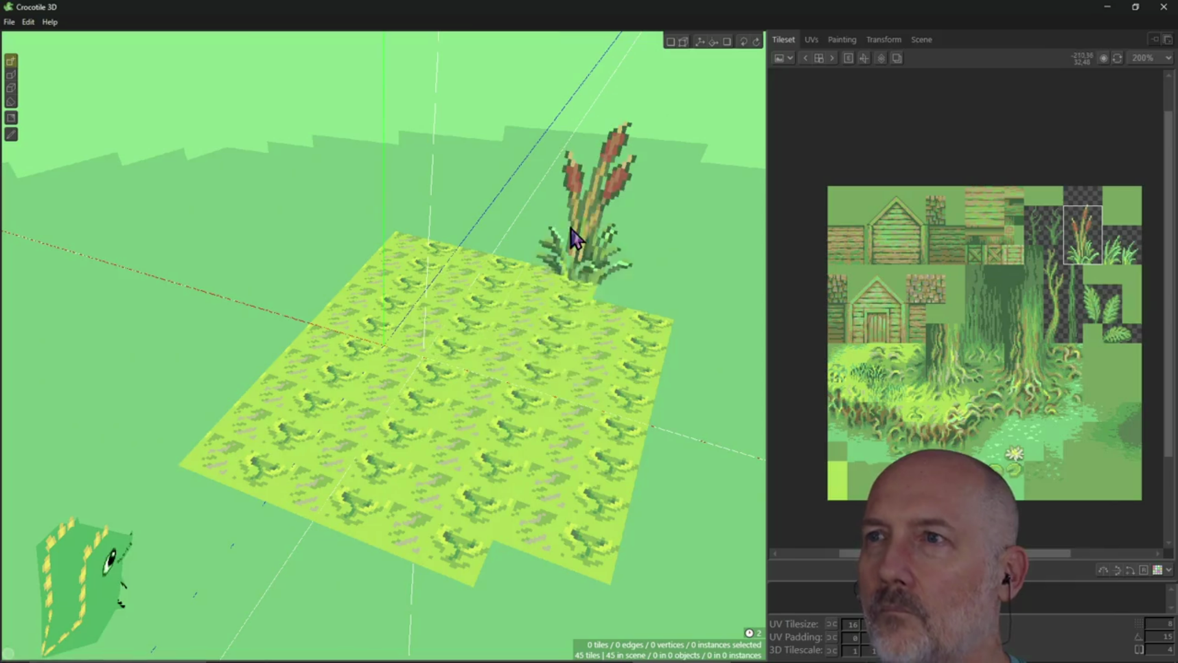
{"action": "left_click", "coordinate": [670, 41]}
{"action": "mouse_move", "coordinate": [473, 381]}
{"action": "right_mouse_down"}
{"action": "mouse_move", "coordinate": [465, 351]}
{"action": "mouse_move", "coordinate": [555, 358]}
{"action": "right_mouse_up"}
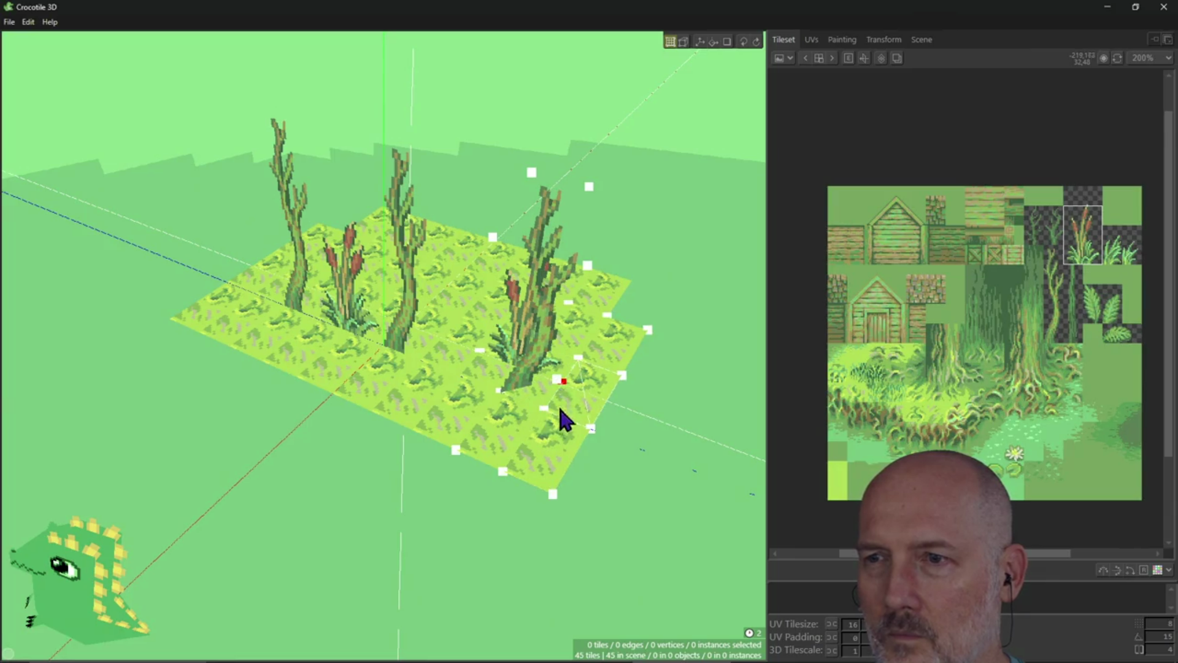
{"action": "mouse_move", "coordinate": [546, 436]}
{"action": "right_mouse_down"}
{"action": "mouse_move", "coordinate": [481, 431]}
{"action": "mouse_move", "coordinate": [600, 167]}
{"action": "right_mouse_up"}
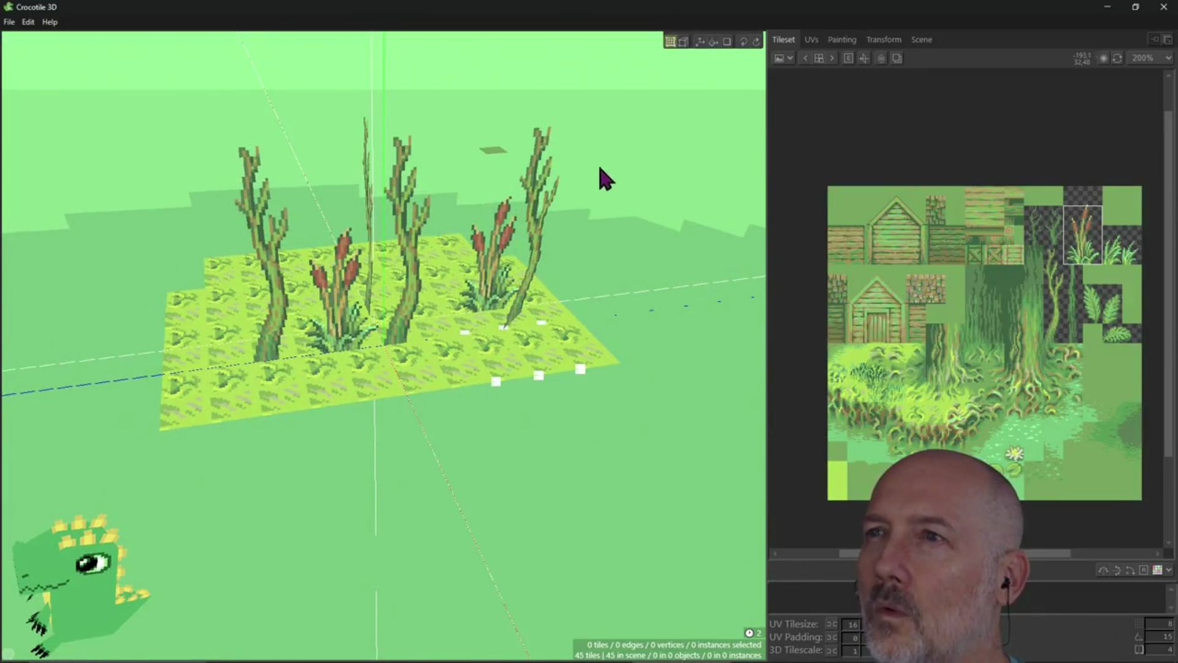
{"action": "right_click_drag", "start_coordinate": [670, 145], "coordinate": [479, 156]}
{"action": "mouse_move", "coordinate": [485, 295]}
{"action": "right_mouse_down"}
{"action": "mouse_move", "coordinate": [313, 294]}
{"action": "mouse_move", "coordinate": [430, 270]}
{"action": "mouse_move", "coordinate": [416, 319]}
{"action": "right_mouse_up"}
Select the middle tree tile and its neighbouring cattail, frame them, and orbit to a low side angle
{"action": "left_click", "coordinate": [414, 326]}
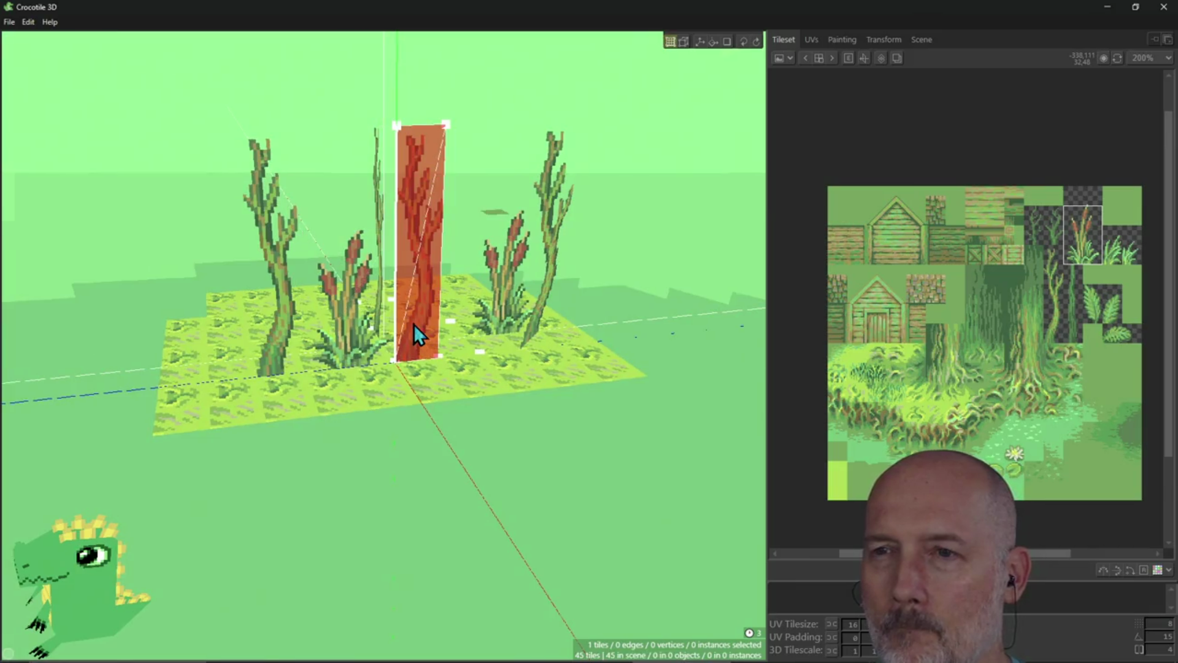
{"action": "key", "text": "f"}
{"action": "key", "text": "r"}
{"action": "left_click", "coordinate": [337, 433], "text": "shift"}
{"action": "right_click_drag", "start_coordinate": [336, 432], "coordinate": [589, 374]}
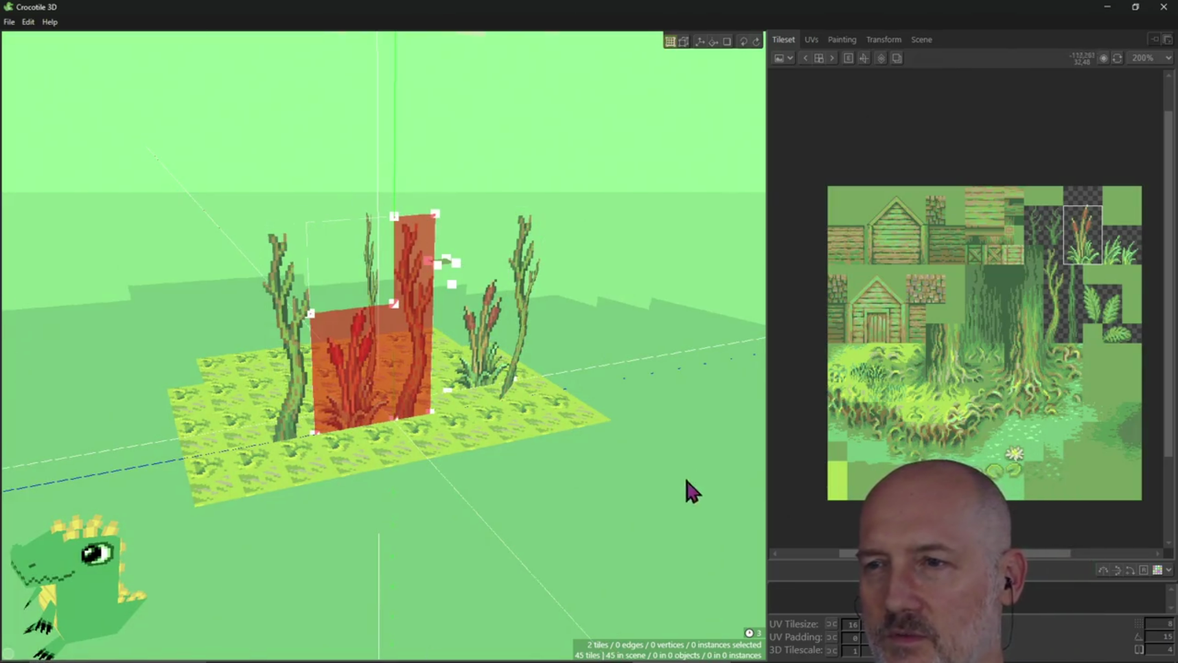
{"action": "mouse_move", "coordinate": [574, 251]}
{"action": "right_mouse_down"}
{"action": "mouse_move", "coordinate": [539, 319]}
{"action": "mouse_move", "coordinate": [571, 258]}
{"action": "mouse_move", "coordinate": [553, 264]}
{"action": "mouse_move", "coordinate": [571, 248]}
{"action": "mouse_move", "coordinate": [540, 245]}
{"action": "mouse_move", "coordinate": [546, 258]}
{"action": "mouse_move", "coordinate": [575, 250]}
{"action": "right_mouse_up"}
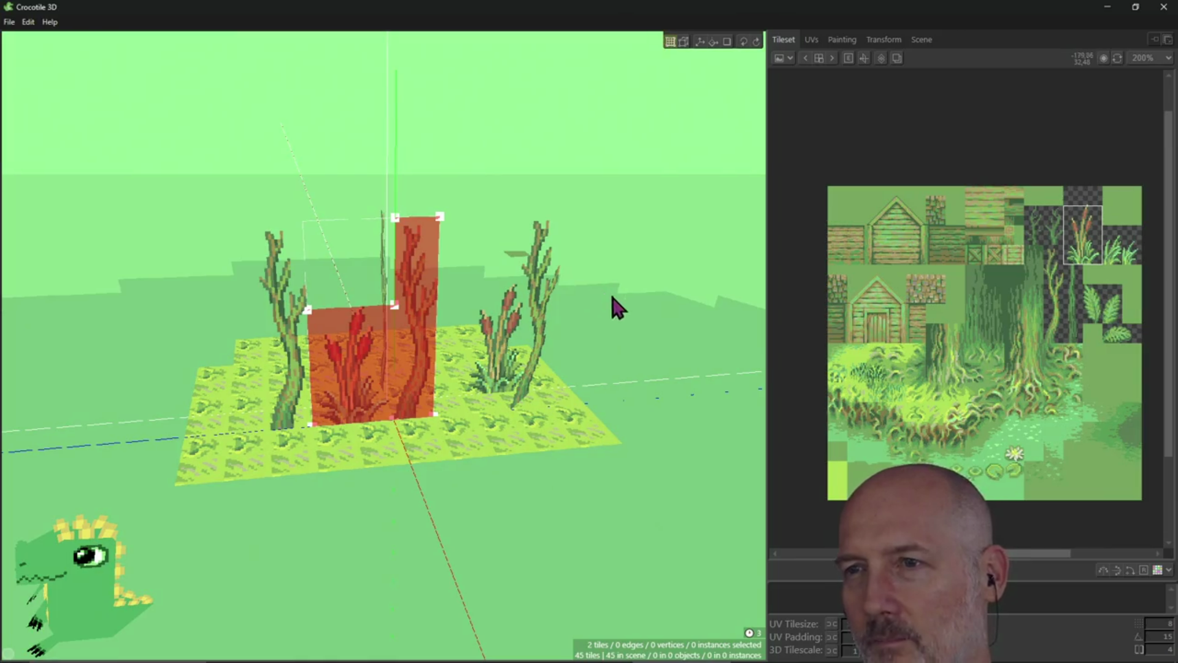
{"action": "mouse_move", "coordinate": [619, 316]}
{"action": "right_mouse_down"}
{"action": "mouse_move", "coordinate": [614, 294]}
{"action": "mouse_move", "coordinate": [651, 313]}
{"action": "mouse_move", "coordinate": [613, 300]}
{"action": "mouse_move", "coordinate": [681, 294]}
{"action": "mouse_move", "coordinate": [157, 67]}
{"action": "right_mouse_up"}
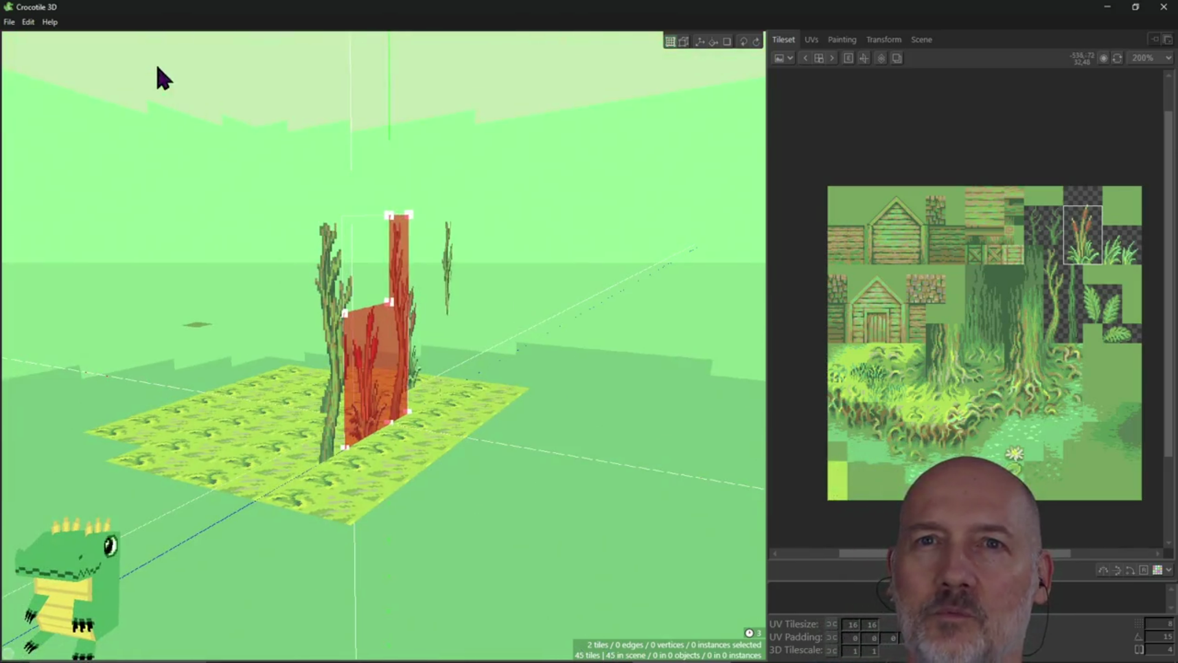
{"action": "left_click", "coordinate": [28, 22]}
Export a Spin Gif of 90 frames, 100 ms interval, 360° rotation and quality 90
{"action": "mouse_move", "coordinate": [60, 197]}
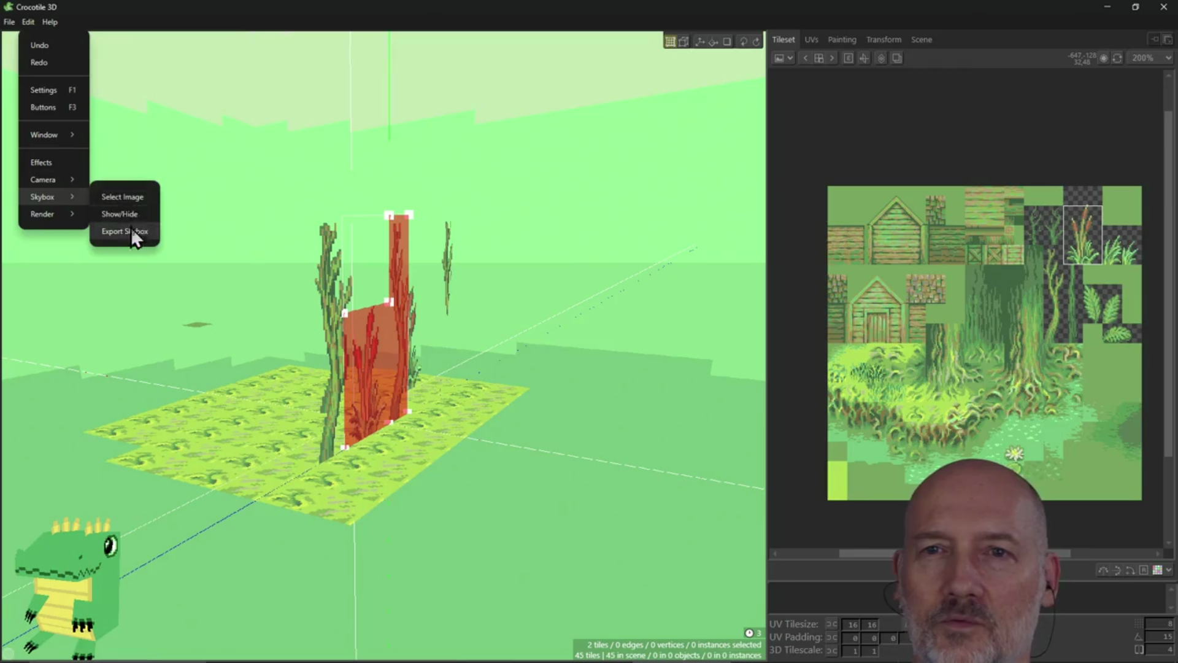
{"action": "mouse_move", "coordinate": [50, 230]}
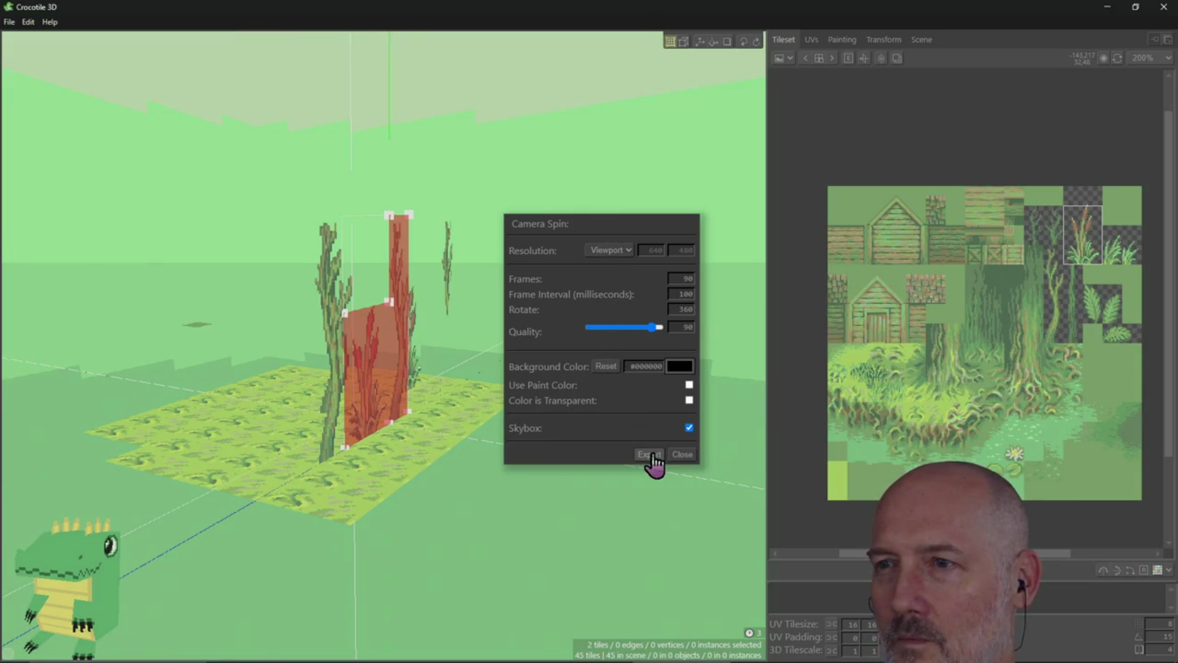
{"action": "left_click", "coordinate": [654, 456]}
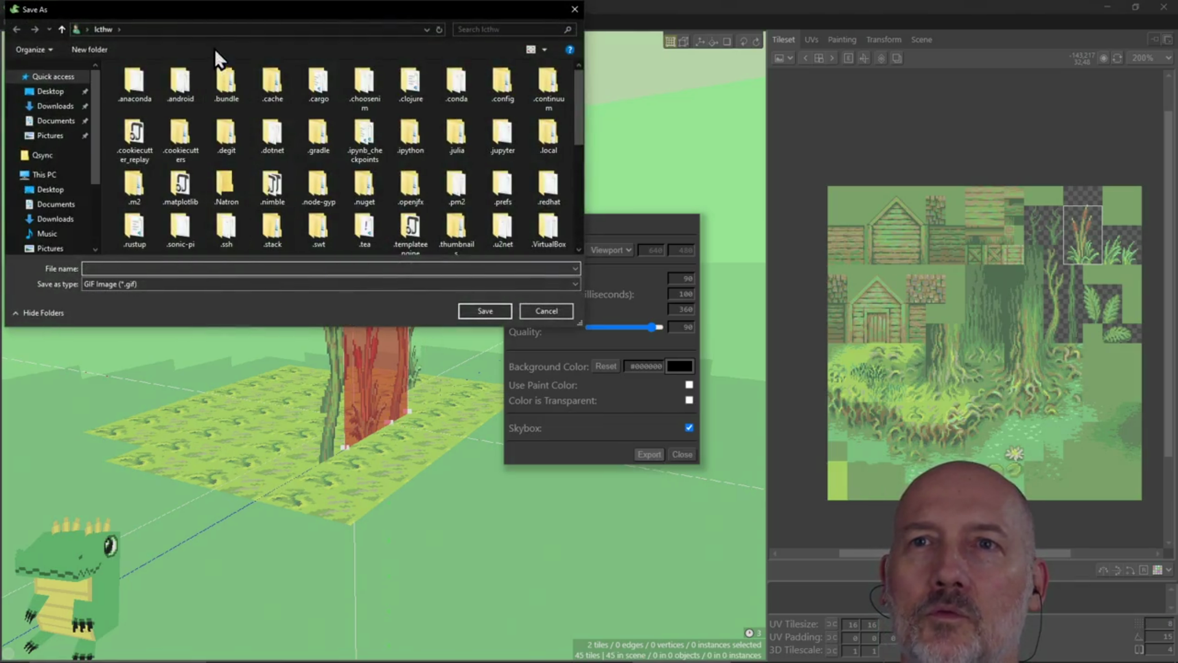
Point the GIF Save As dialog at the Projects folder, then switch to Windows PowerShell
{"action": "left_click", "coordinate": [215, 27]}
{"action": "type", "text": "\\Projects"}
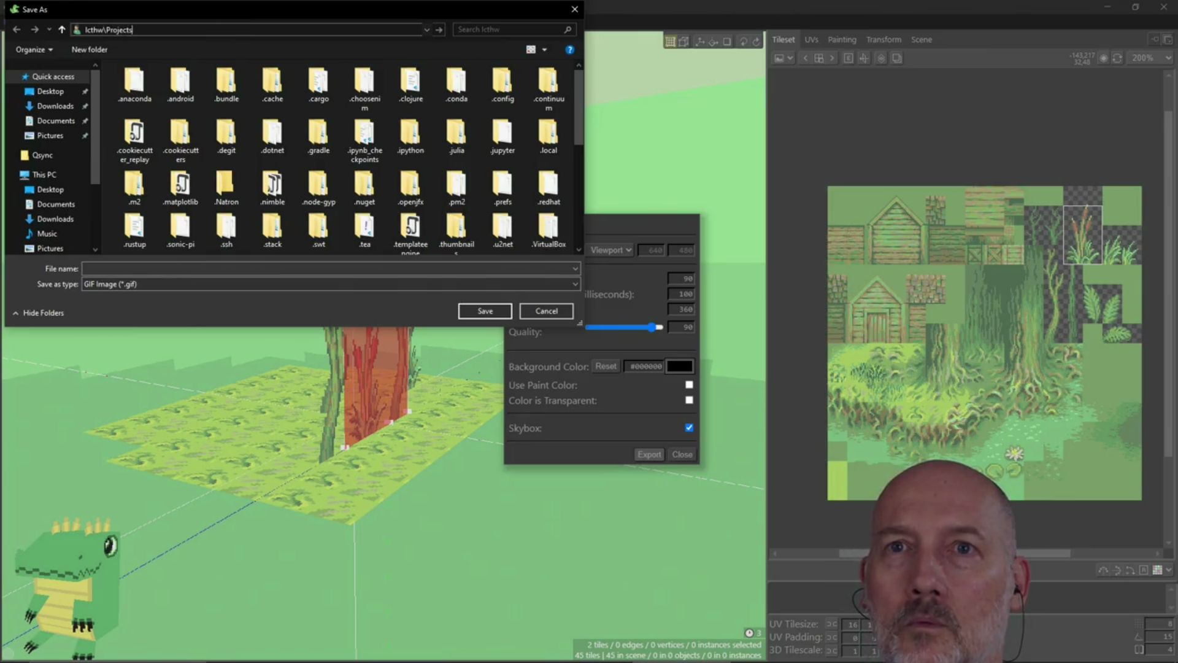
{"action": "key", "text": "Return"}
{"action": "left_click", "coordinate": [216, 27]}
{"action": "left_click", "coordinate": [235, 29]}
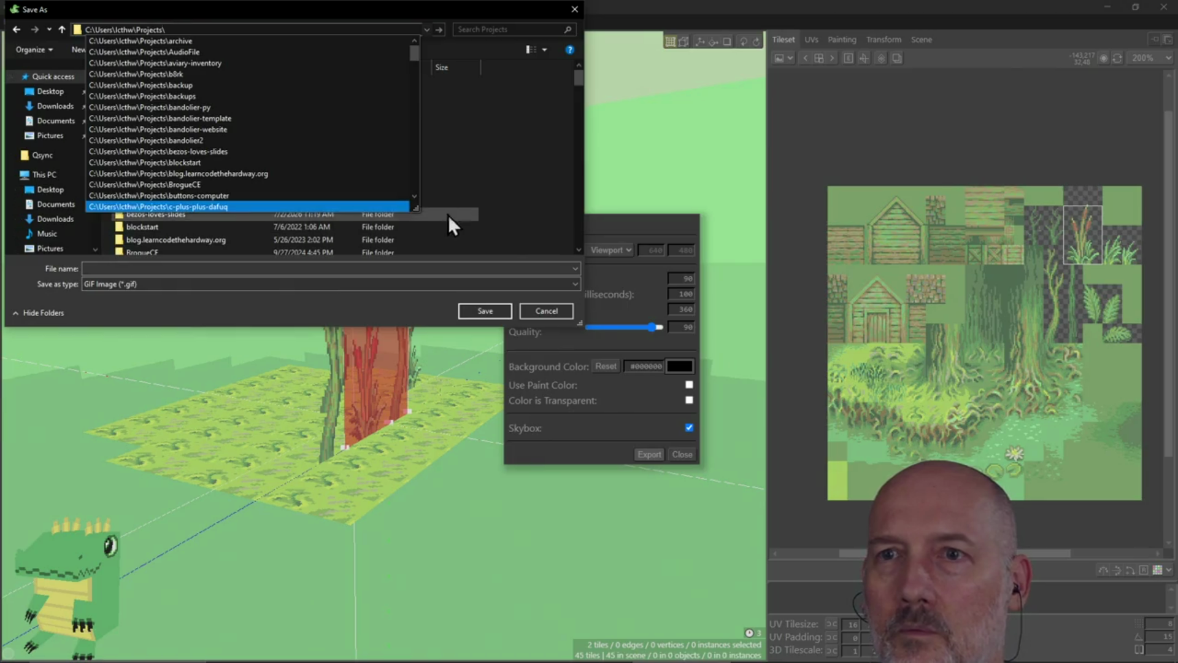
{"action": "left_click", "coordinate": [500, 234]}
{"action": "key", "text": "alt+Tab"}
{"action": "key", "text": "alt+Tab"}
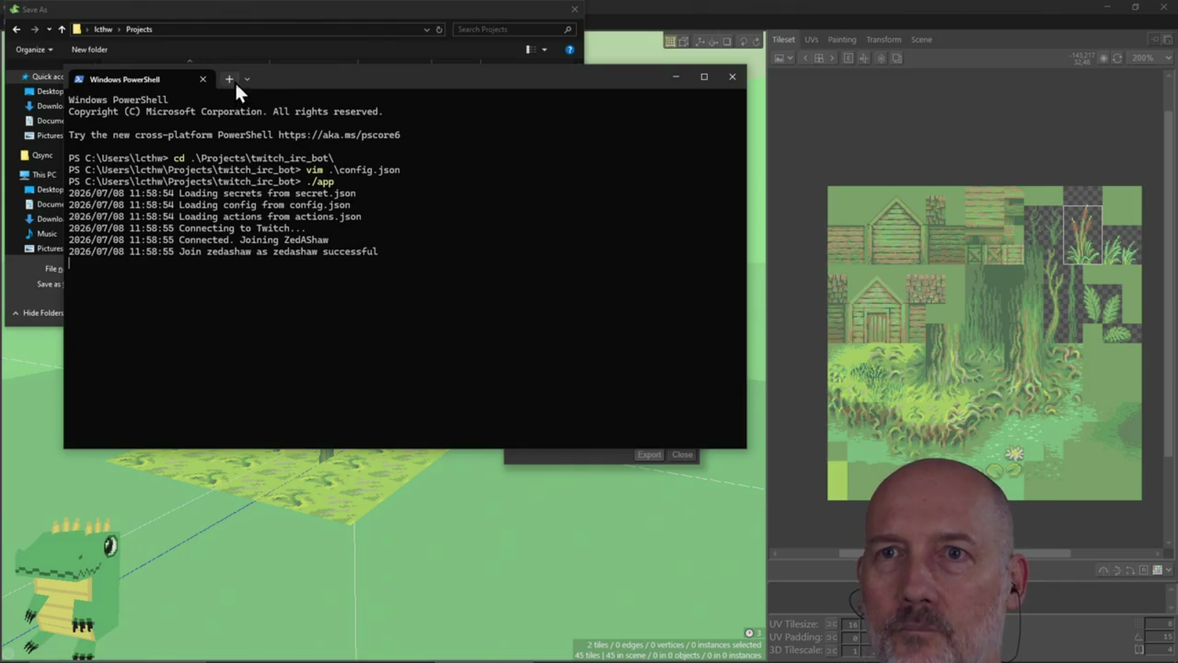
In a new PowerShell tab, change into the Projects folder
{"action": "left_click", "coordinate": [235, 84]}
{"action": "type", "text": "cd Pro"}
{"action": "key", "text": "Tab"}
{"action": "key", "text": "Return"}
Create the learn-crocotile folder, move into it, and return to the GIF save dialog
{"action": "type", "text": "mkdir learn-crocotile"}
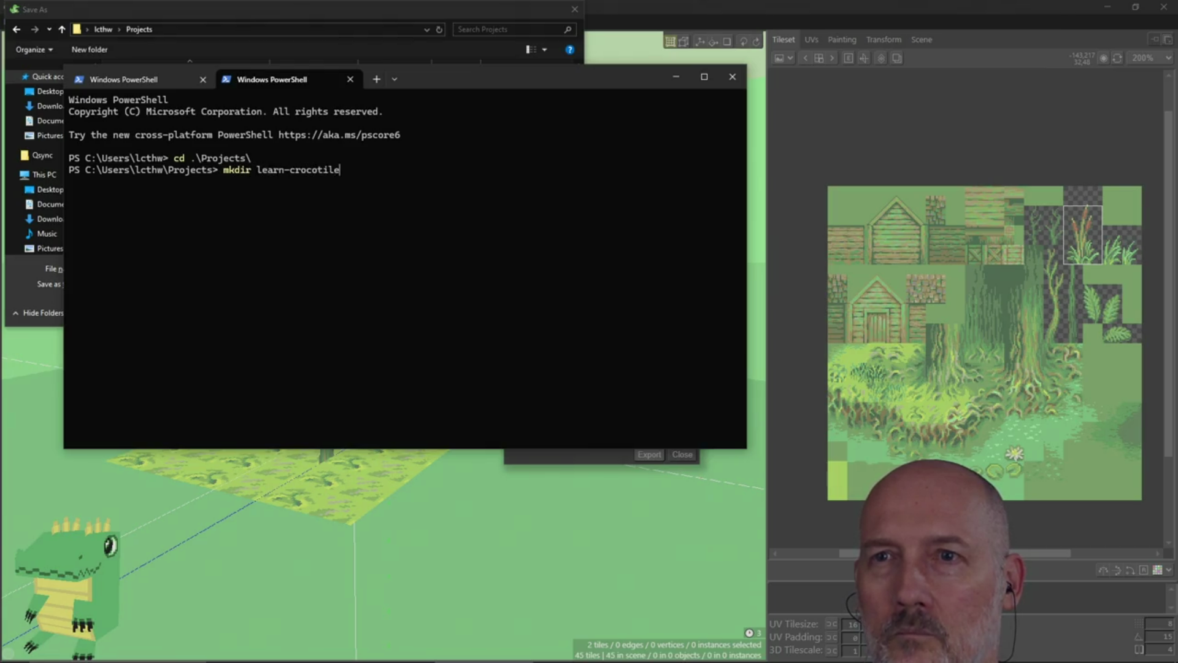
{"action": "key", "text": "Return"}
{"action": "type", "text": "cd learn-cro"}
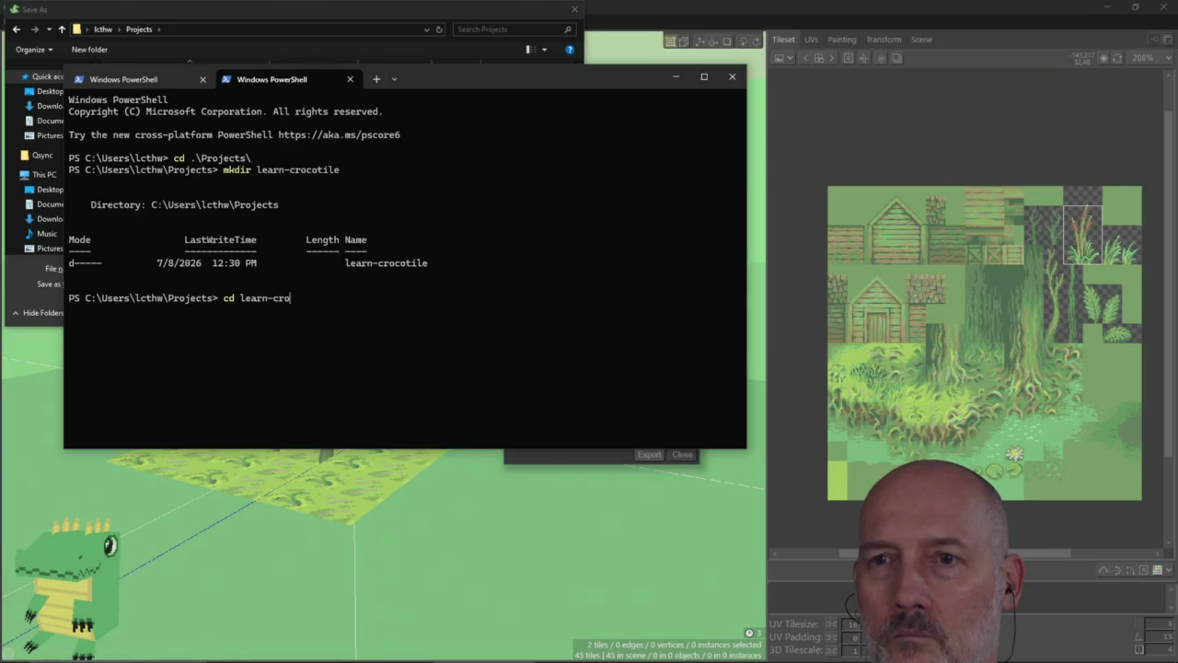
{"action": "key", "text": "Tab"}
{"action": "key", "text": "Return"}
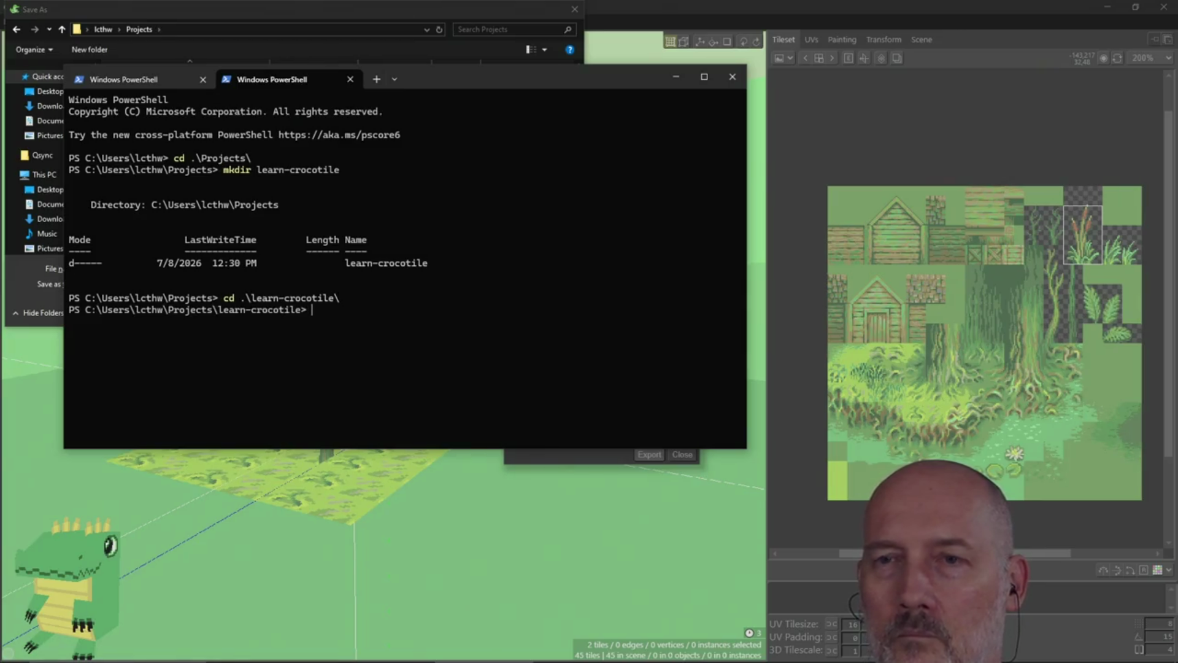
{"action": "left_click", "coordinate": [292, 16]}
Save the spin GIF as test_render_1 in the learn-crocotile folder
{"action": "left_click", "coordinate": [248, 30]}
{"action": "type", "text": "\\learn-"}
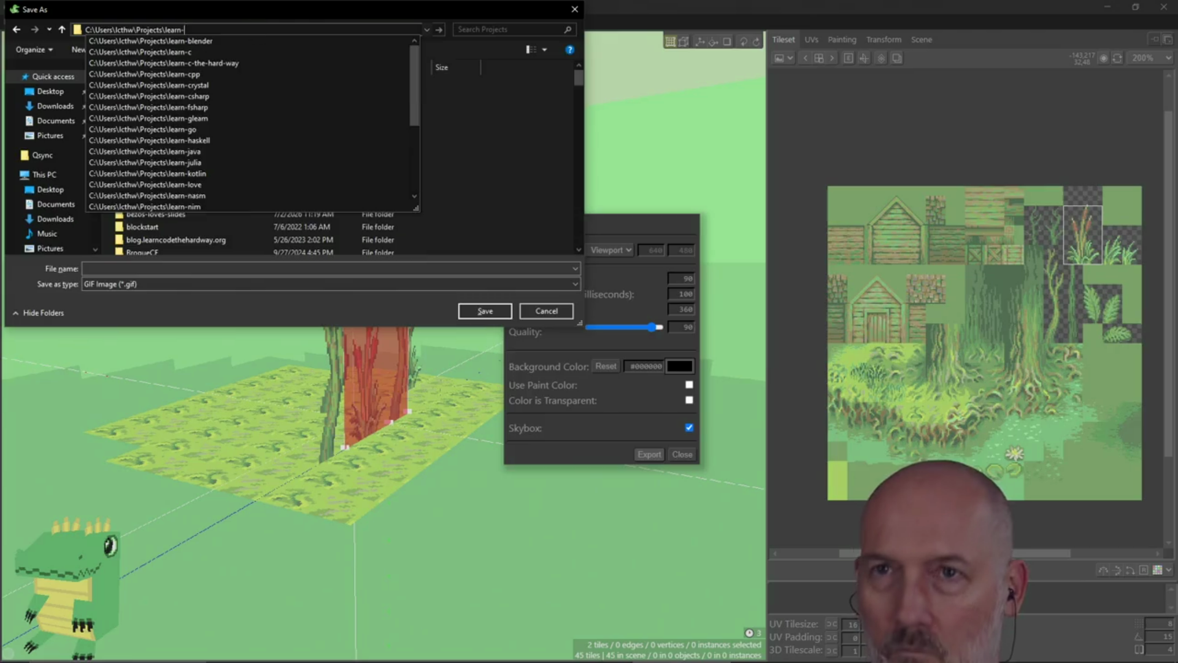
{"action": "type", "text": "crocotile"}
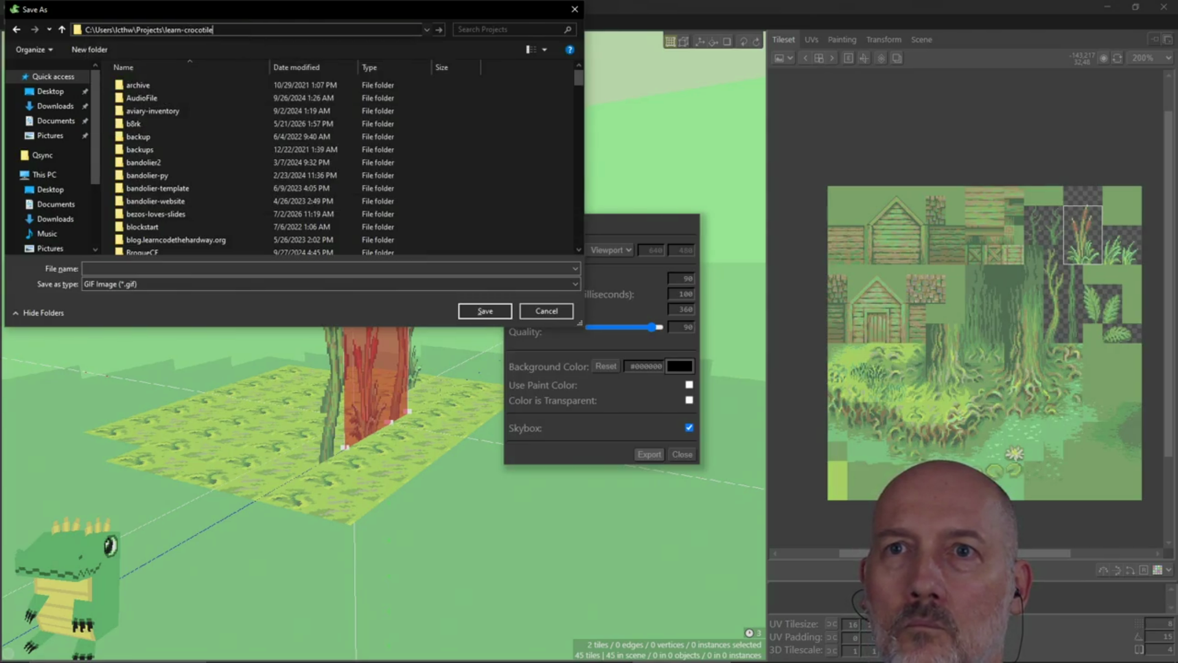
{"action": "key", "text": "Return"}
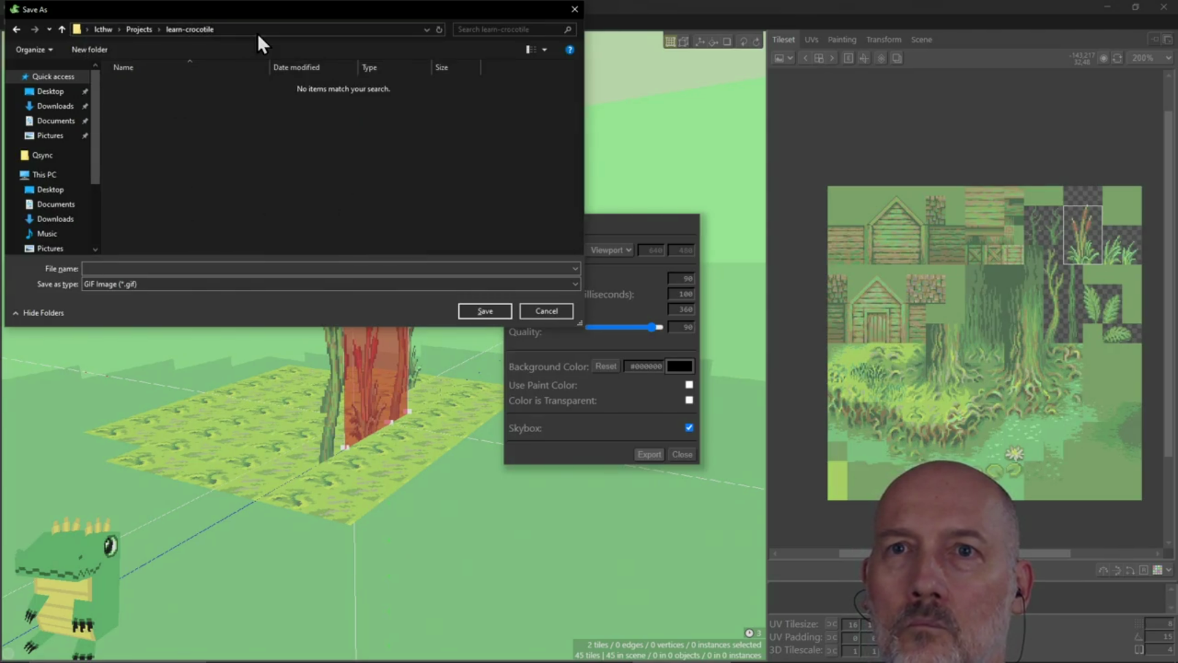
{"action": "left_click", "coordinate": [203, 266]}
{"action": "type", "text": "test_render_1"}
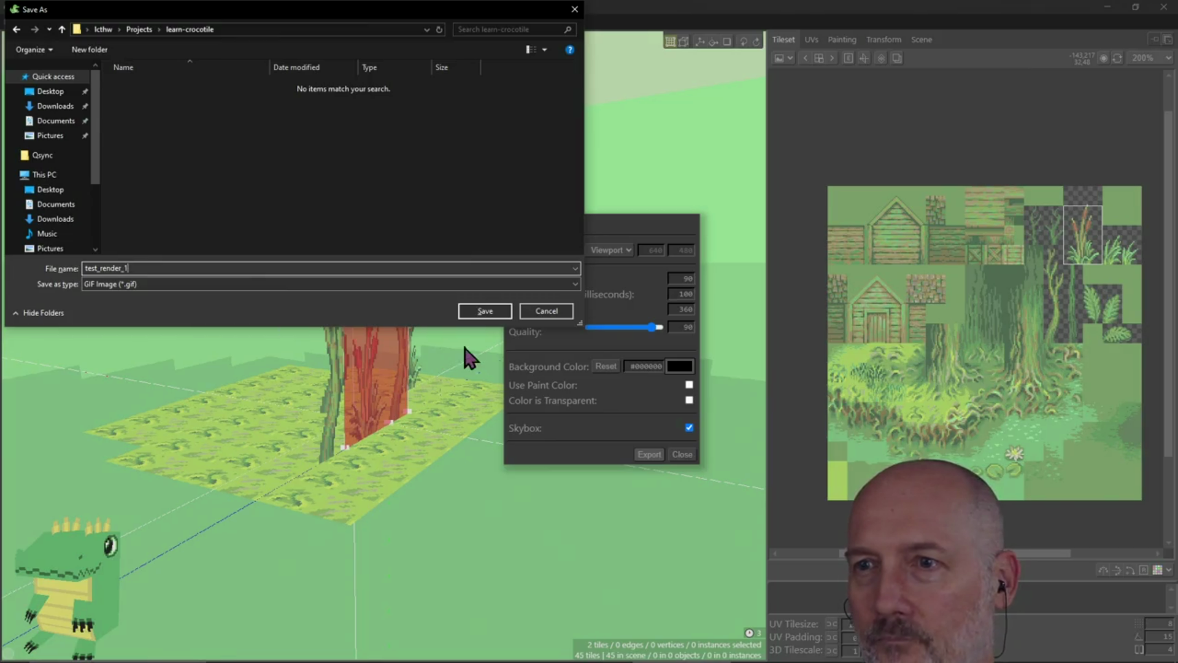
{"action": "left_click", "coordinate": [493, 313]}
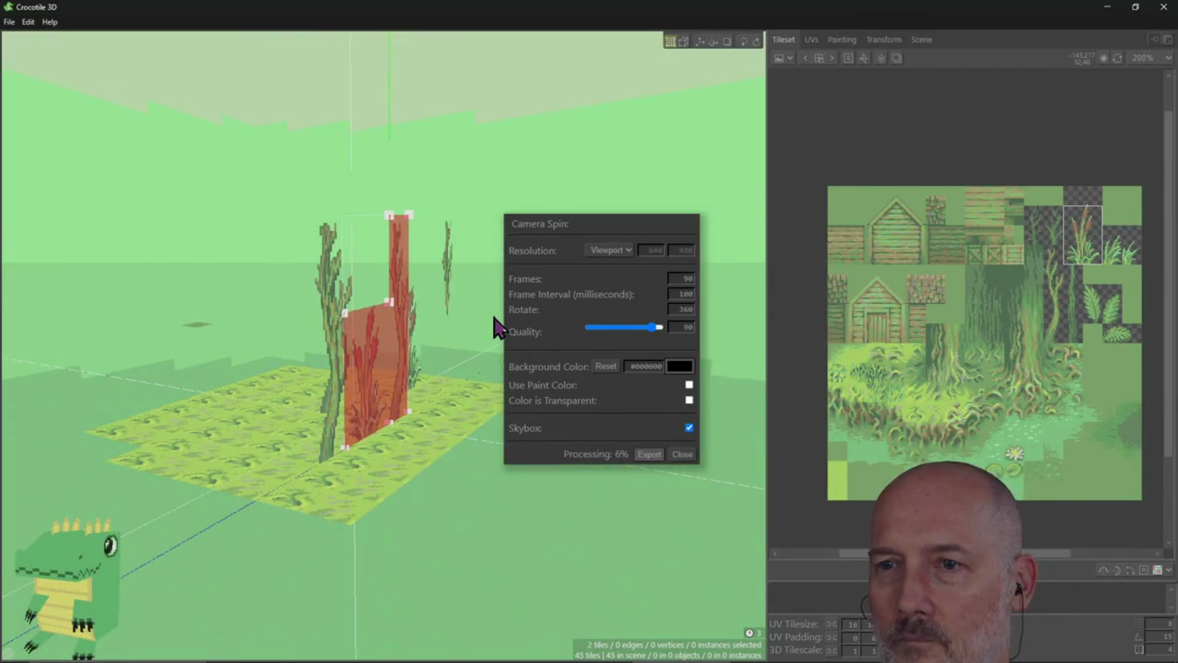
While the GIF renders, list the learn-crocotile folder contents in PowerShell
{"action": "key", "text": "alt+Tab"}
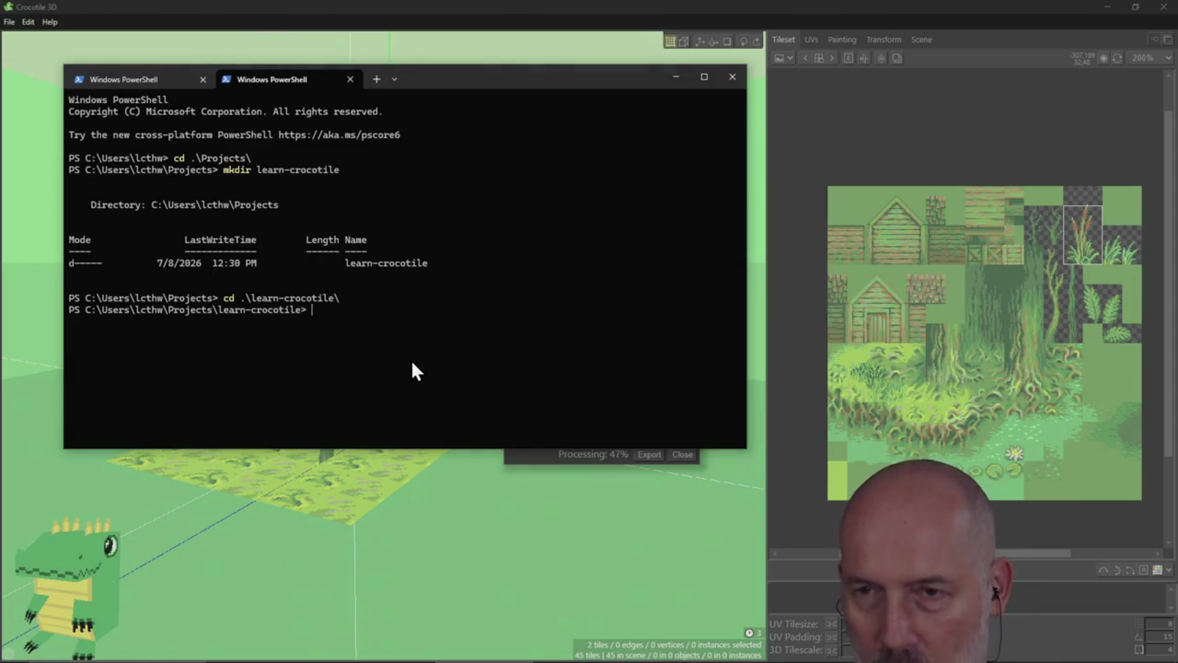
{"action": "type", "text": "ls"}
{"action": "key", "text": "Return"}
{"action": "type", "text": "sta"}
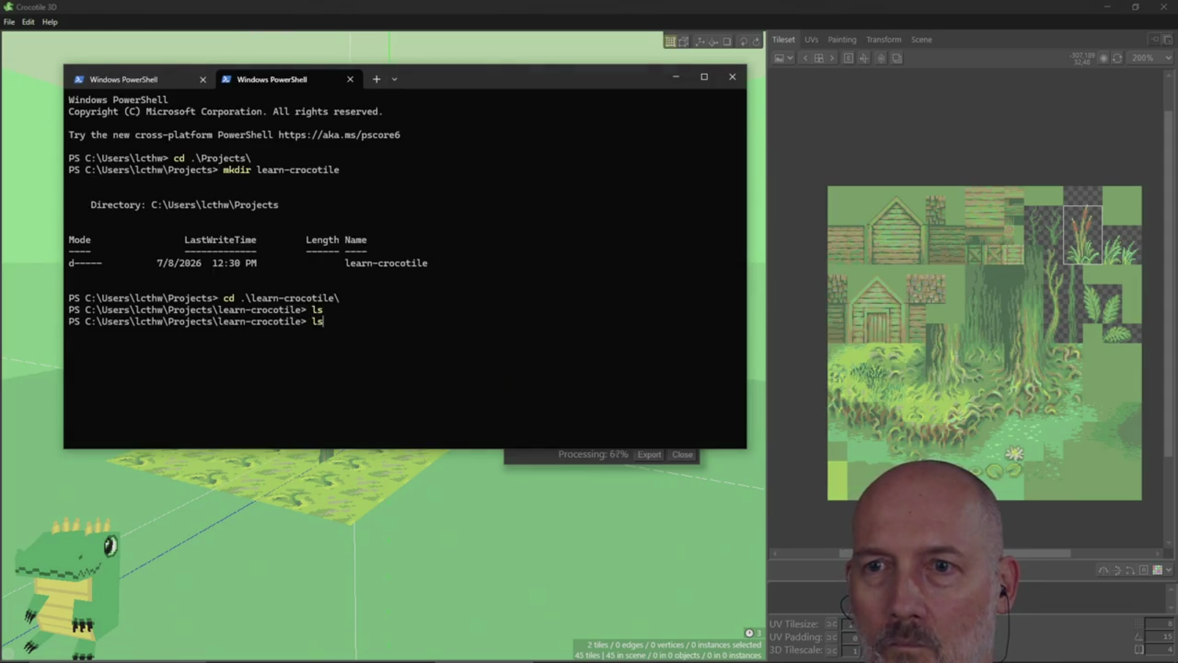
{"action": "key", "text": "Return"}
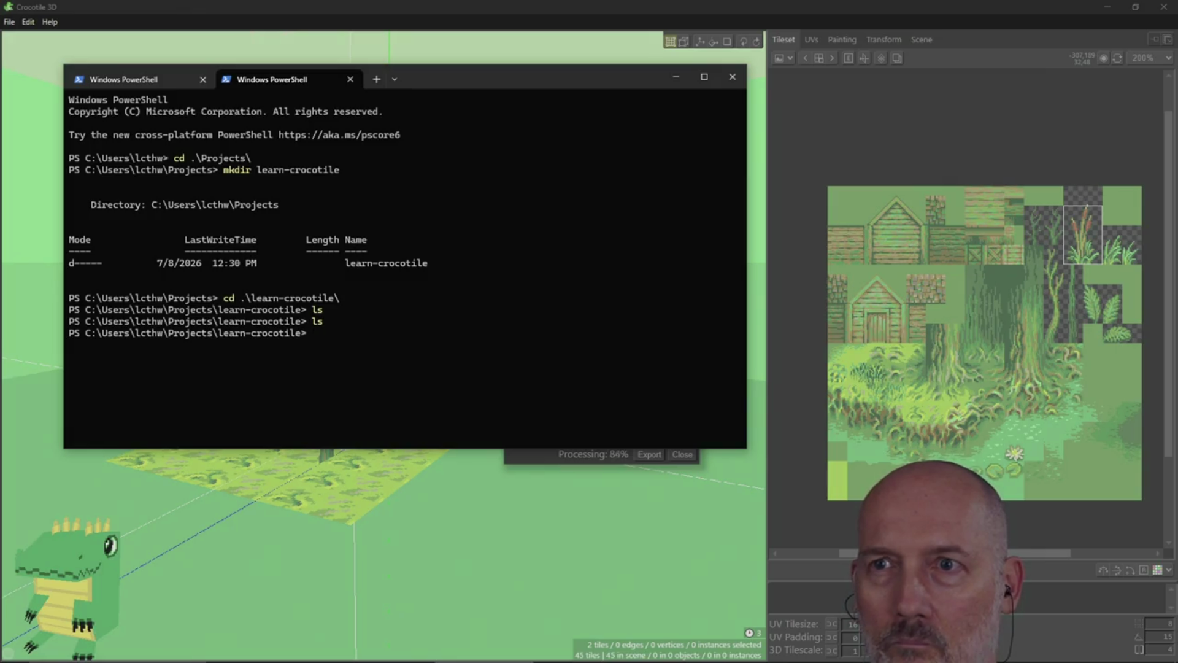
Confirm test_render_1.gif in learn-crocotile via Crocotile's Export dialog, cancel, and return to PowerShell
{"action": "key", "text": "alt+Tab"}
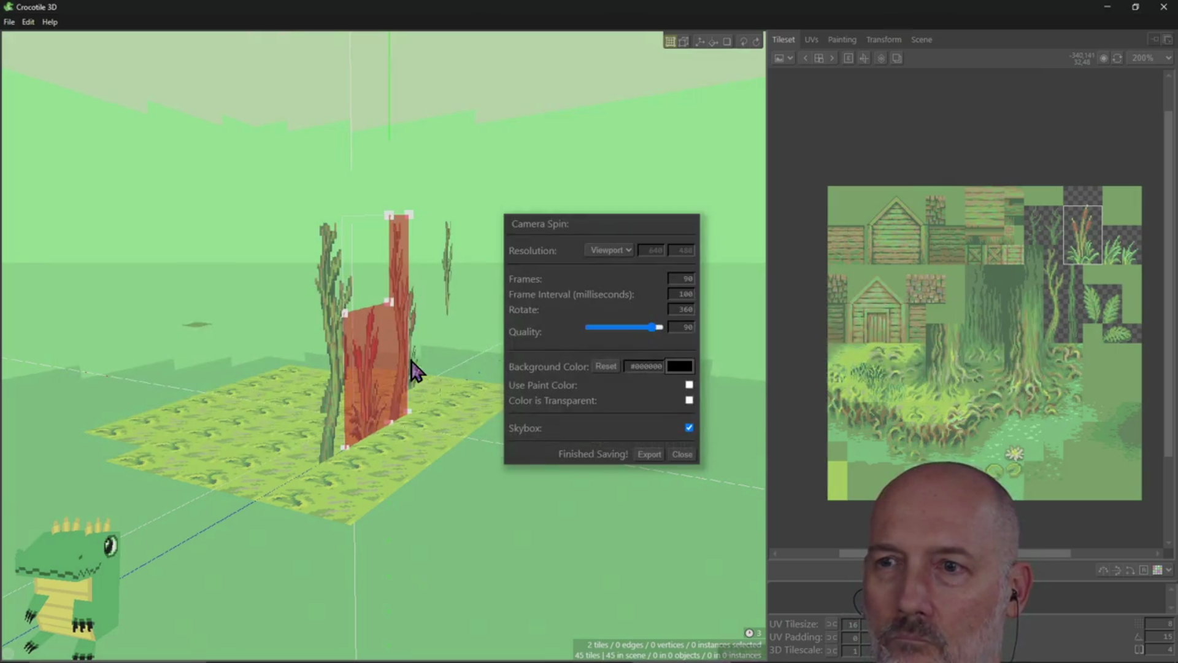
{"action": "key", "text": "alt+Tab"}
{"action": "key", "text": "alt+Tab"}
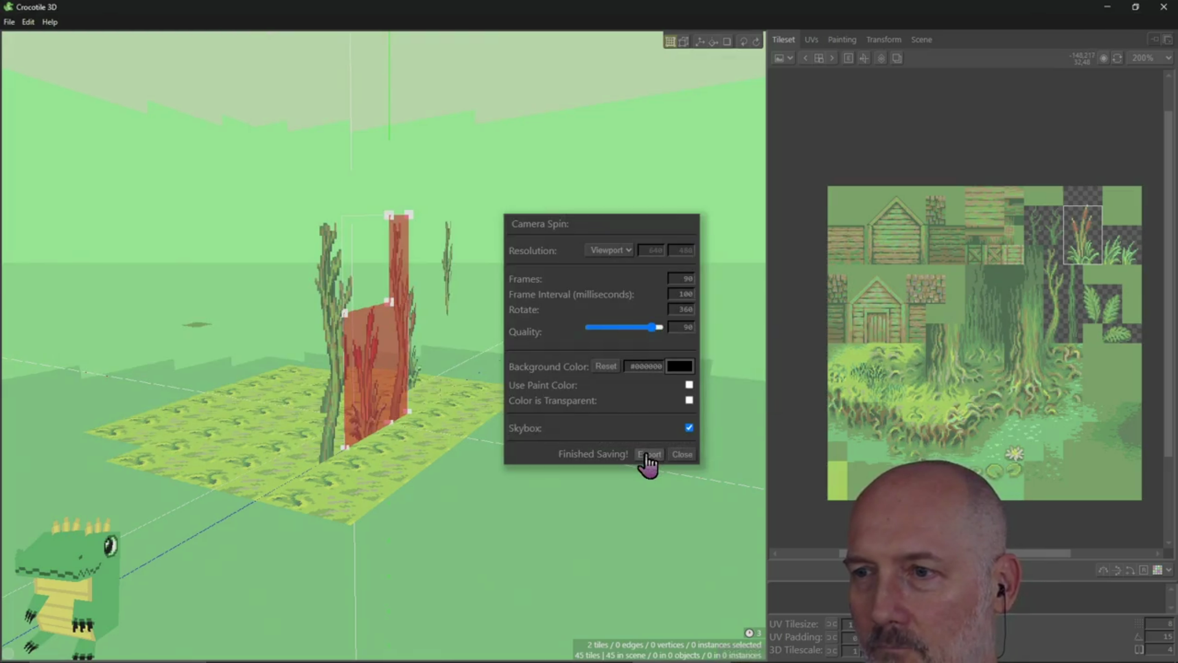
{"action": "left_click", "coordinate": [647, 455]}
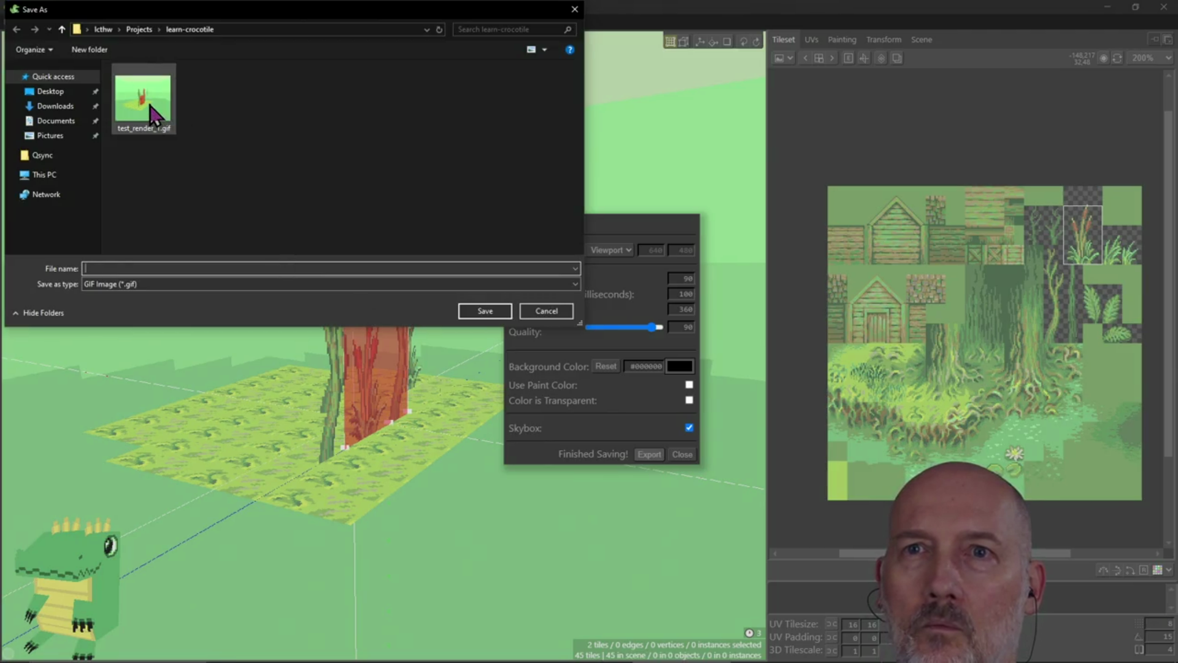
{"action": "left_click", "coordinate": [544, 312]}
{"action": "key", "text": "alt+Tab"}
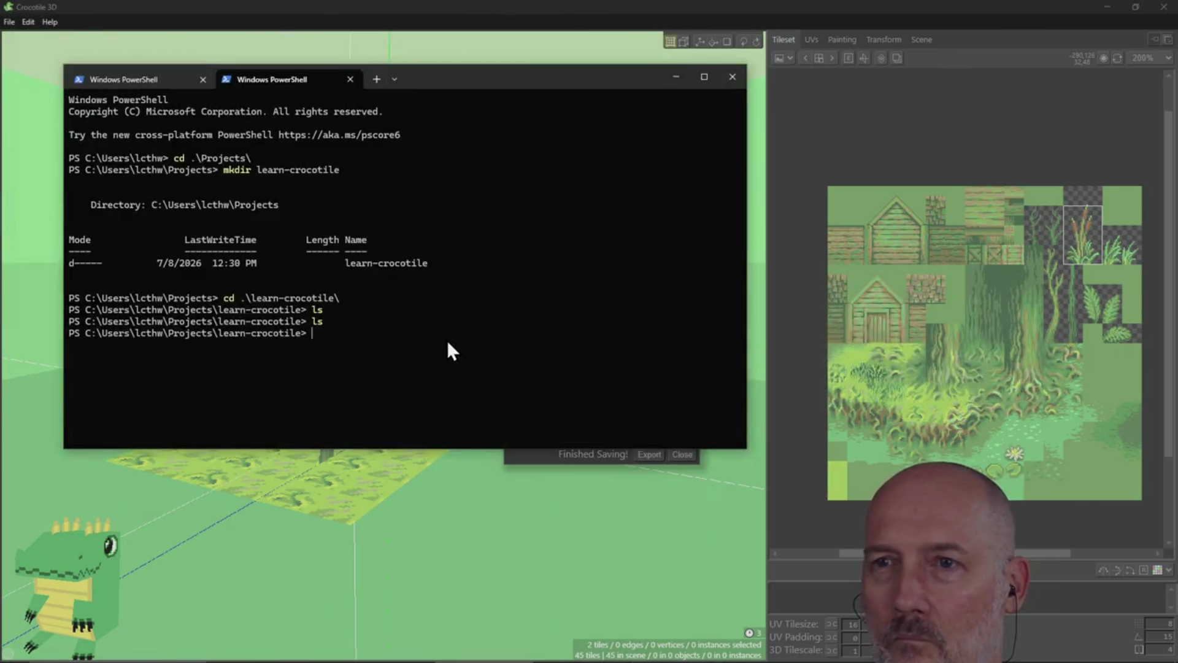
List learn-crocotile and open test_render_1.gif with start
{"action": "type", "text": "ls"}
{"action": "key", "text": "Return"}
{"action": "type", "text": "start test"}
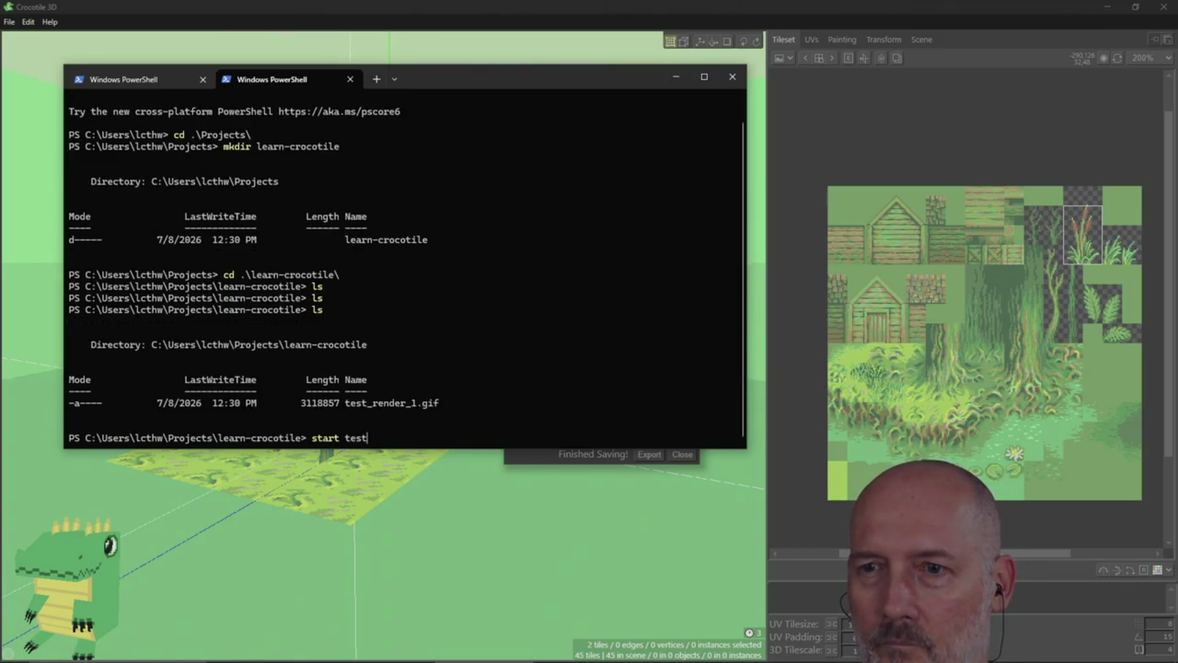
{"action": "key", "text": "Tab"}
{"action": "key", "text": "Return"}
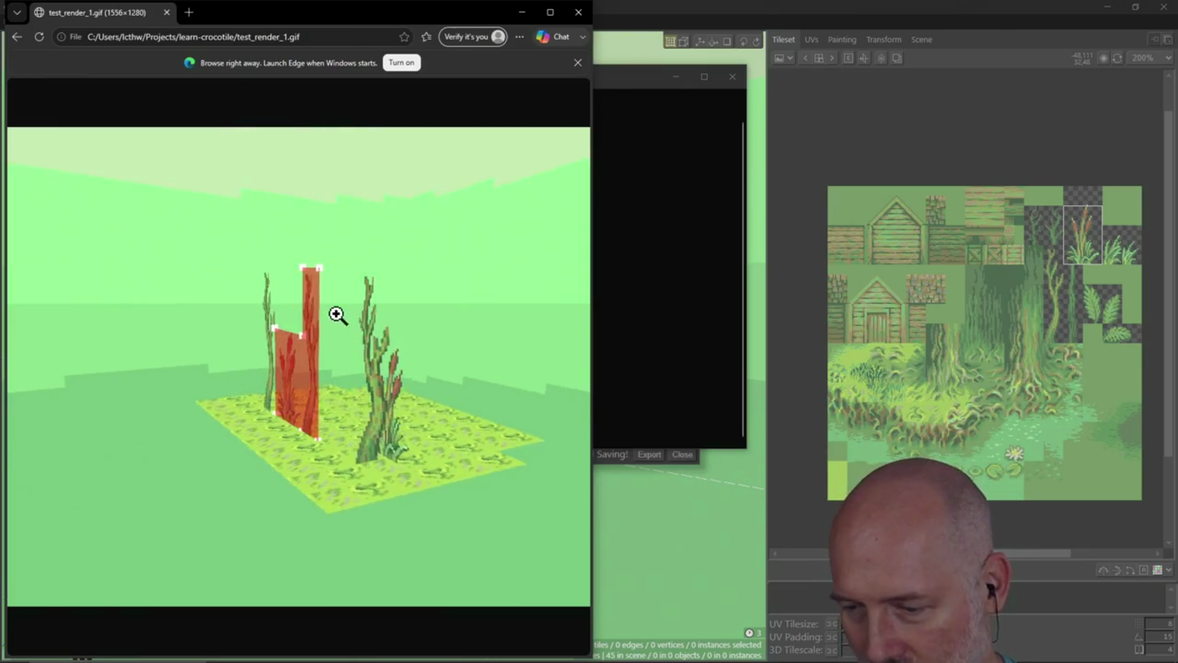
Close the Edge GIF preview and clear the PowerShell terminal
{"action": "left_click", "coordinate": [166, 12]}
{"action": "left_click", "coordinate": [550, 294]}
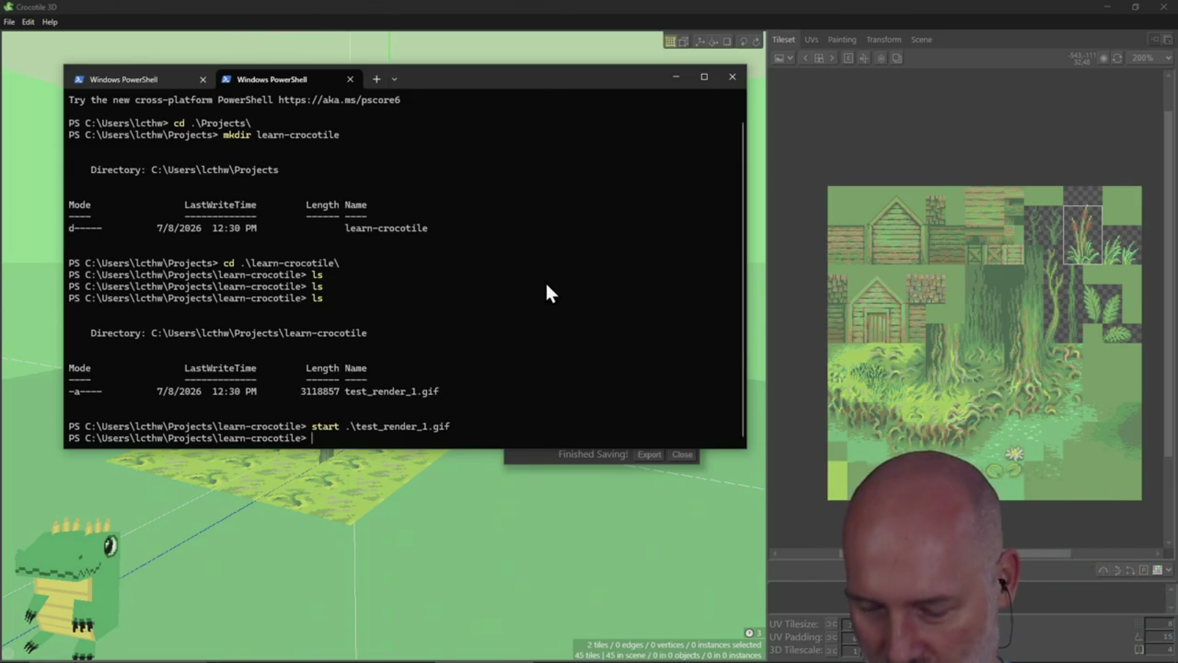
{"action": "type", "text": "clear"}
{"action": "key", "text": "Return"}
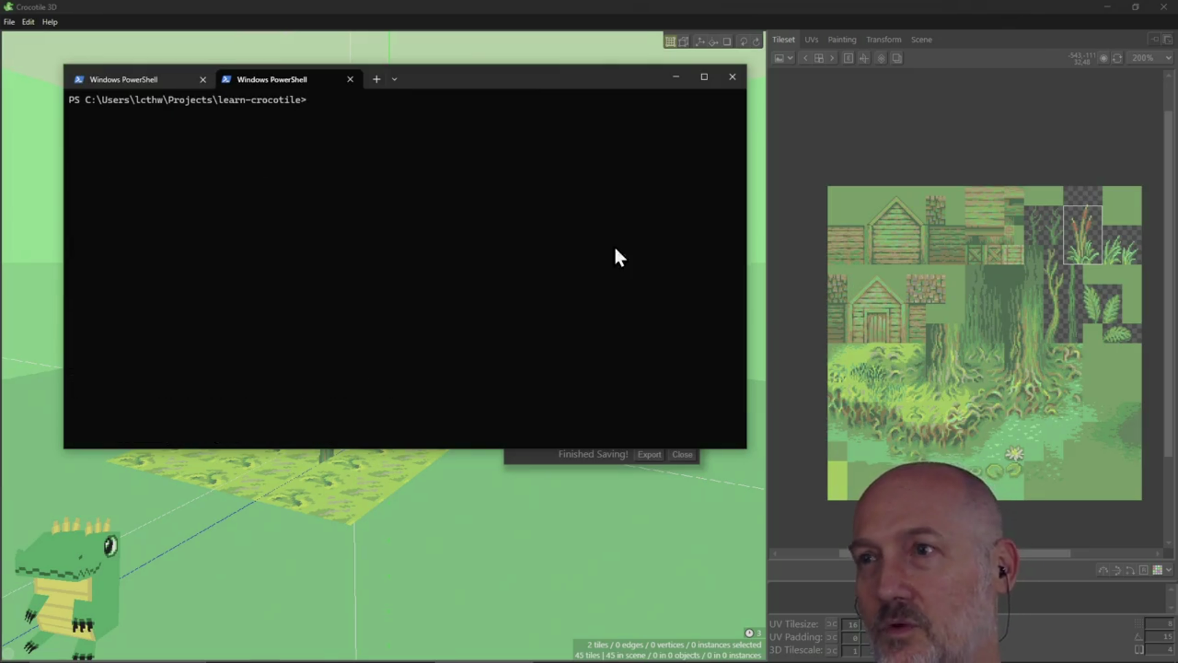
Close the Camera Spin export panel and orbit around the 45-tile swamp patch
{"action": "left_click", "coordinate": [539, 5]}
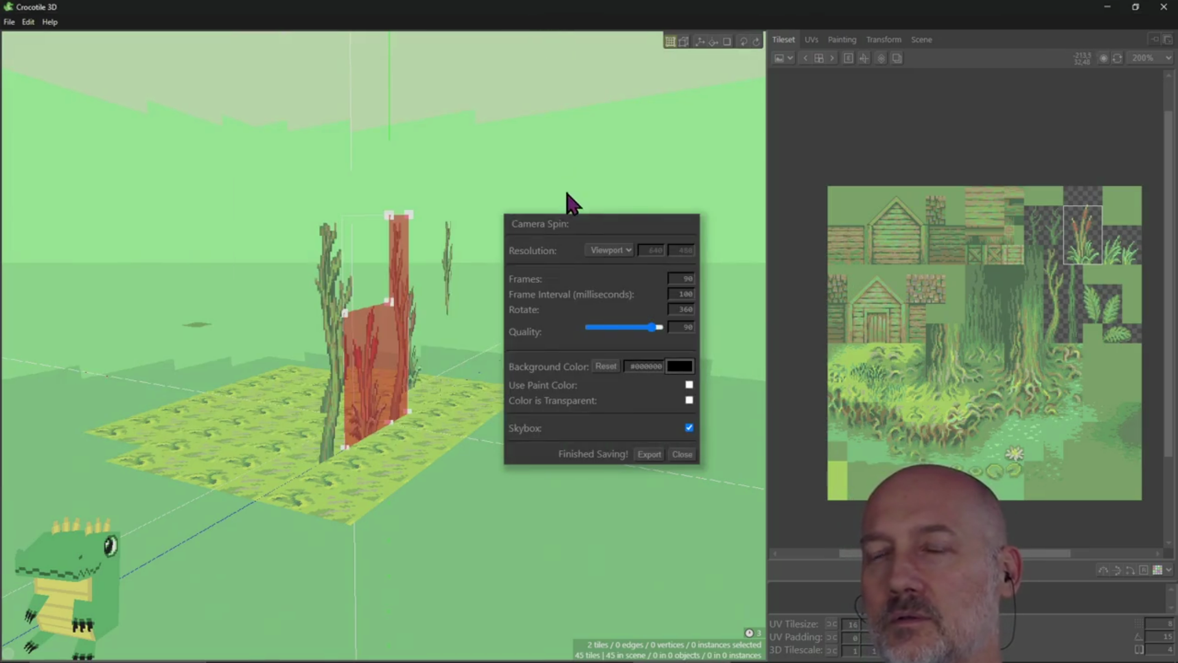
{"action": "mouse_move", "coordinate": [590, 223]}
{"action": "left_mouse_down"}
{"action": "mouse_move", "coordinate": [605, 213]}
{"action": "mouse_move", "coordinate": [592, 184]}
{"action": "left_mouse_up"}
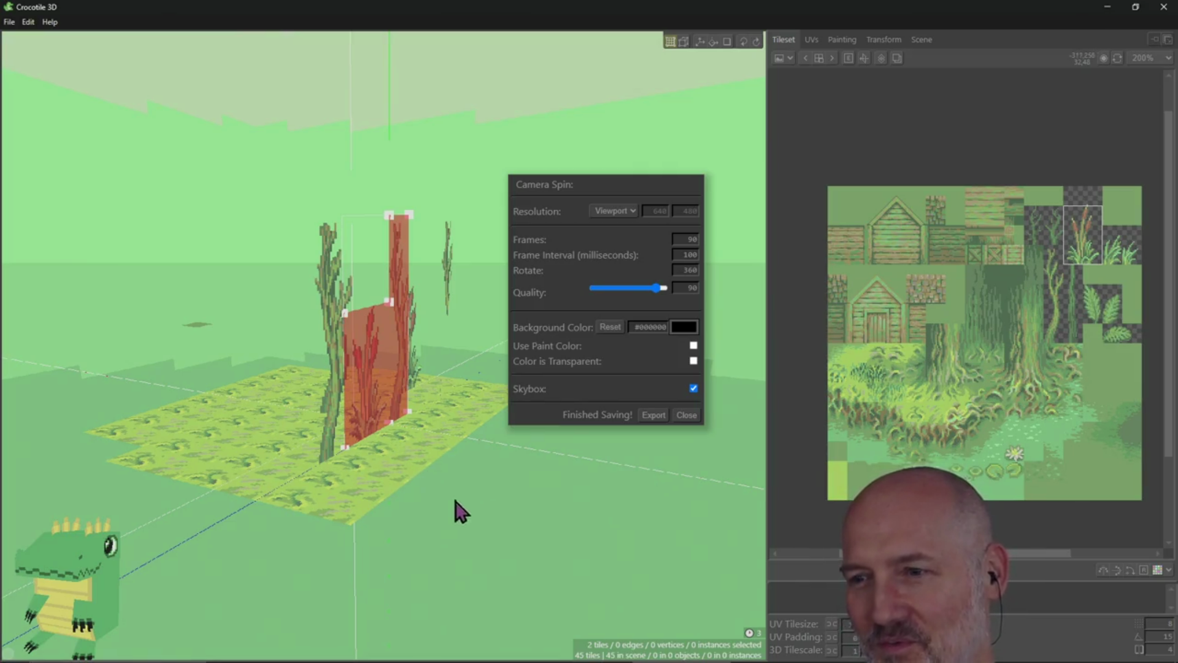
{"action": "left_click", "coordinate": [687, 415]}
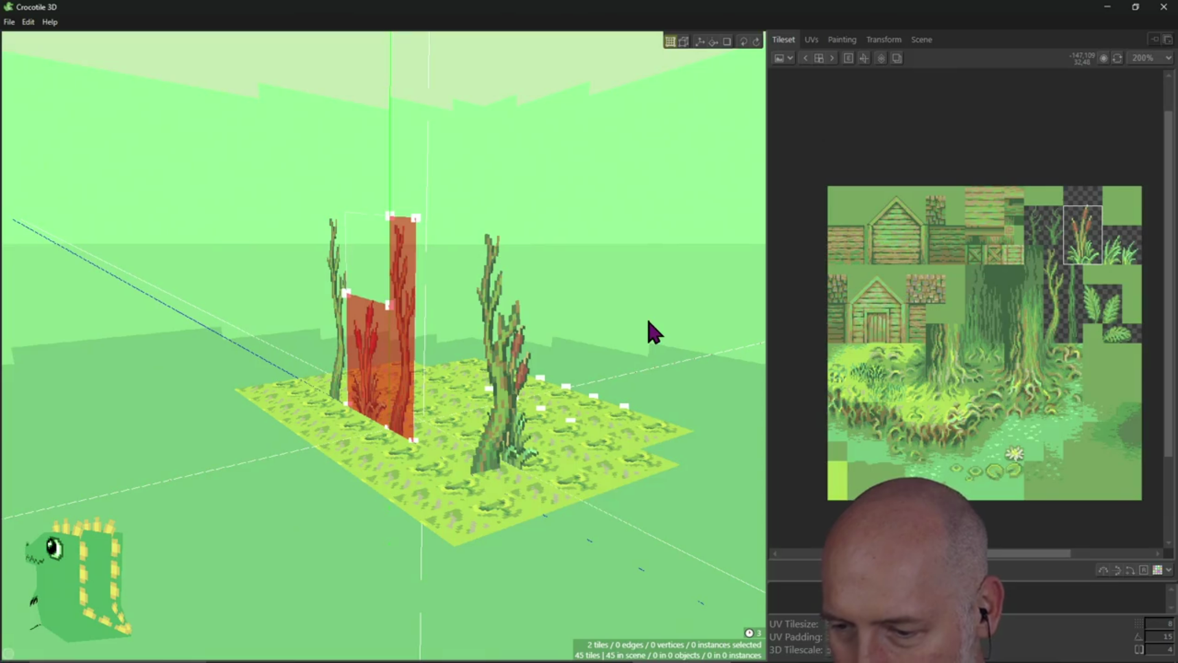
{"action": "mouse_move", "coordinate": [538, 398]}
{"action": "right_mouse_down"}
{"action": "mouse_move", "coordinate": [527, 466]}
{"action": "mouse_move", "coordinate": [552, 405]}
{"action": "mouse_move", "coordinate": [462, 390]}
{"action": "mouse_move", "coordinate": [368, 399]}
{"action": "mouse_move", "coordinate": [371, 418]}
{"action": "mouse_move", "coordinate": [393, 343]}
{"action": "mouse_move", "coordinate": [417, 374]}
{"action": "mouse_move", "coordinate": [464, 368]}
{"action": "right_mouse_up"}
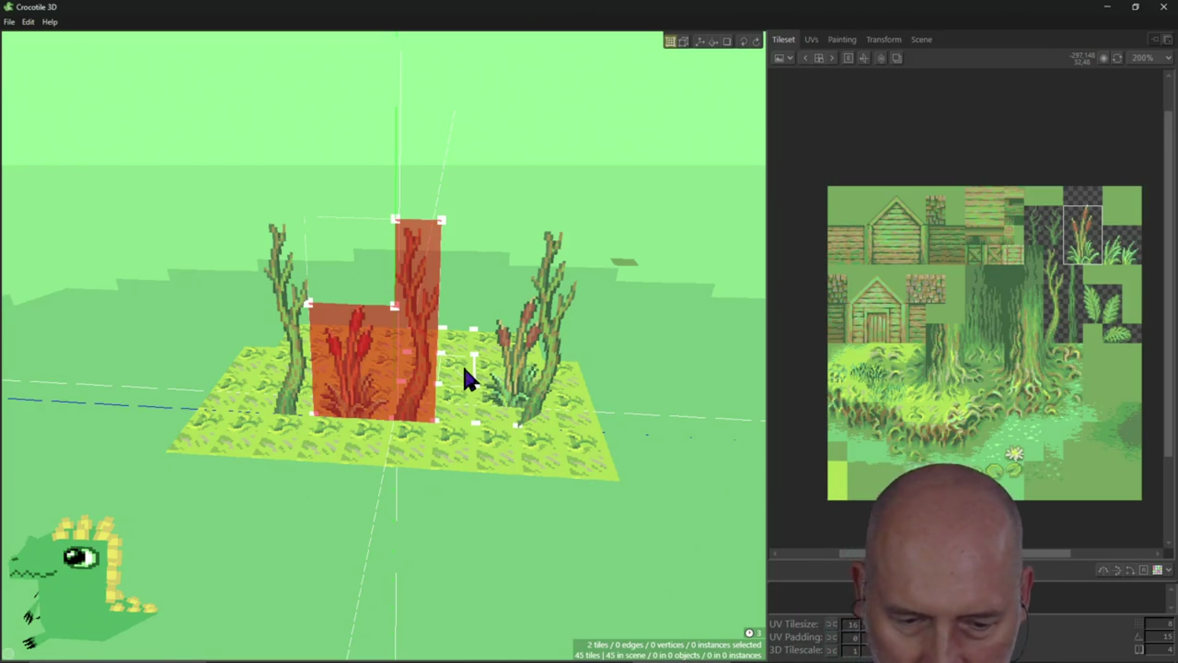
{"action": "mouse_move", "coordinate": [384, 379]}
{"action": "right_mouse_down"}
{"action": "mouse_move", "coordinate": [392, 393]}
{"action": "mouse_move", "coordinate": [368, 343]}
{"action": "mouse_move", "coordinate": [429, 381]}
{"action": "mouse_move", "coordinate": [392, 393]}
{"action": "mouse_move", "coordinate": [344, 368]}
{"action": "mouse_move", "coordinate": [392, 384]}
{"action": "right_mouse_up"}
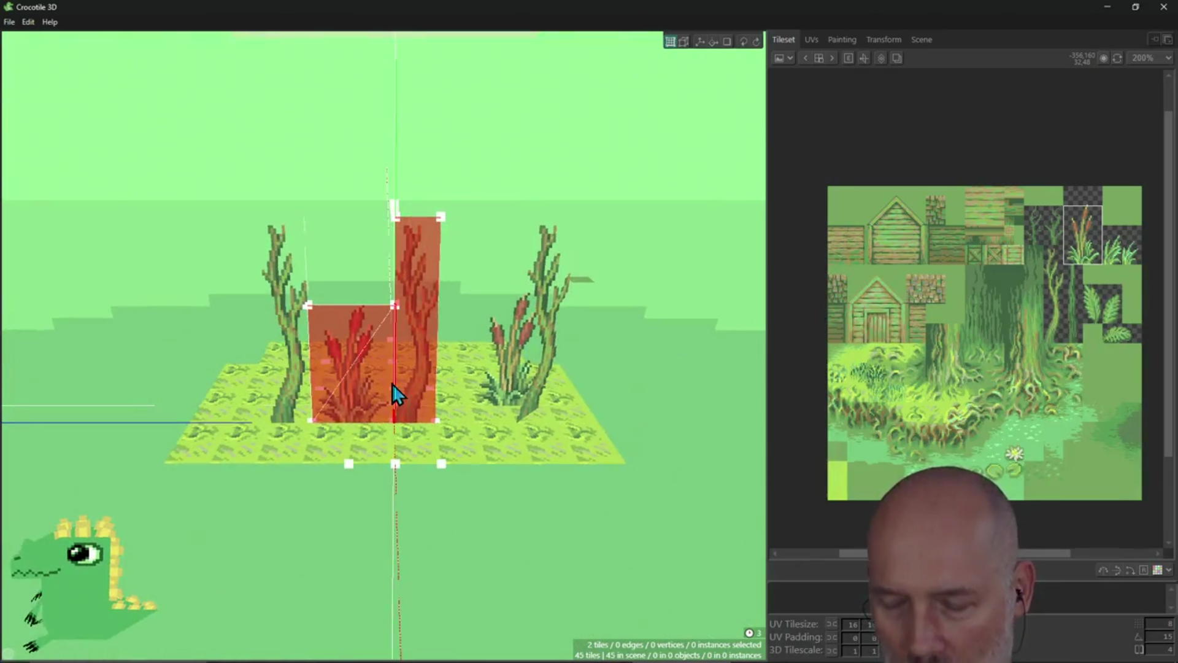
Start a new empty scene via File > New Scene, discarding the unsaved swamp diorama
{"action": "left_click", "coordinate": [9, 21]}
{"action": "left_click", "coordinate": [45, 45]}
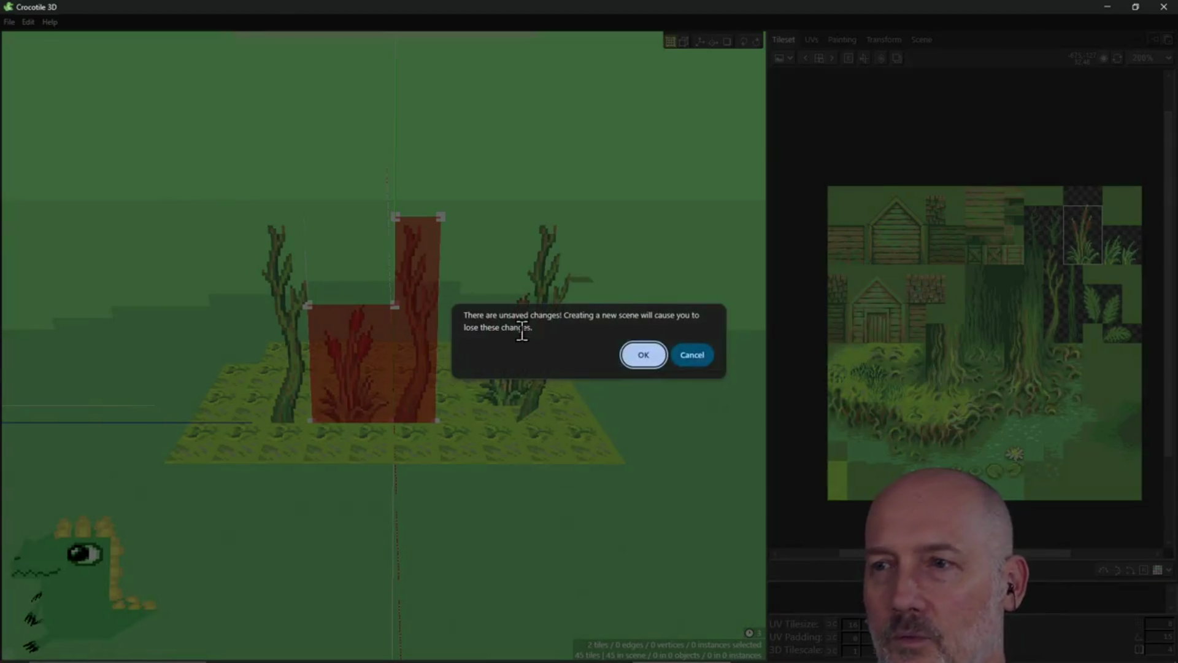
{"action": "left_click", "coordinate": [643, 360]}
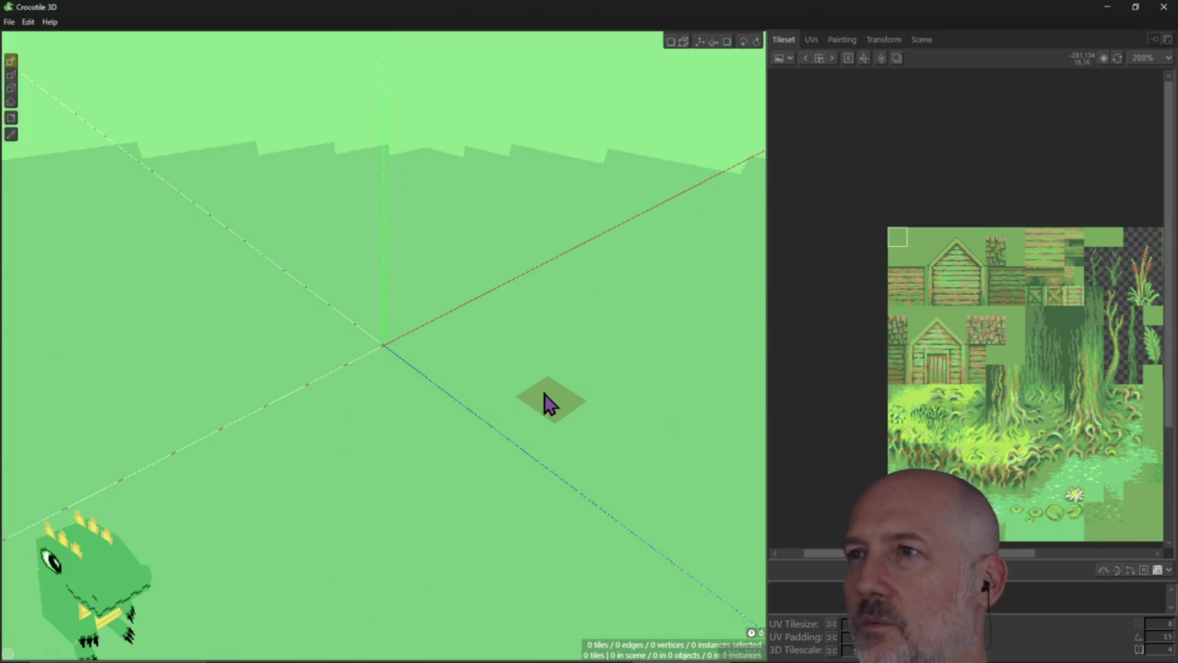
{"action": "key", "text": "alt+Tab"}
{"action": "key", "text": "alt+Tab"}
{"action": "key", "text": "alt+Tab"}
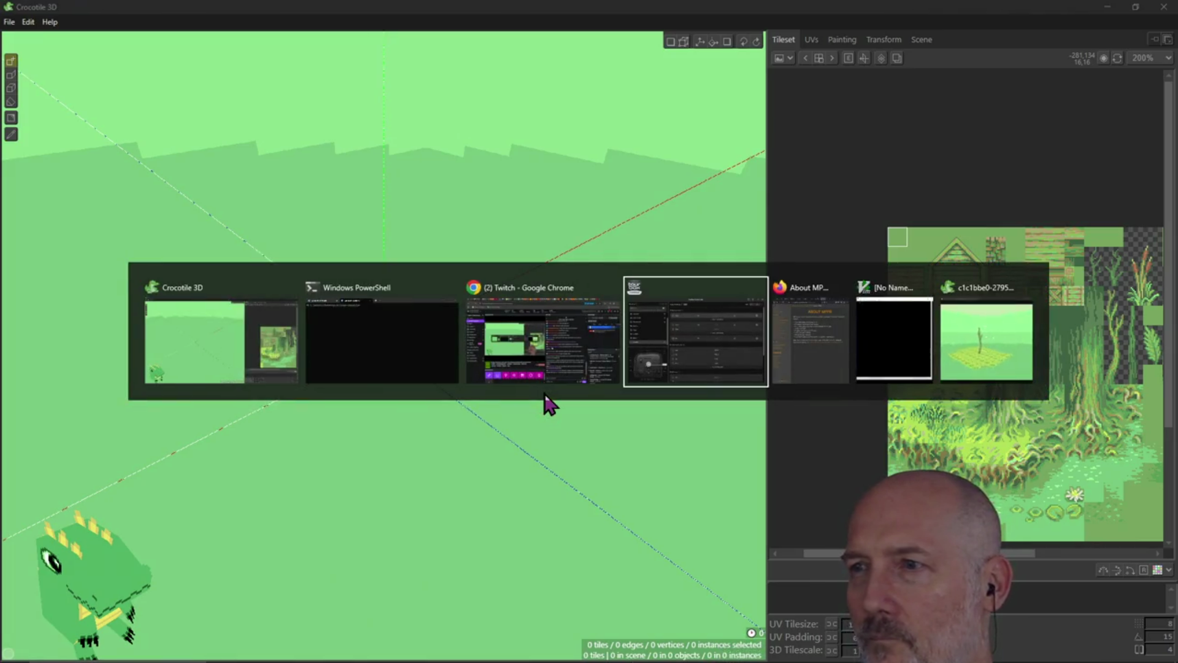
{"action": "key", "text": "alt+Tab"}
{"action": "key", "text": "alt+Tab"}
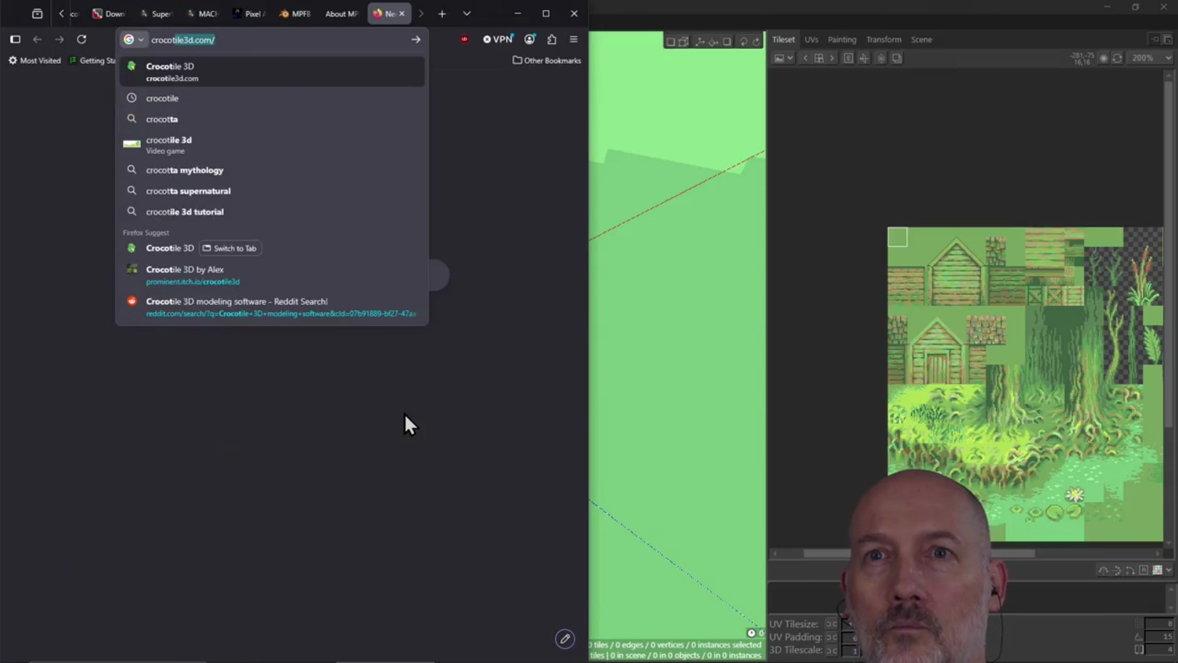
{"action": "key", "text": "Return"}
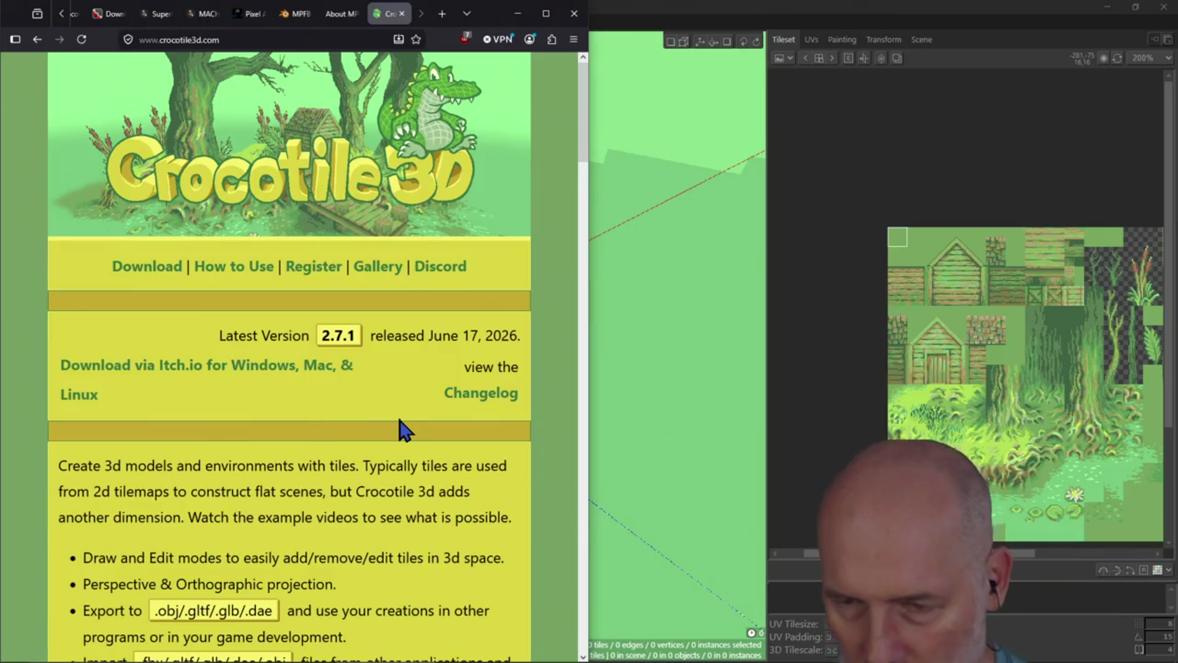
{"action": "key", "text": "ctrl+t"}
{"action": "type", "text": "www.youtube.com"}
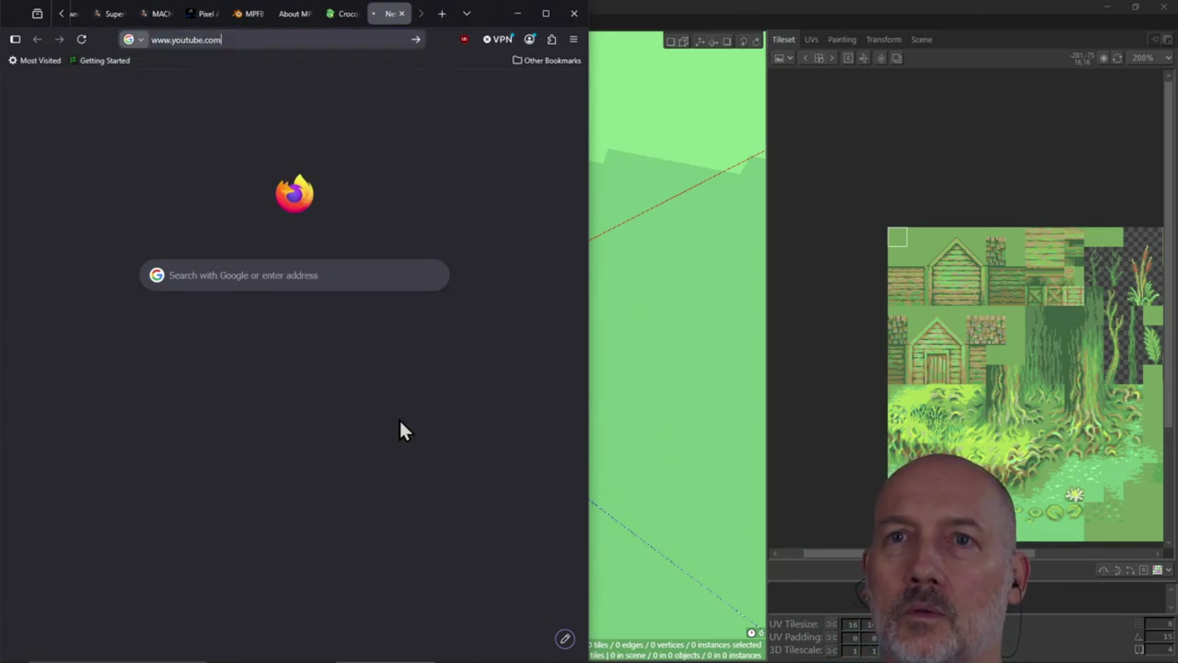
{"action": "key", "text": "Return"}
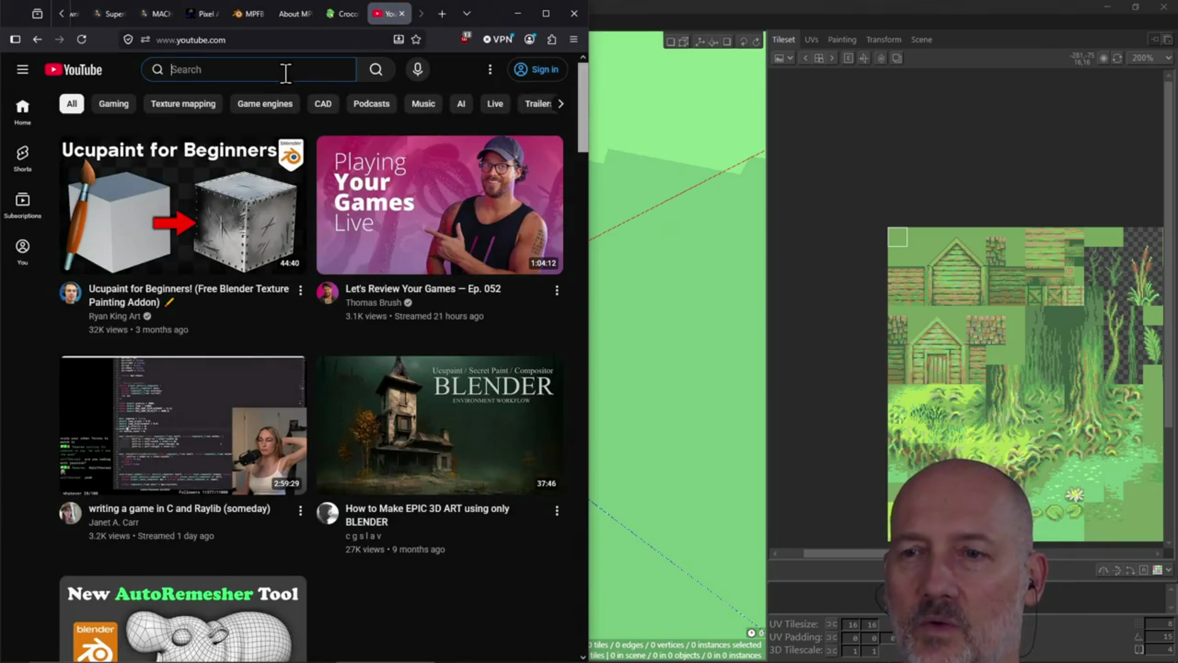
Search YouTube for 'crocotile 3d' and open the official Crocotile 3D channel
{"action": "left_click", "coordinate": [285, 70]}
{"action": "type", "text": "crocotile "}
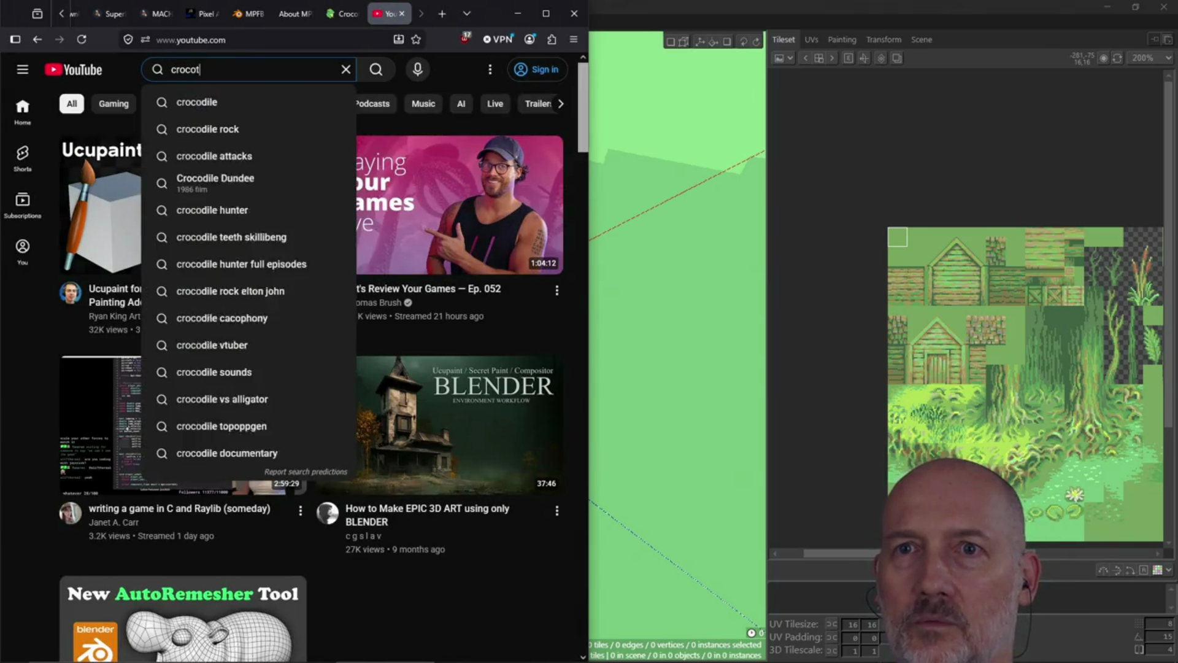
{"action": "type", "text": "3d"}
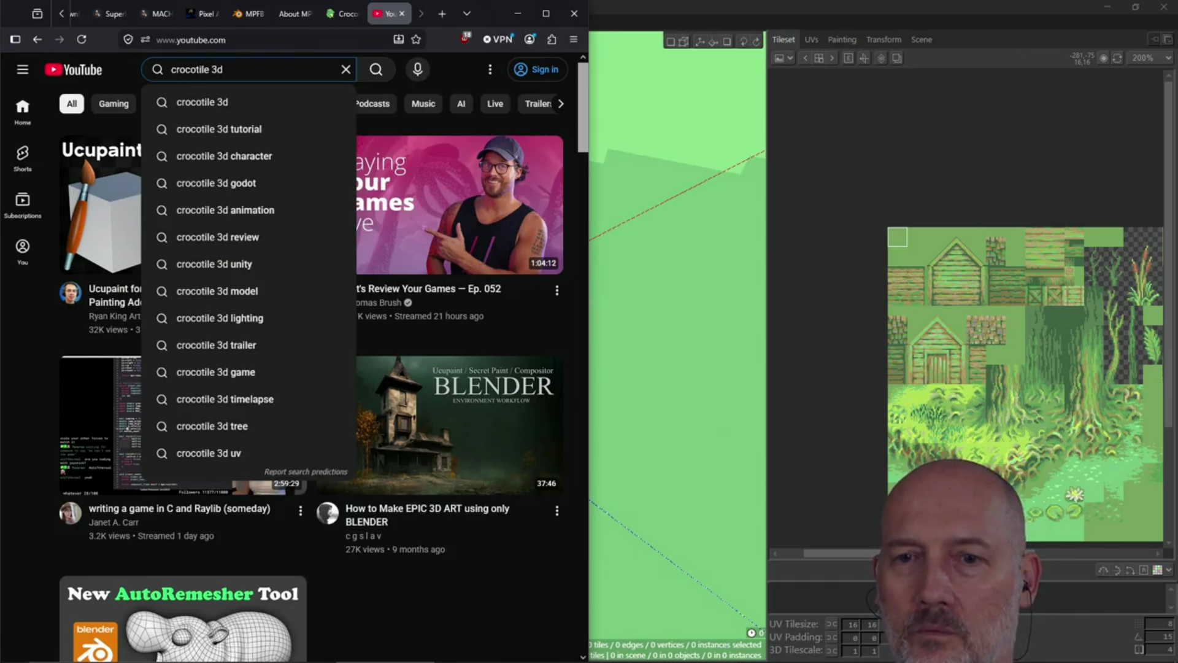
{"action": "key", "text": "Return"}
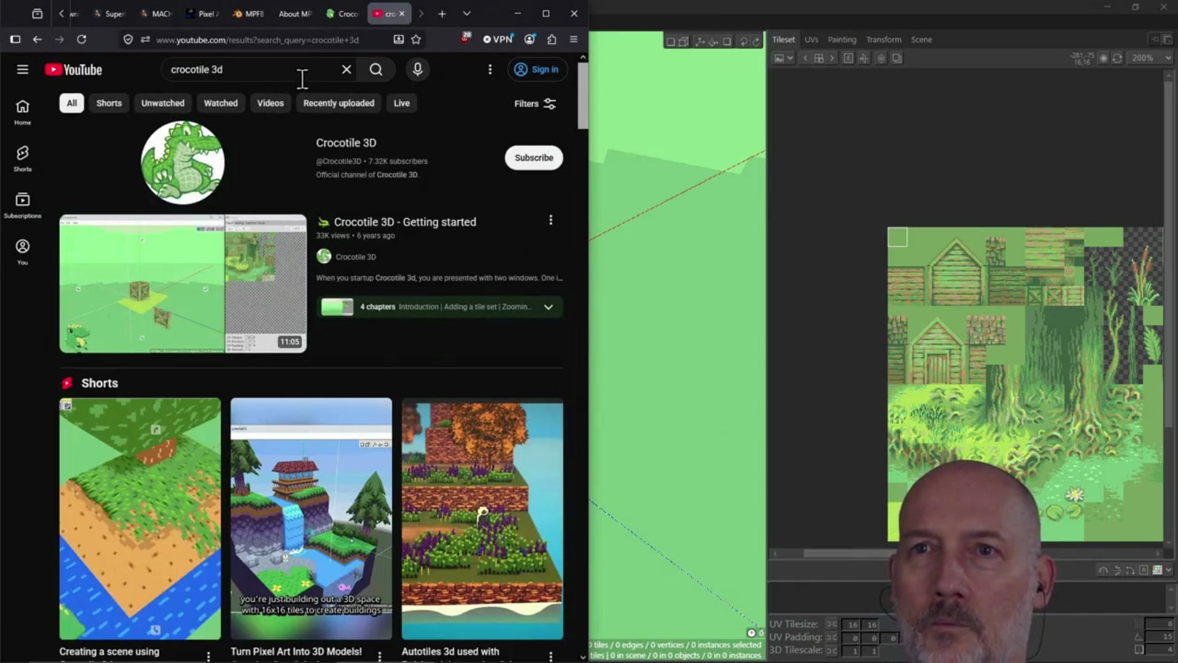
{"action": "mouse_move", "coordinate": [434, 232]}
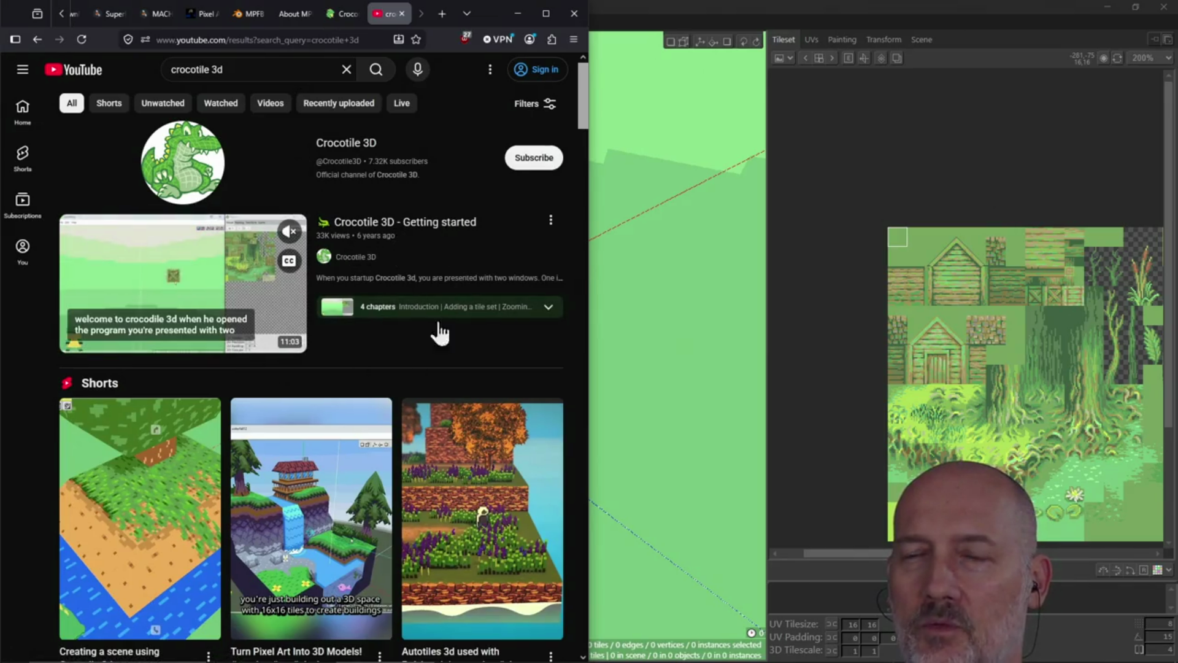
{"action": "scroll", "coordinate": [431, 351], "scroll_direction": "down", "scroll_amount": 2}
{"action": "scroll", "coordinate": [431, 350], "scroll_direction": "up", "scroll_amount": 2}
{"action": "left_click", "coordinate": [345, 147]}
Browse the channel's video list, briefly switching to Crocotile 3D and back
{"action": "scroll", "coordinate": [474, 380], "scroll_direction": "down", "scroll_amount": 2}
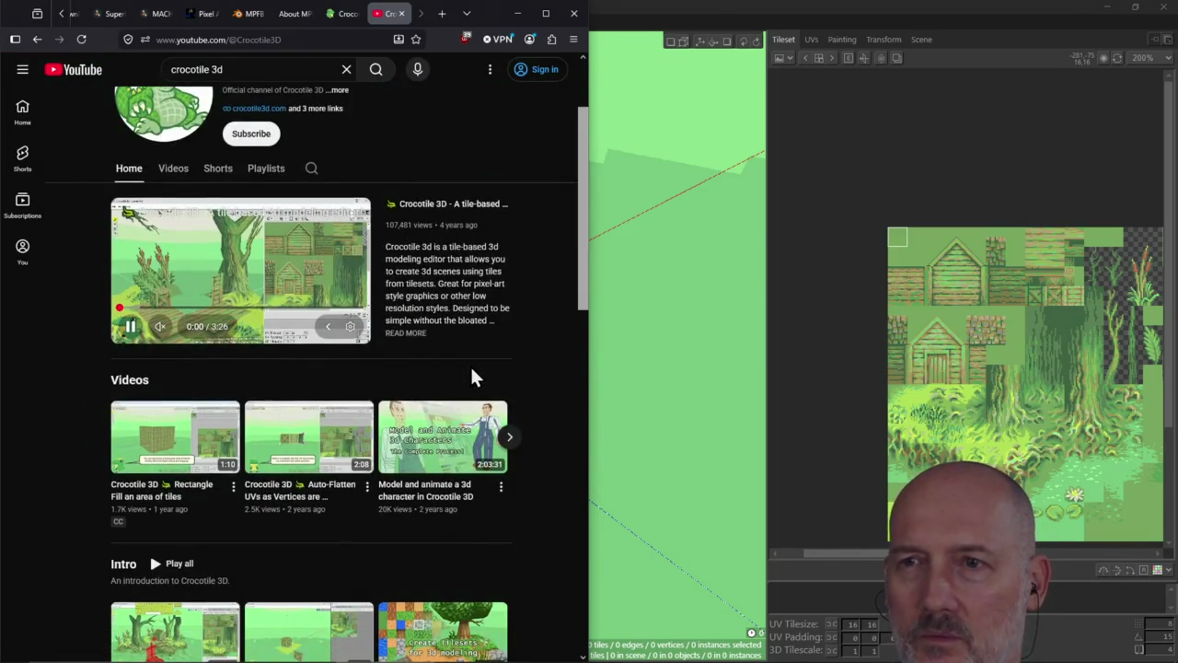
{"action": "scroll", "coordinate": [473, 368], "scroll_direction": "down", "scroll_amount": 2}
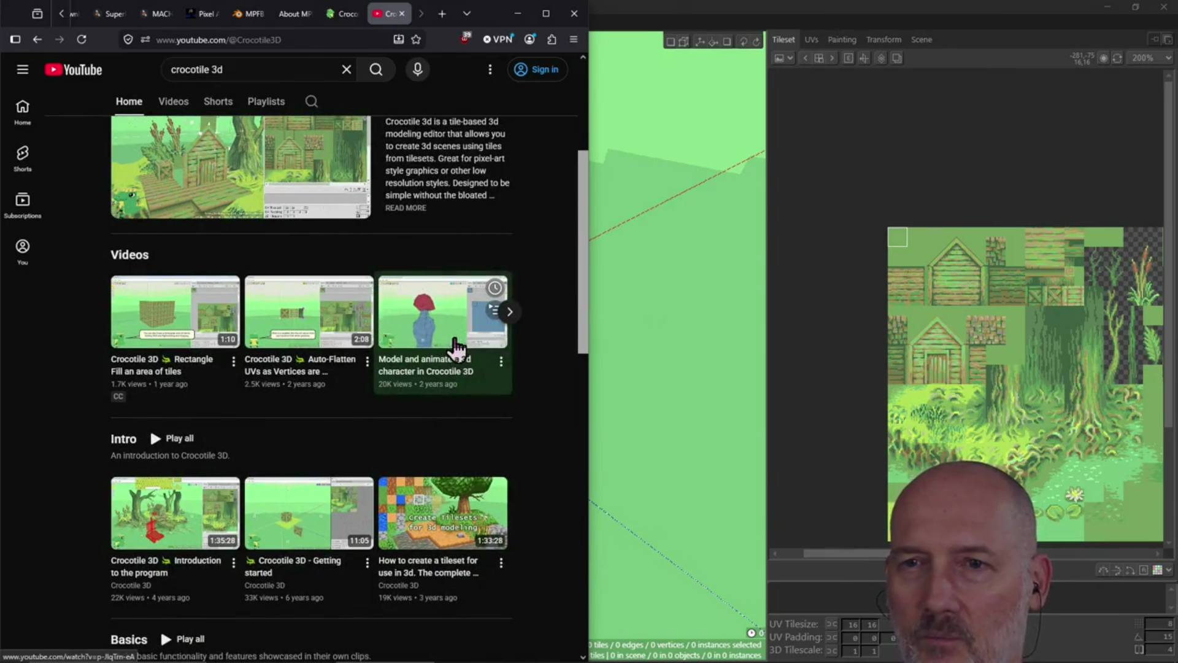
{"action": "scroll", "coordinate": [460, 356], "scroll_direction": "up", "scroll_amount": 4}
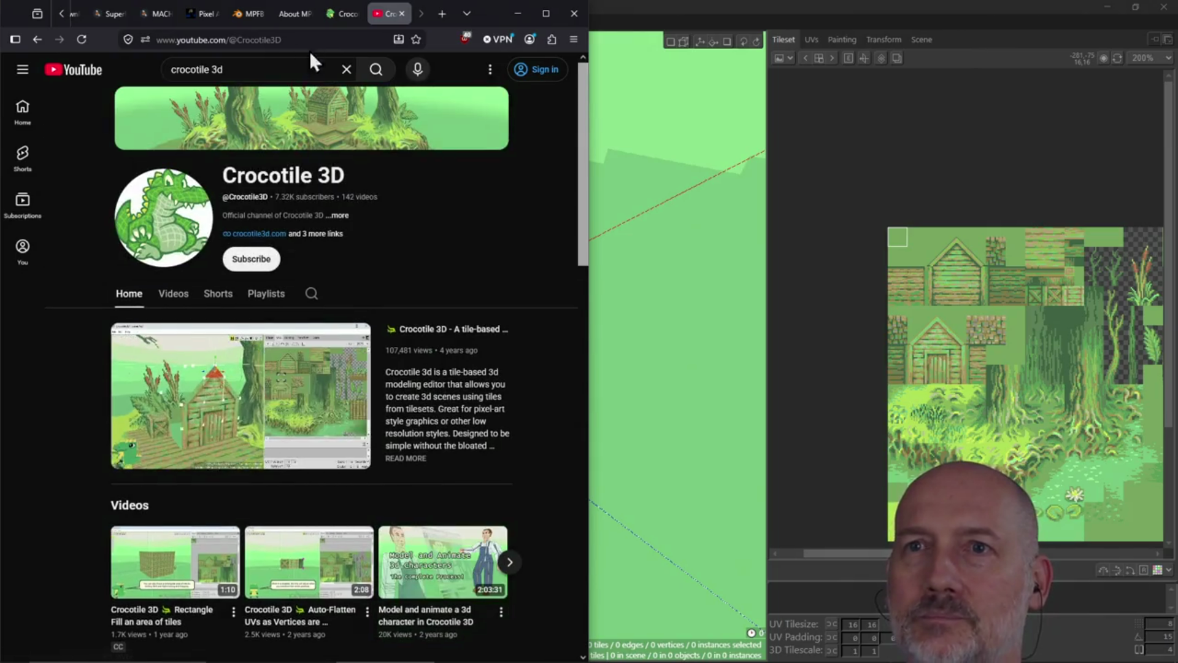
{"action": "left_click", "coordinate": [310, 40]}
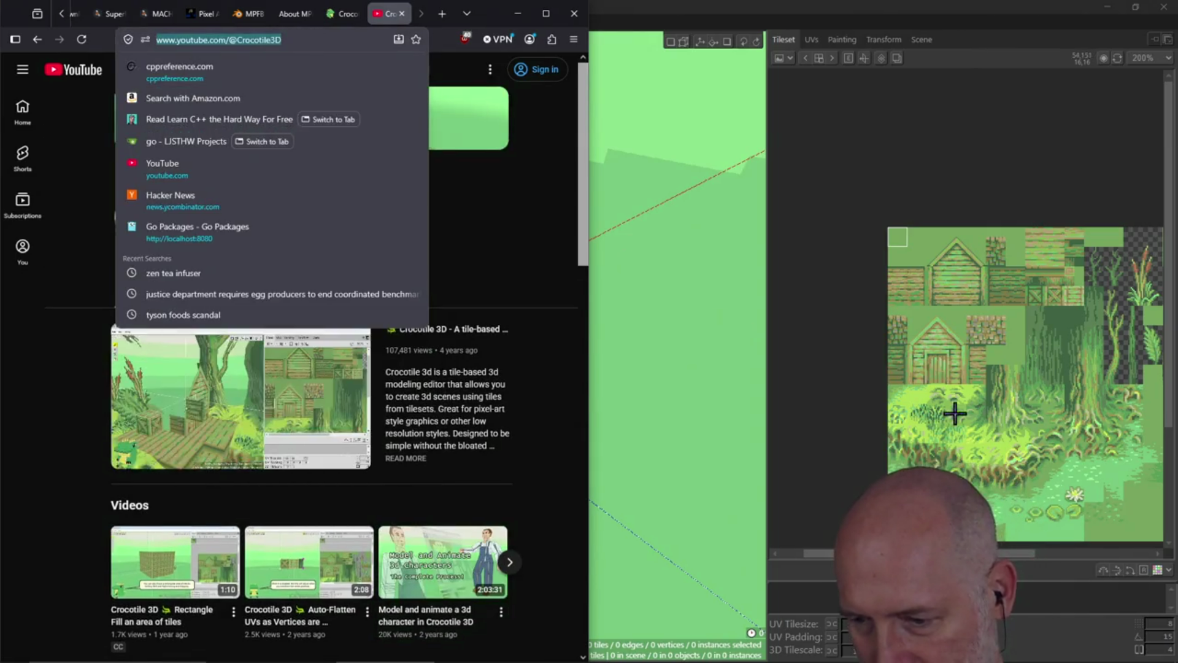
{"action": "left_click", "coordinate": [955, 413]}
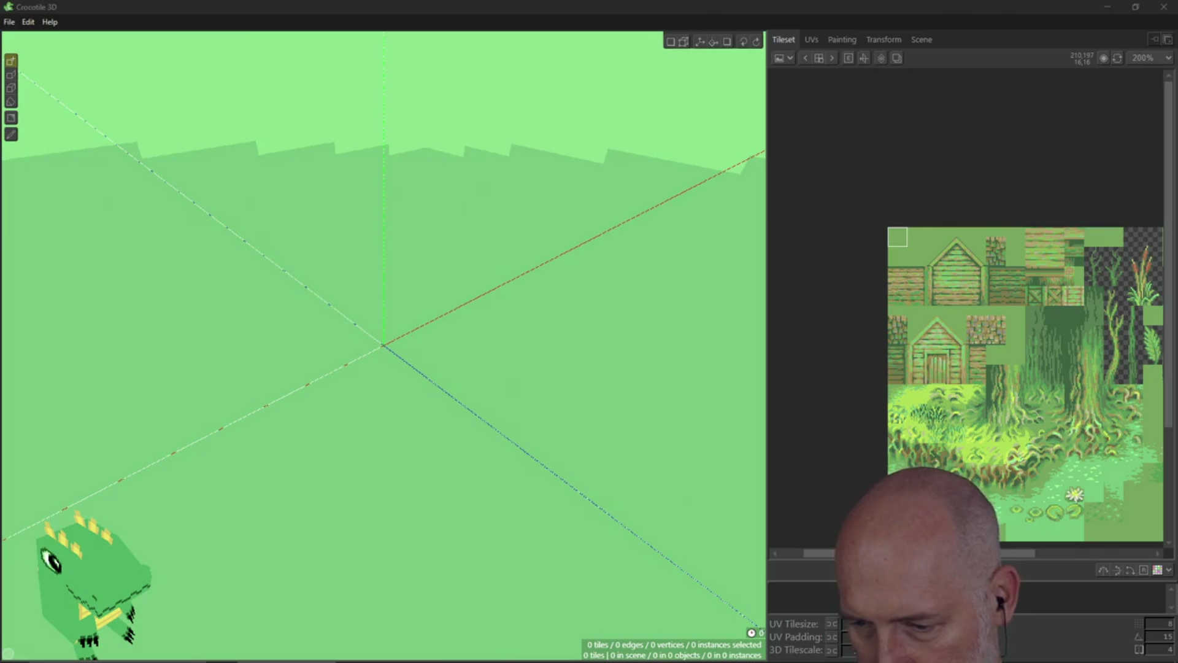
{"action": "key", "text": "alt+Tab"}
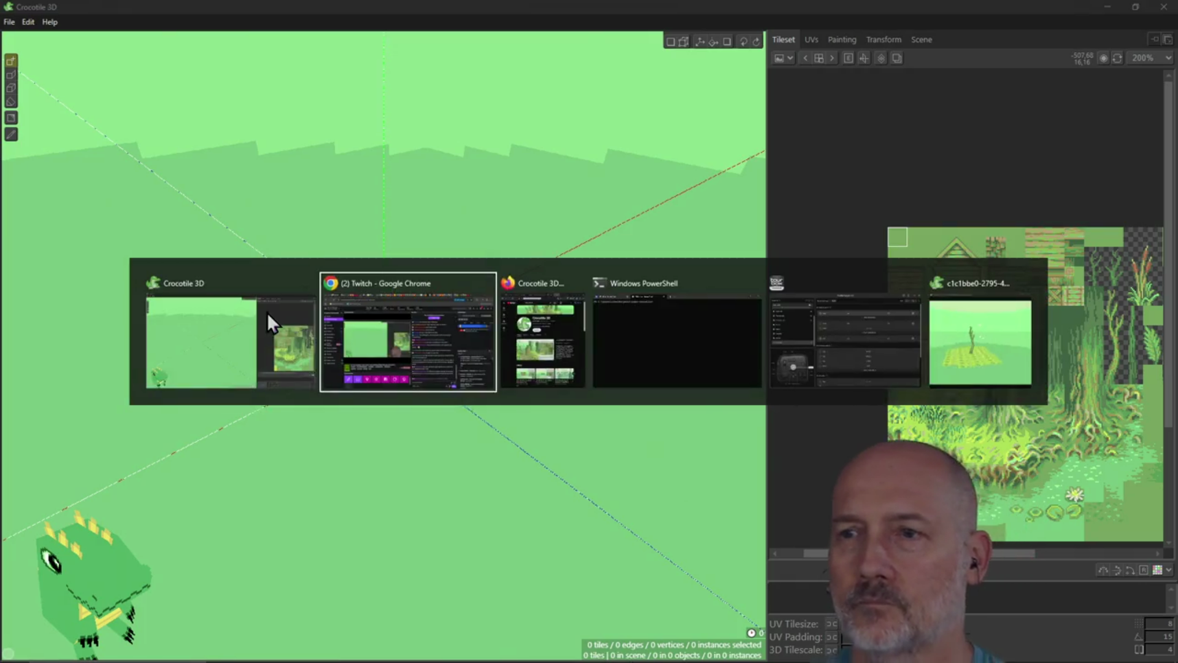
{"action": "scroll", "coordinate": [440, 297], "scroll_direction": "down", "scroll_amount": 5}
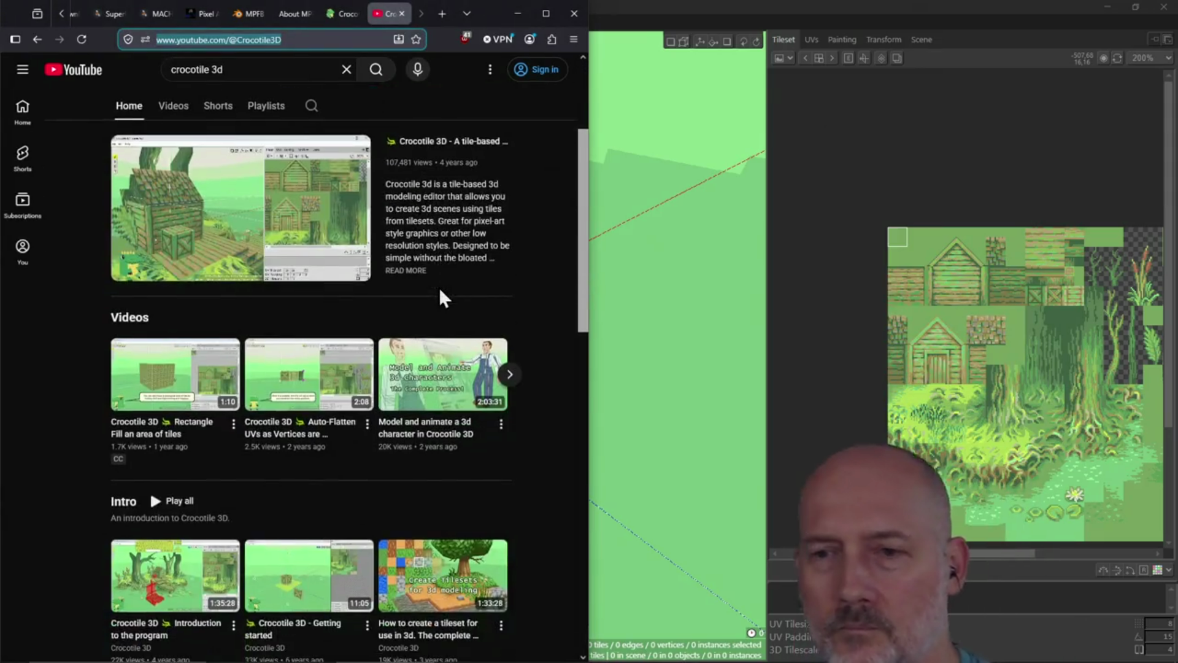
{"action": "scroll", "coordinate": [439, 297], "scroll_direction": "down", "scroll_amount": 2}
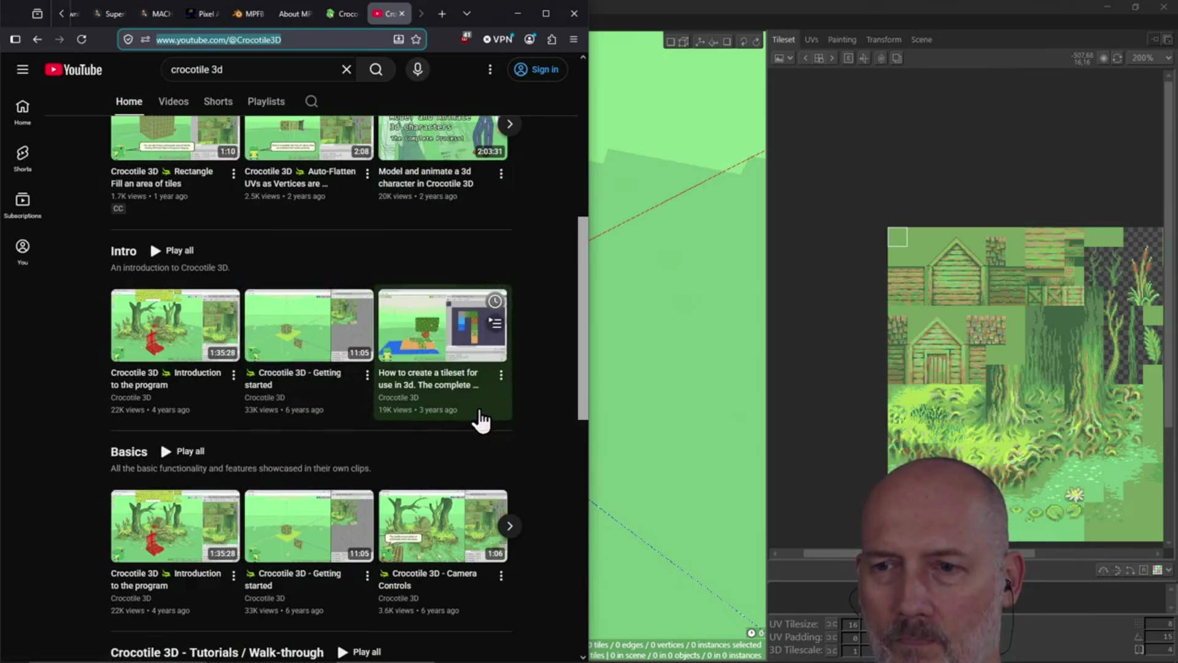
{"action": "scroll", "coordinate": [481, 421], "scroll_direction": "down", "scroll_amount": 1}
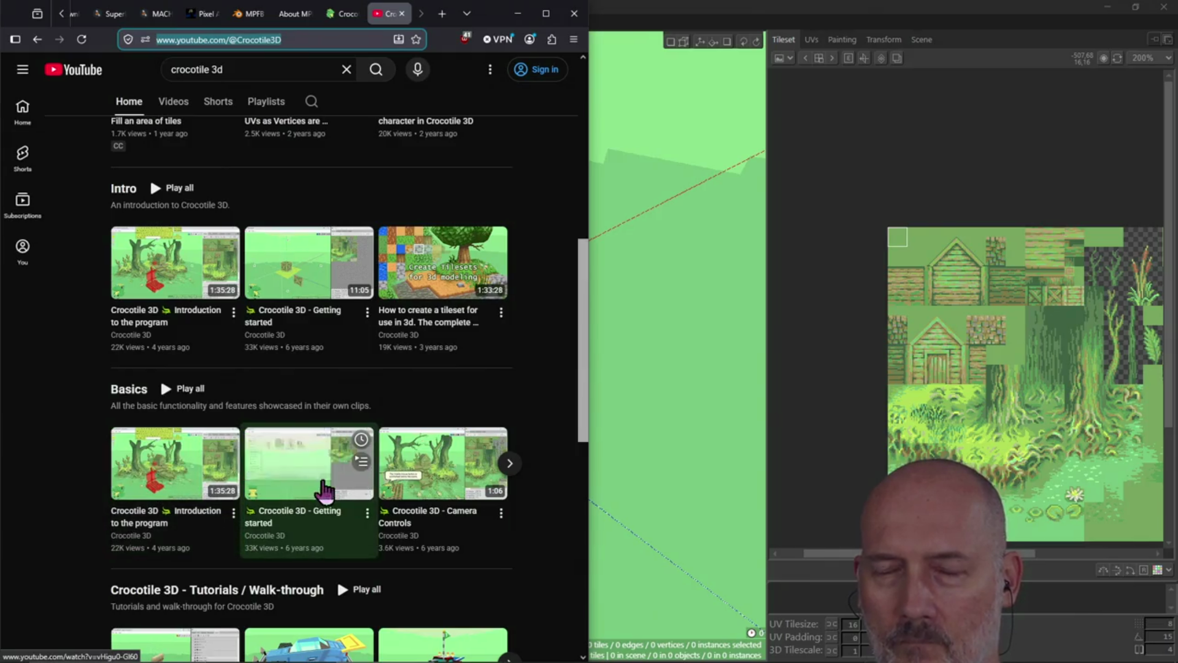
{"action": "scroll", "coordinate": [299, 511], "scroll_direction": "up", "scroll_amount": 1}
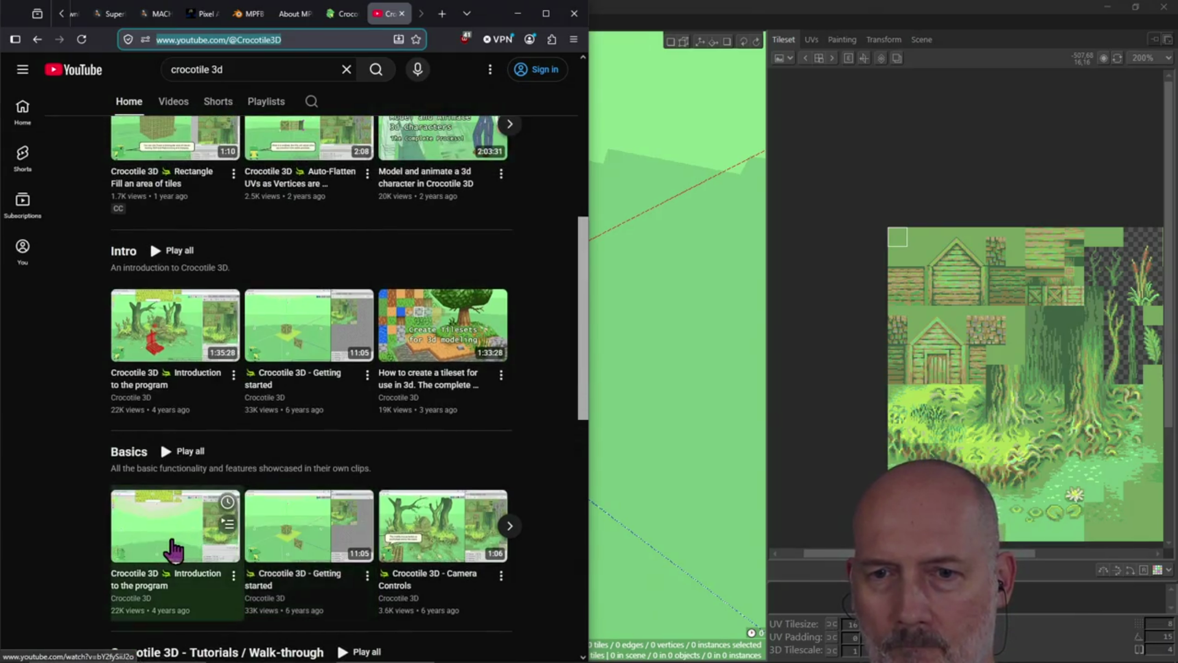
{"action": "scroll", "coordinate": [301, 500], "scroll_direction": "up", "scroll_amount": 2}
{"action": "scroll", "coordinate": [299, 500], "scroll_direction": "up", "scroll_amount": 5}
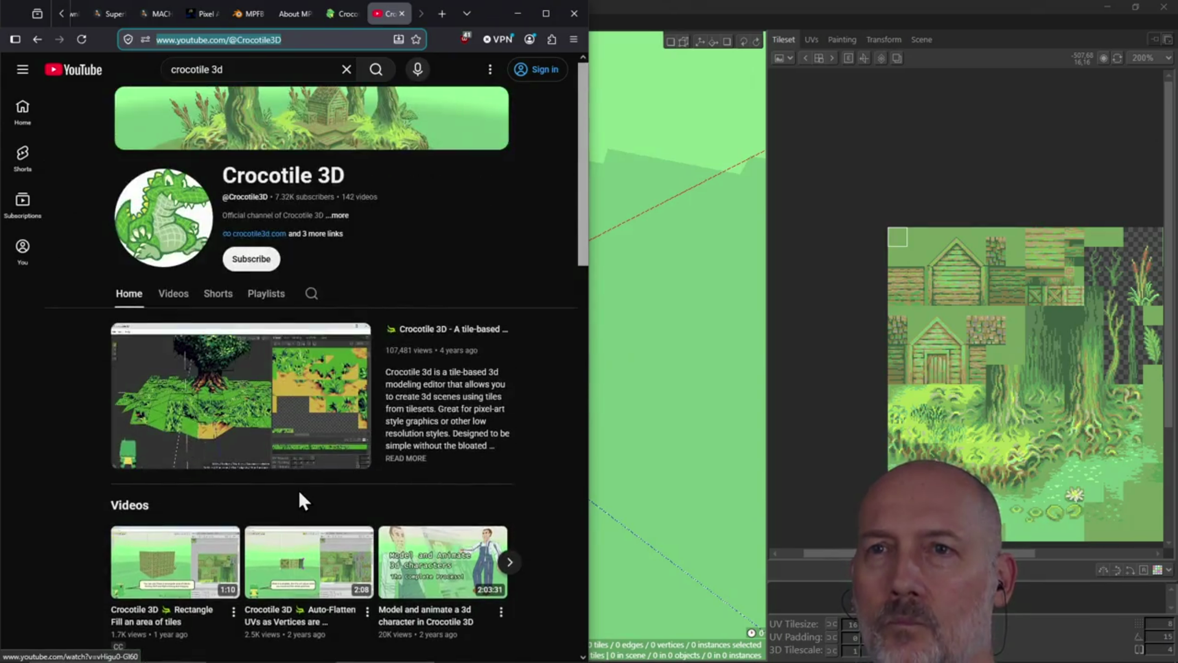
{"action": "left_click", "coordinate": [421, 211]}
On the crocotile3d.com tab, view the documentation Overview from How to Use, then return
{"action": "left_click", "coordinate": [331, 13]}
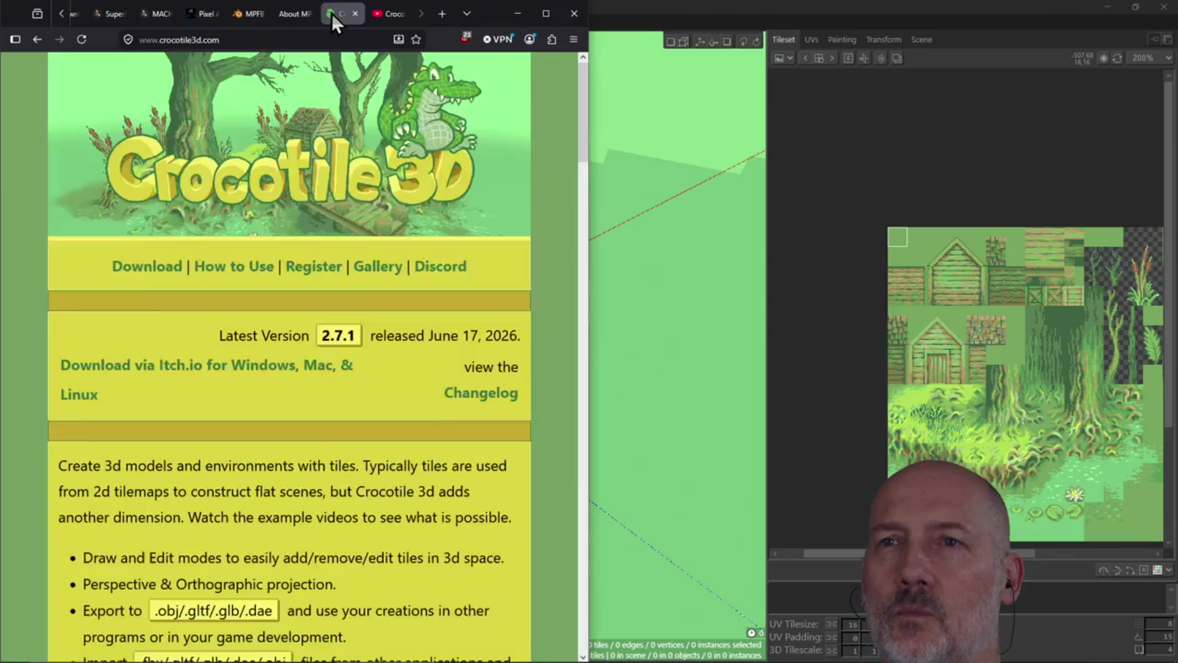
{"action": "scroll", "coordinate": [192, 397], "scroll_direction": "down", "scroll_amount": 5}
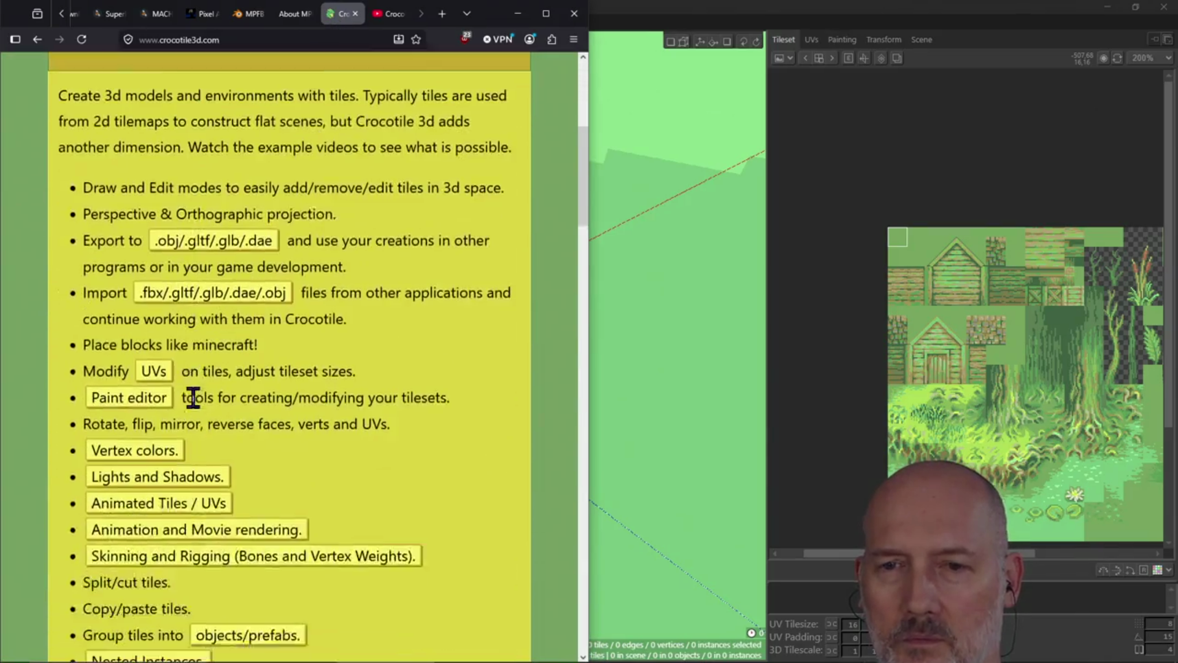
{"action": "scroll", "coordinate": [192, 397], "scroll_direction": "down", "scroll_amount": 5}
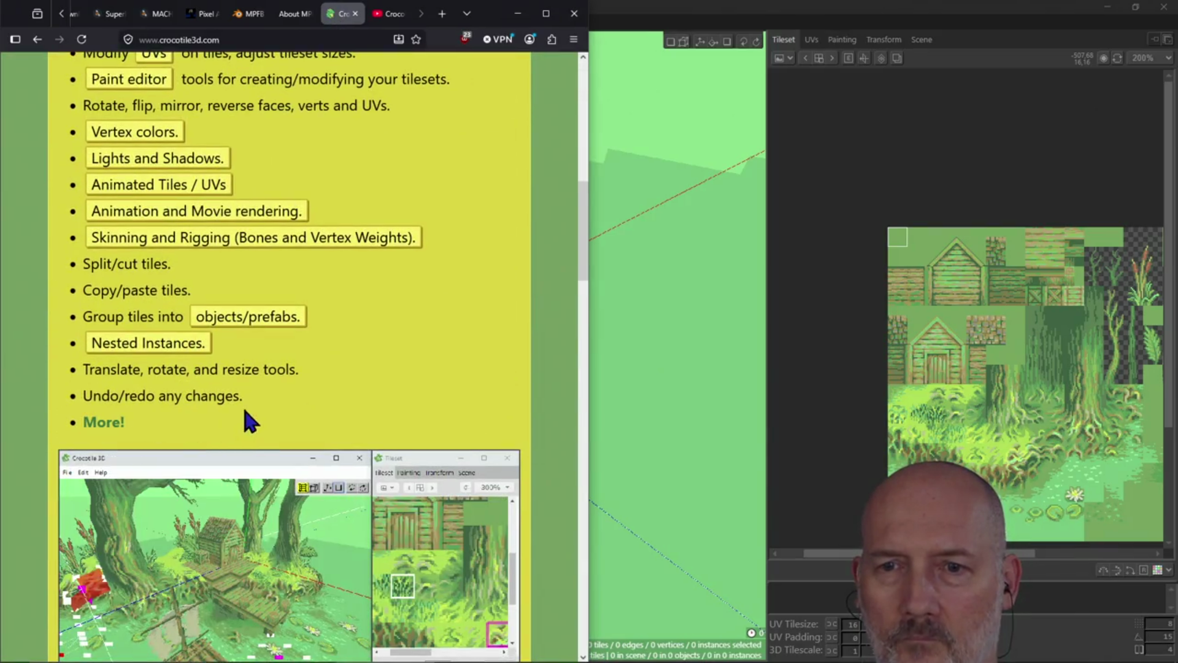
{"action": "scroll", "coordinate": [249, 423], "scroll_direction": "down", "scroll_amount": 9}
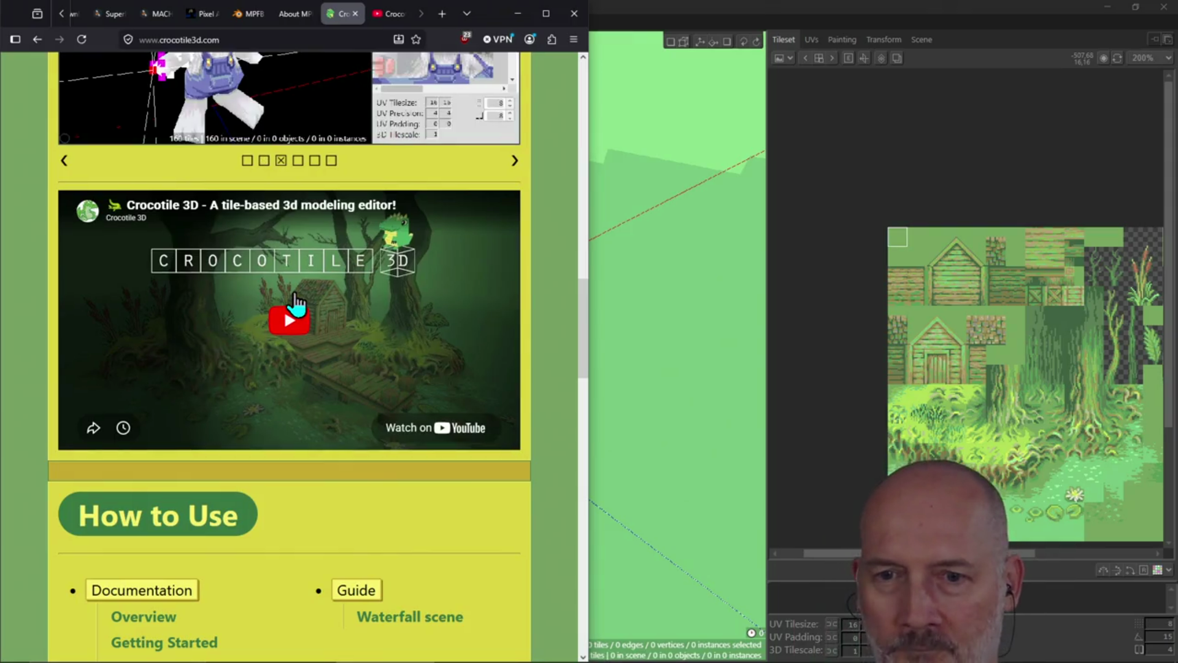
{"action": "scroll", "coordinate": [294, 300], "scroll_direction": "down", "scroll_amount": 5}
{"action": "left_click", "coordinate": [153, 305]}
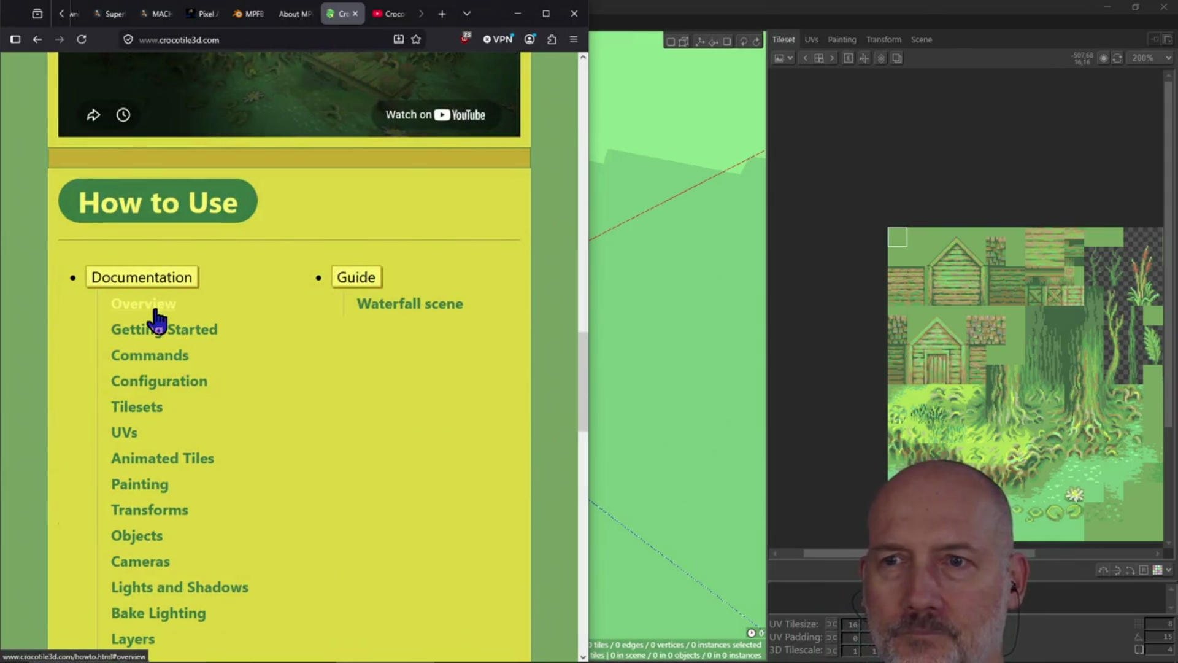
{"action": "left_click", "coordinate": [37, 39]}
Skim the Waterfall scene guide and return to the How to Use list
{"action": "left_click", "coordinate": [429, 305]}
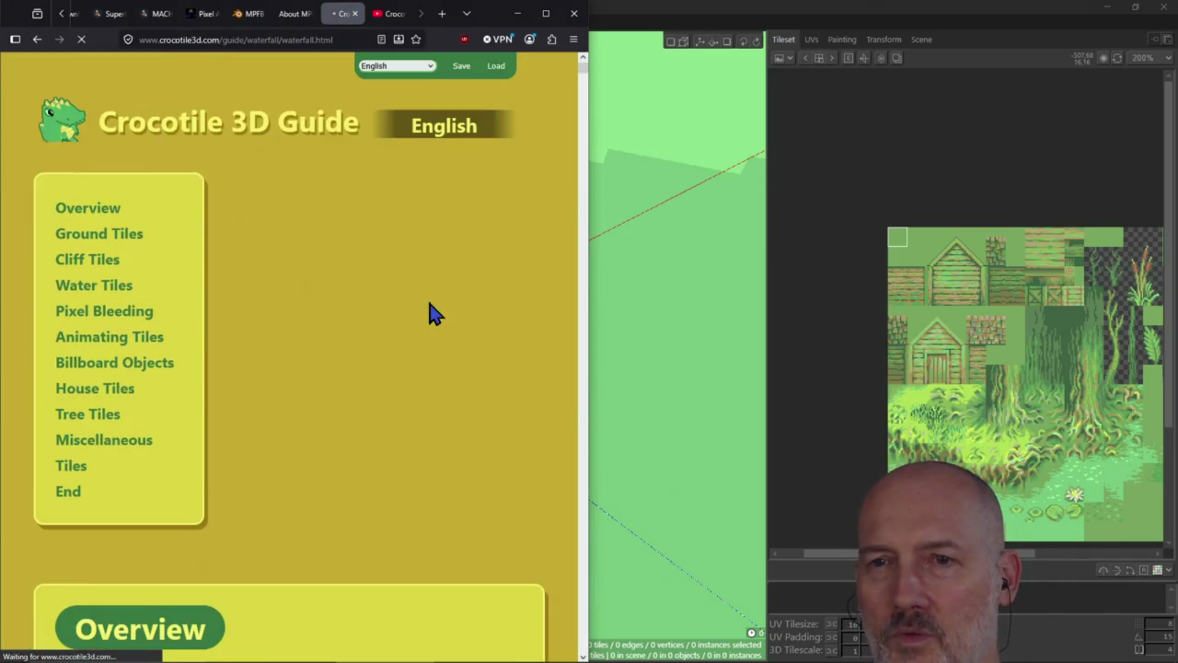
{"action": "scroll", "coordinate": [307, 317], "scroll_direction": "down", "scroll_amount": 7}
{"action": "scroll", "coordinate": [267, 314], "scroll_direction": "down", "scroll_amount": 20}
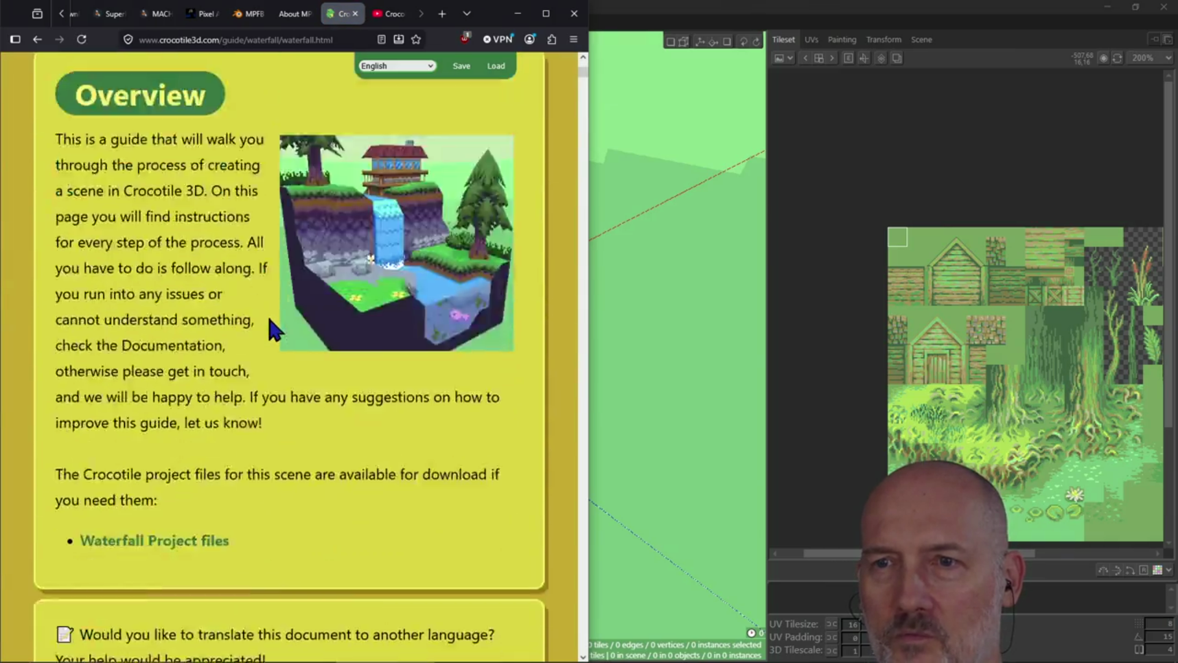
{"action": "scroll", "coordinate": [268, 317], "scroll_direction": "down", "scroll_amount": 15}
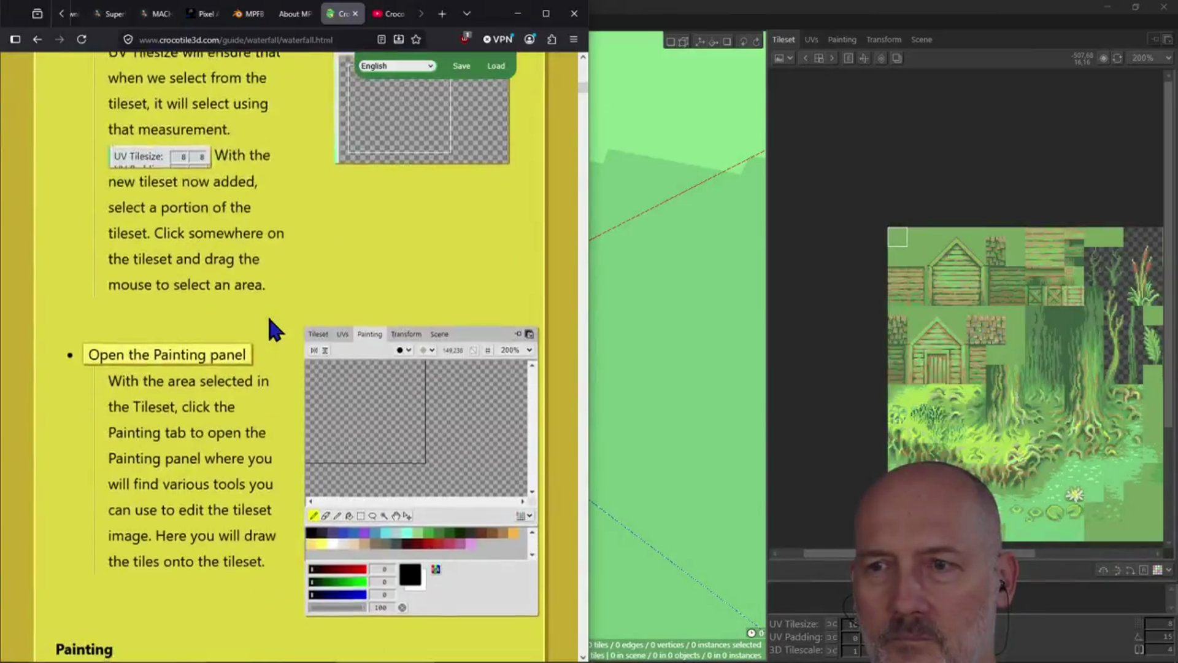
{"action": "scroll", "coordinate": [268, 317], "scroll_direction": "up", "scroll_amount": 20}
{"action": "scroll", "coordinate": [270, 317], "scroll_direction": "up", "scroll_amount": 15}
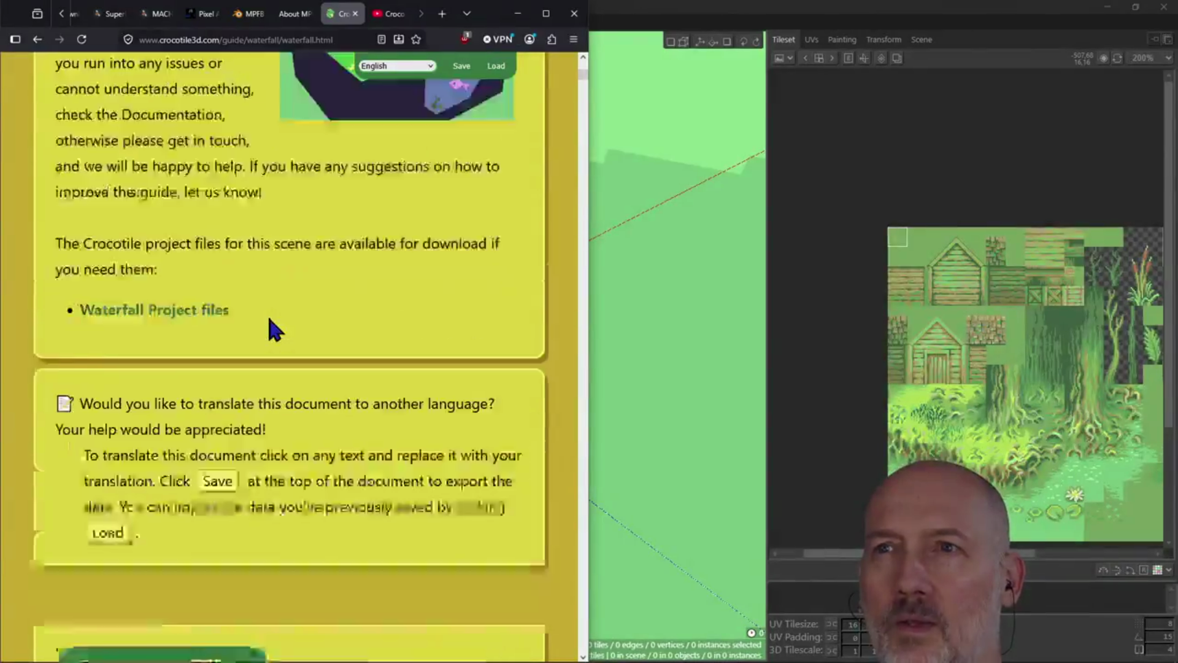
{"action": "left_click", "coordinate": [36, 39]}
Open the Waterfall scene guide in a new tab, view Overview, then return to Crocotile 3D
{"action": "right_click", "coordinate": [384, 305]}
{"action": "left_click", "coordinate": [407, 315]}
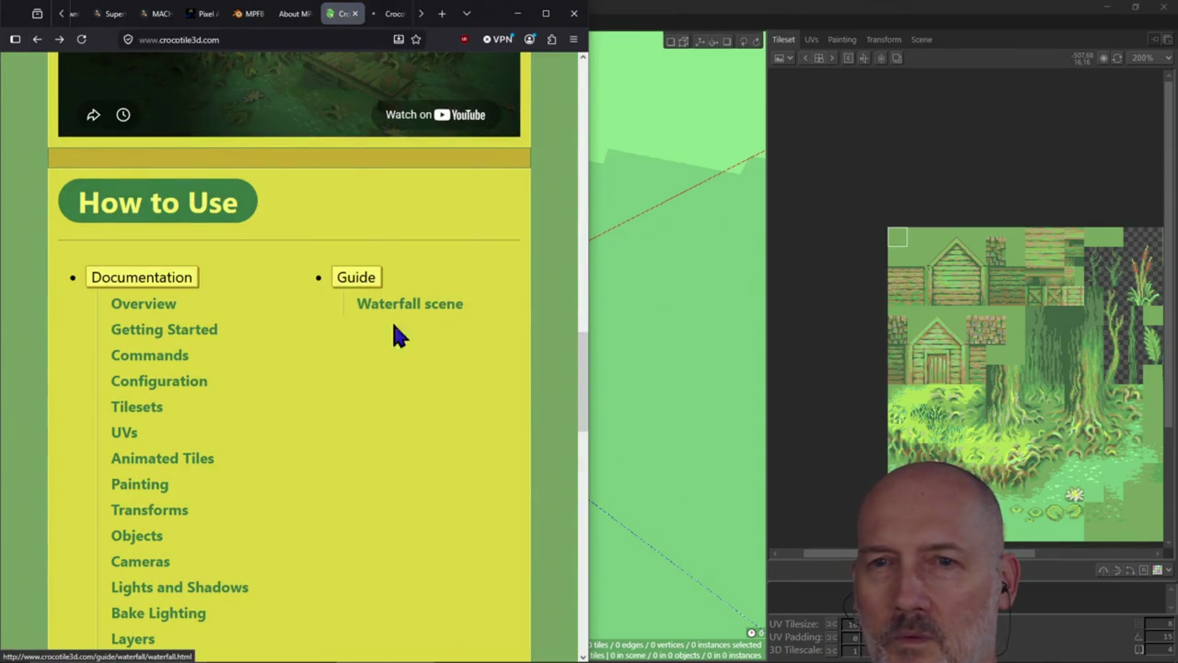
{"action": "left_click", "coordinate": [147, 307]}
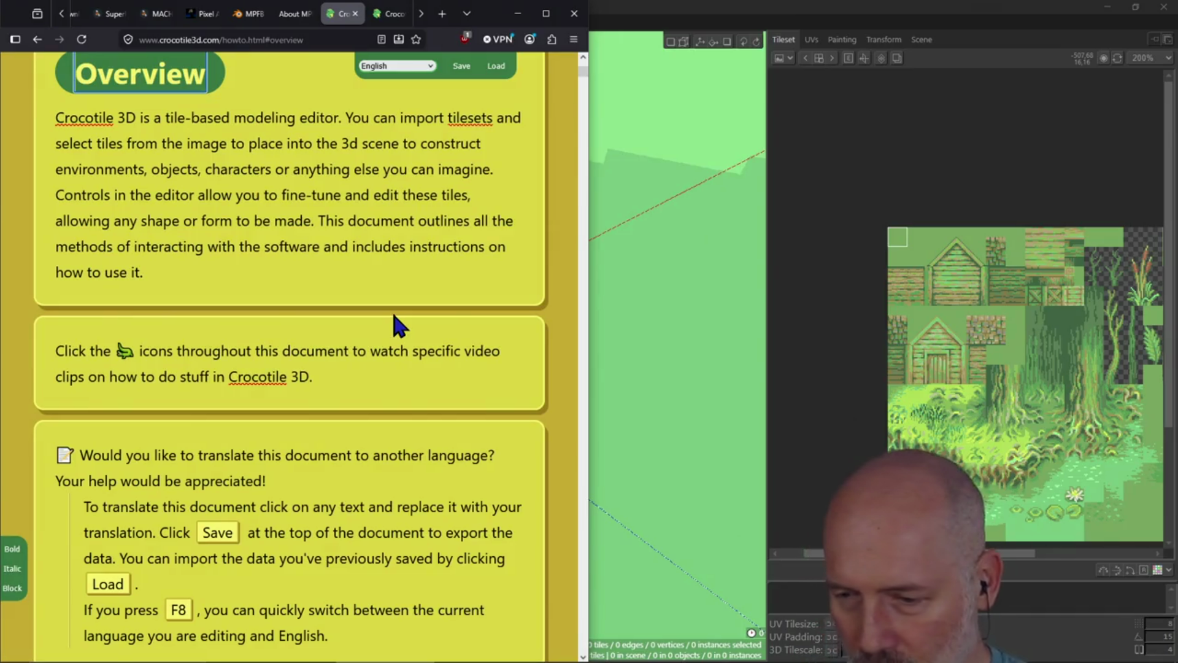
{"action": "left_click", "coordinate": [1012, 314]}
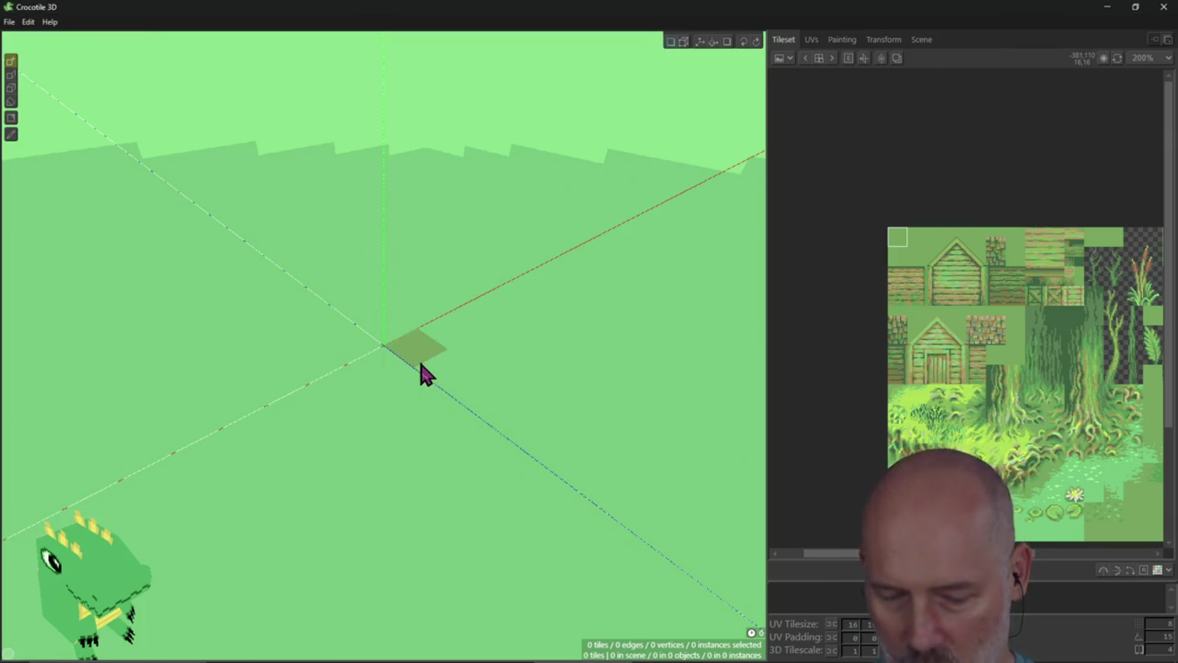
Review TourBox Console's Crocotile preset, including the Side button action, then return to the empty scene
{"action": "key", "text": "alt+Tab"}
{"action": "key", "text": "alt+Tab"}
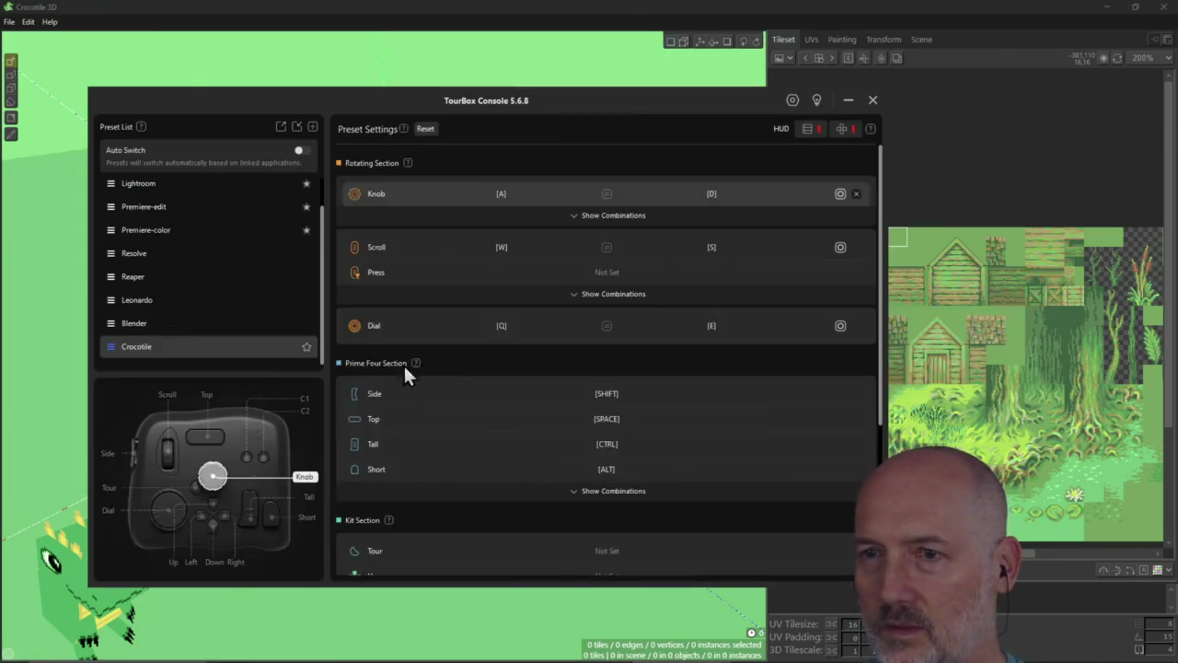
{"action": "scroll", "coordinate": [488, 392], "scroll_direction": "down", "scroll_amount": 3}
{"action": "scroll", "coordinate": [487, 384], "scroll_direction": "up", "scroll_amount": 3}
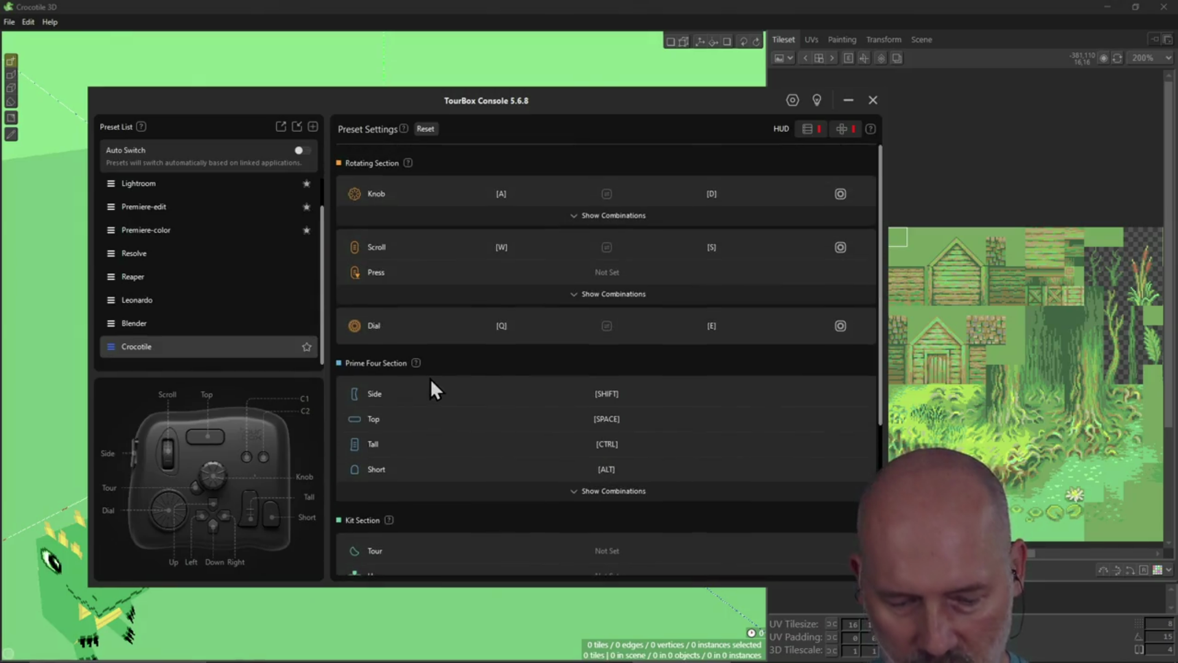
{"action": "key", "text": "shift"}
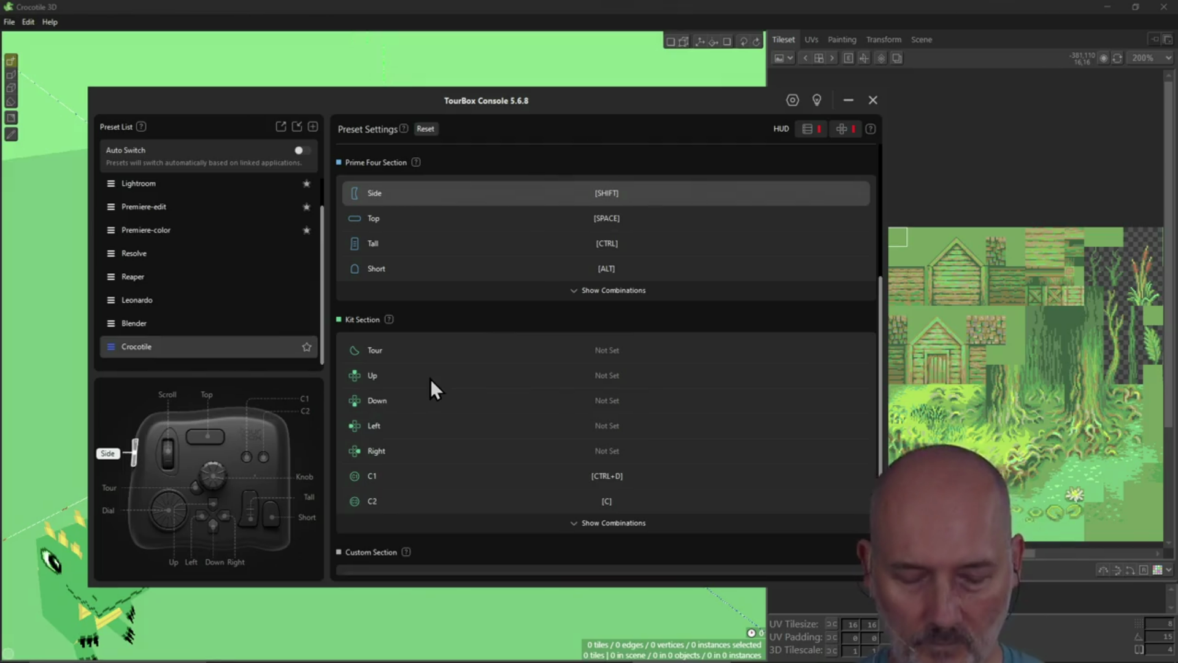
{"action": "scroll", "coordinate": [430, 378], "scroll_direction": "up", "scroll_amount": 3}
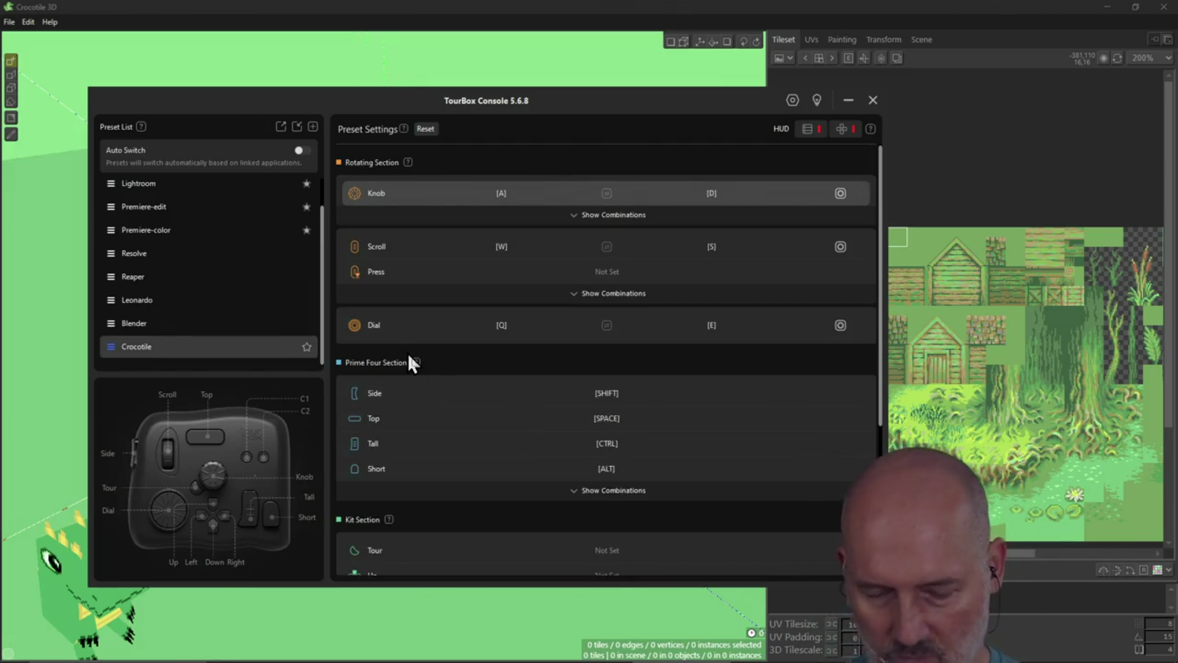
{"action": "left_click", "coordinate": [417, 5]}
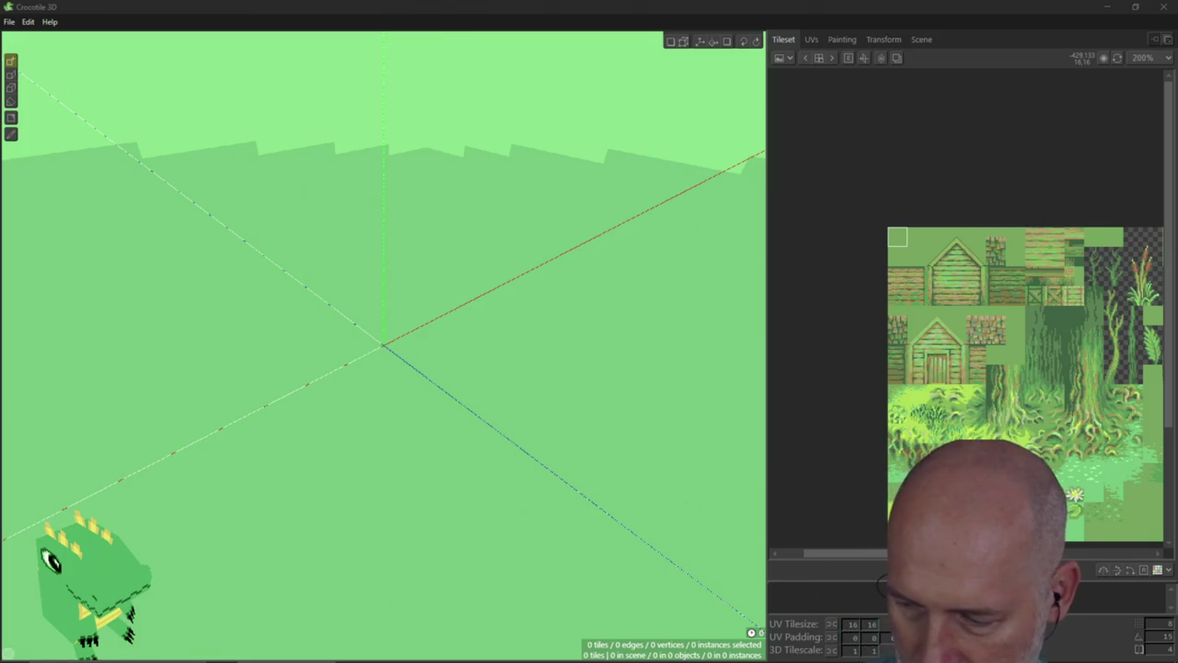
Paint an initial block of grass tiles around the origin
{"action": "key", "text": "Tab"}
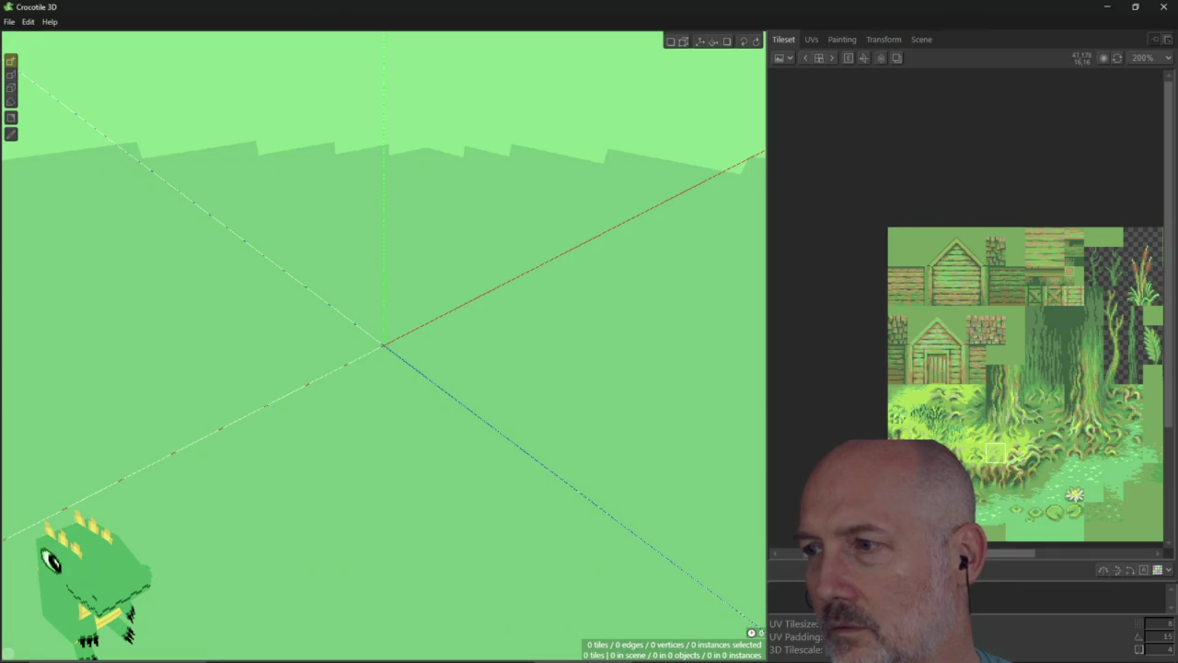
{"action": "left_click", "coordinate": [417, 347]}
{"action": "mouse_move", "coordinate": [571, 300]}
{"action": "left_mouse_down"}
{"action": "mouse_move", "coordinate": [481, 344]}
{"action": "mouse_move", "coordinate": [448, 334]}
{"action": "mouse_move", "coordinate": [482, 309]}
{"action": "mouse_move", "coordinate": [555, 350]}
{"action": "mouse_move", "coordinate": [536, 321]}
{"action": "mouse_move", "coordinate": [486, 413]}
{"action": "mouse_move", "coordinate": [541, 397]}
{"action": "mouse_move", "coordinate": [597, 326]}
{"action": "mouse_move", "coordinate": [644, 350]}
{"action": "left_mouse_up"}
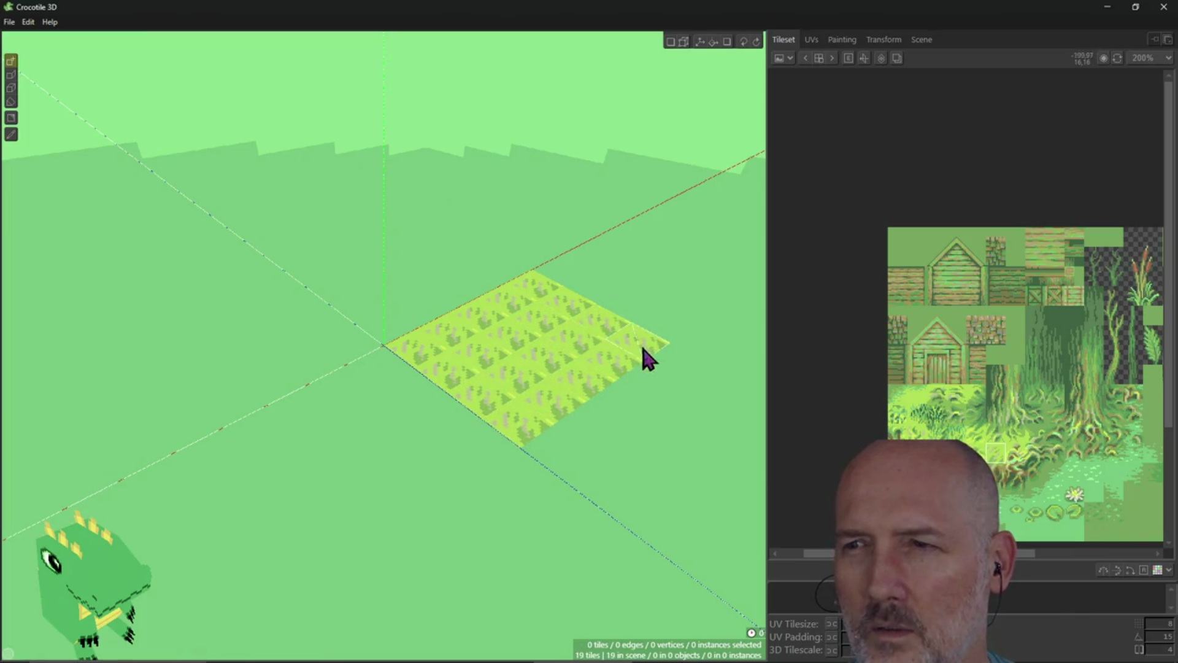
{"action": "left_click_drag", "start_coordinate": [533, 274], "coordinate": [411, 336]}
{"action": "left_click_drag", "start_coordinate": [378, 301], "coordinate": [462, 250]}
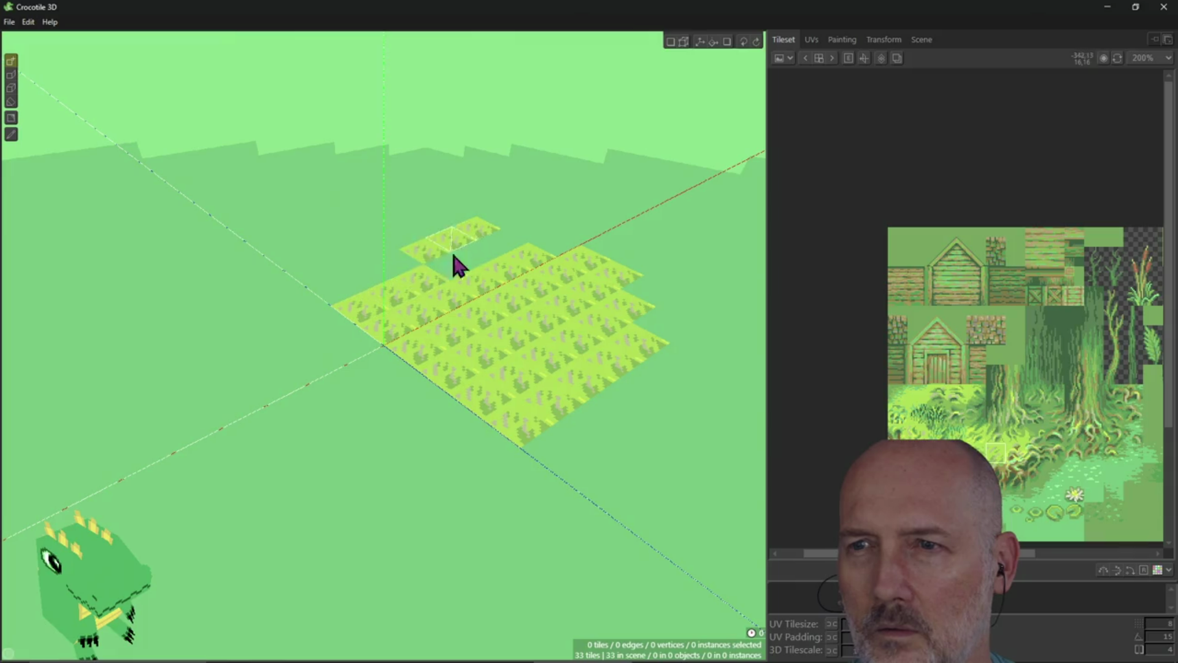
{"action": "mouse_move", "coordinate": [392, 264]}
{"action": "left_mouse_down"}
{"action": "mouse_move", "coordinate": [329, 329]}
{"action": "mouse_move", "coordinate": [339, 305]}
{"action": "mouse_move", "coordinate": [376, 384]}
{"action": "mouse_move", "coordinate": [444, 429]}
{"action": "mouse_move", "coordinate": [381, 478]}
{"action": "mouse_move", "coordinate": [369, 411]}
{"action": "mouse_move", "coordinate": [344, 426]}
{"action": "left_mouse_up"}
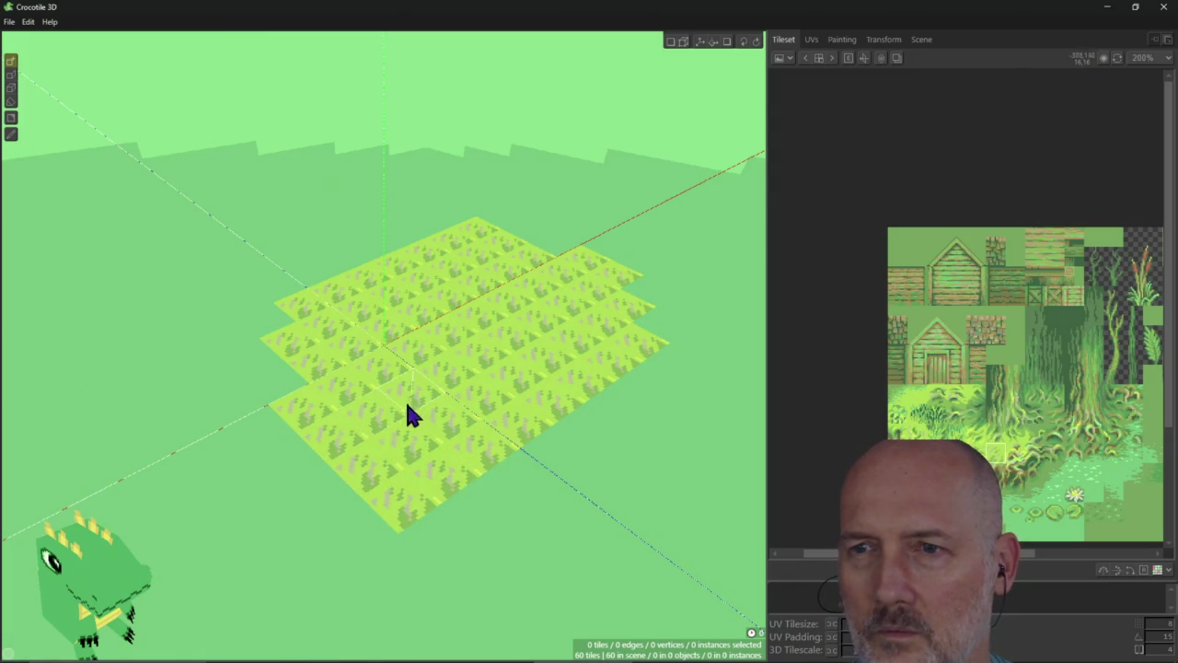
Check the floor from a low angle and add front rows of grass, filling a gap
{"action": "right_click_drag", "start_coordinate": [440, 411], "coordinate": [477, 464]}
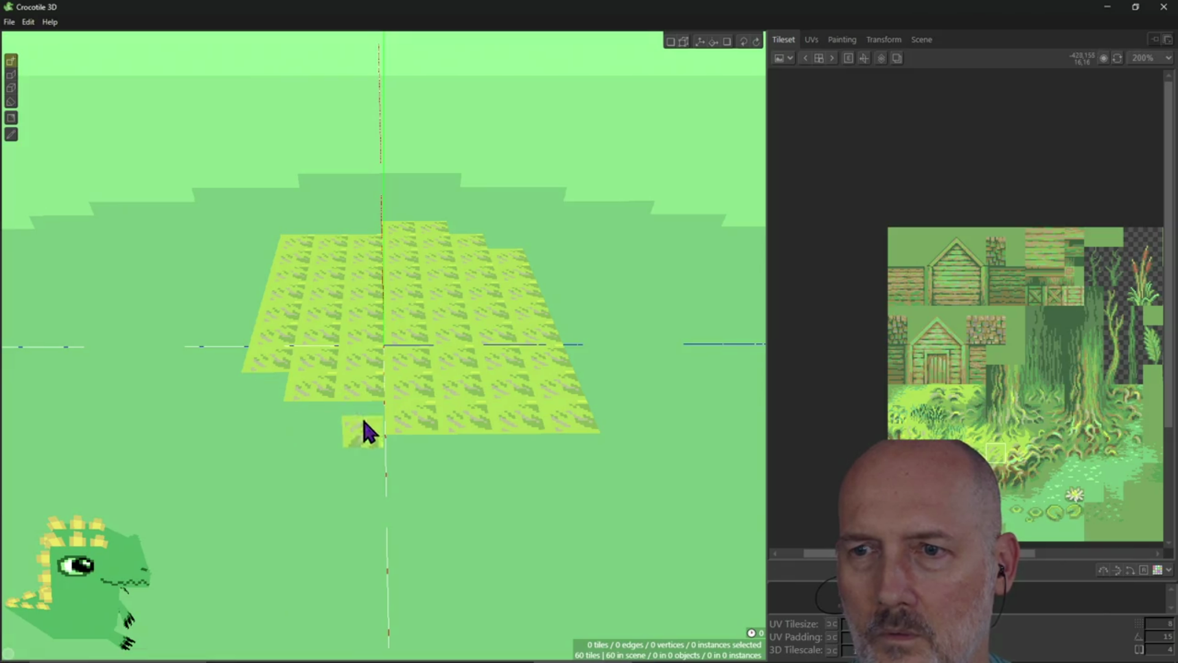
{"action": "right_click_drag", "start_coordinate": [354, 424], "coordinate": [351, 381]}
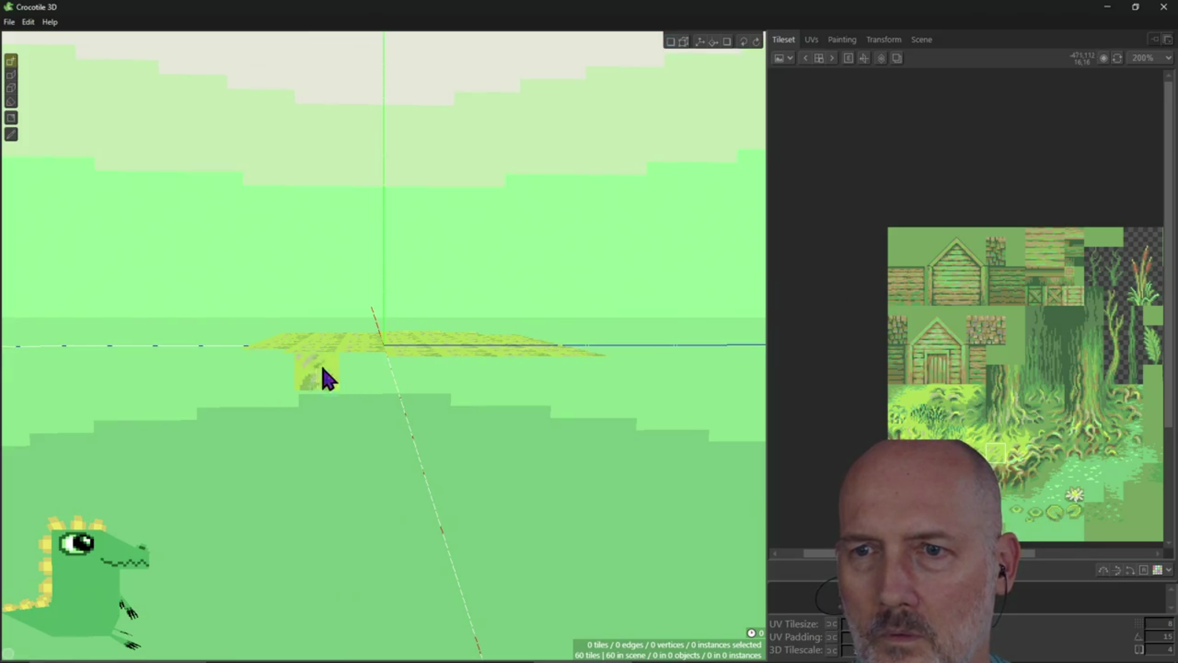
{"action": "left_click_drag", "start_coordinate": [571, 387], "coordinate": [406, 388]}
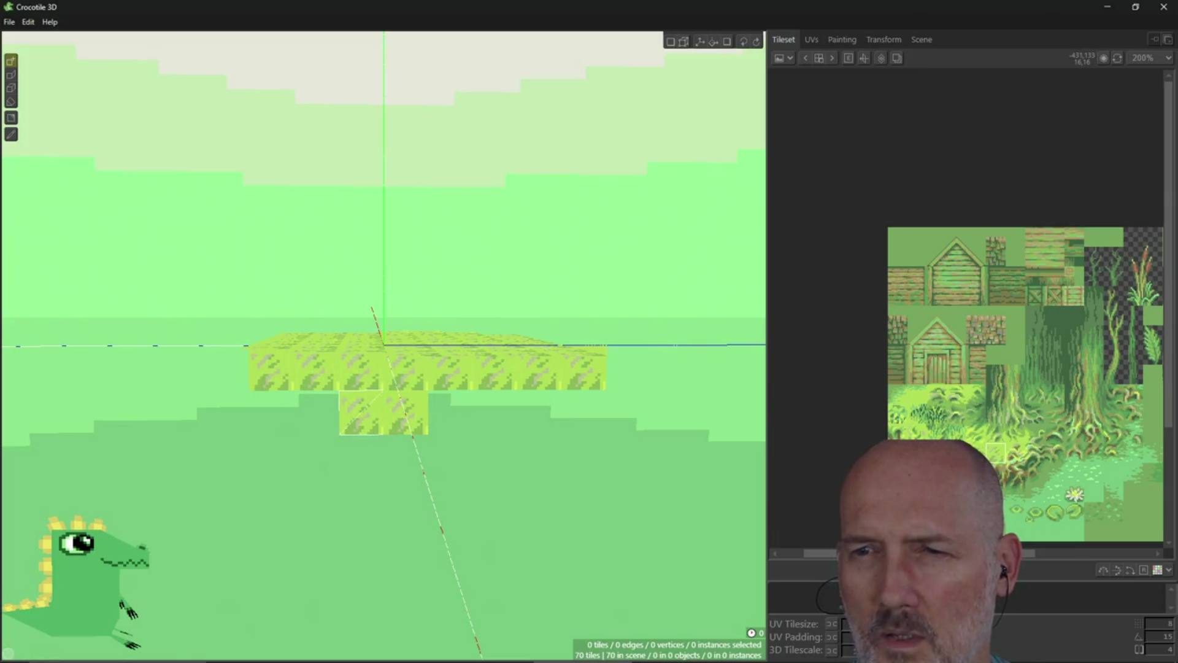
{"action": "left_click_drag", "start_coordinate": [412, 423], "coordinate": [513, 417]}
{"action": "mouse_move", "coordinate": [476, 389]}
{"action": "right_mouse_down"}
{"action": "mouse_move", "coordinate": [476, 430]}
{"action": "mouse_move", "coordinate": [442, 423]}
{"action": "mouse_move", "coordinate": [441, 356]}
{"action": "mouse_move", "coordinate": [405, 405]}
{"action": "mouse_move", "coordinate": [279, 383]}
{"action": "mouse_move", "coordinate": [390, 467]}
{"action": "right_mouse_up"}
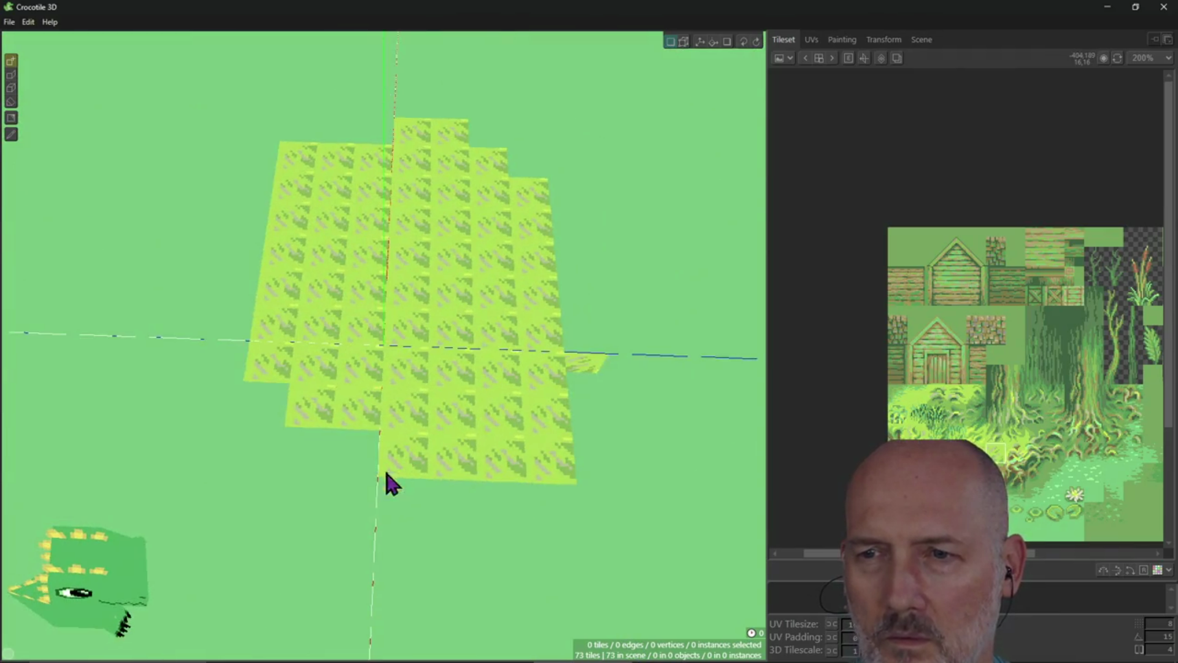
{"action": "left_click", "coordinate": [369, 457]}
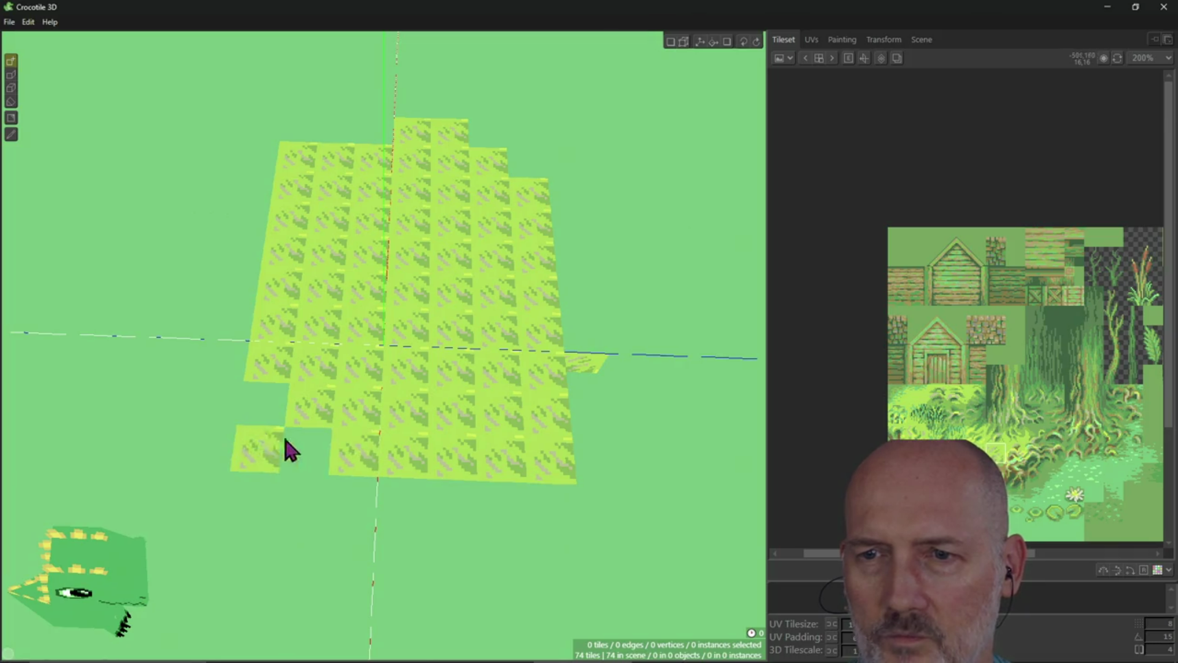
Extend the grass at the lower-left, up the left side, down the right edge and along a new bottom row
{"action": "left_click", "coordinate": [305, 451]}
{"action": "left_click", "coordinate": [219, 402]}
{"action": "left_click", "coordinate": [257, 448]}
{"action": "left_click", "coordinate": [212, 443]}
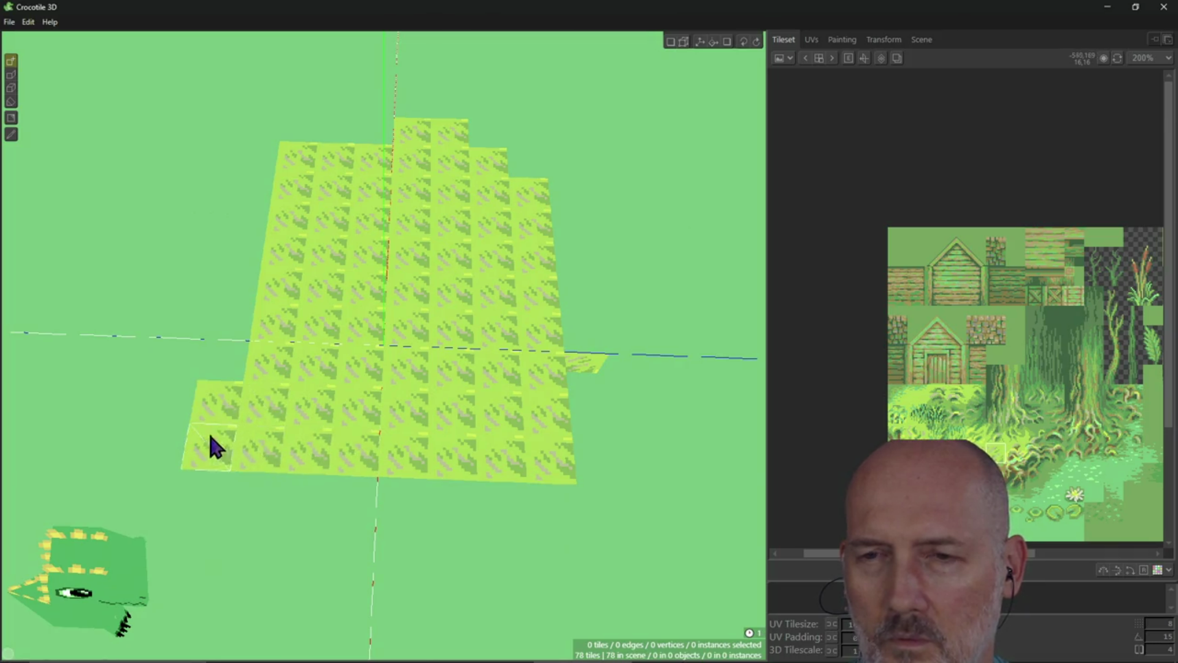
{"action": "mouse_move", "coordinate": [211, 402]}
{"action": "left_mouse_down"}
{"action": "mouse_move", "coordinate": [256, 145]}
{"action": "mouse_move", "coordinate": [389, 148]}
{"action": "left_mouse_up"}
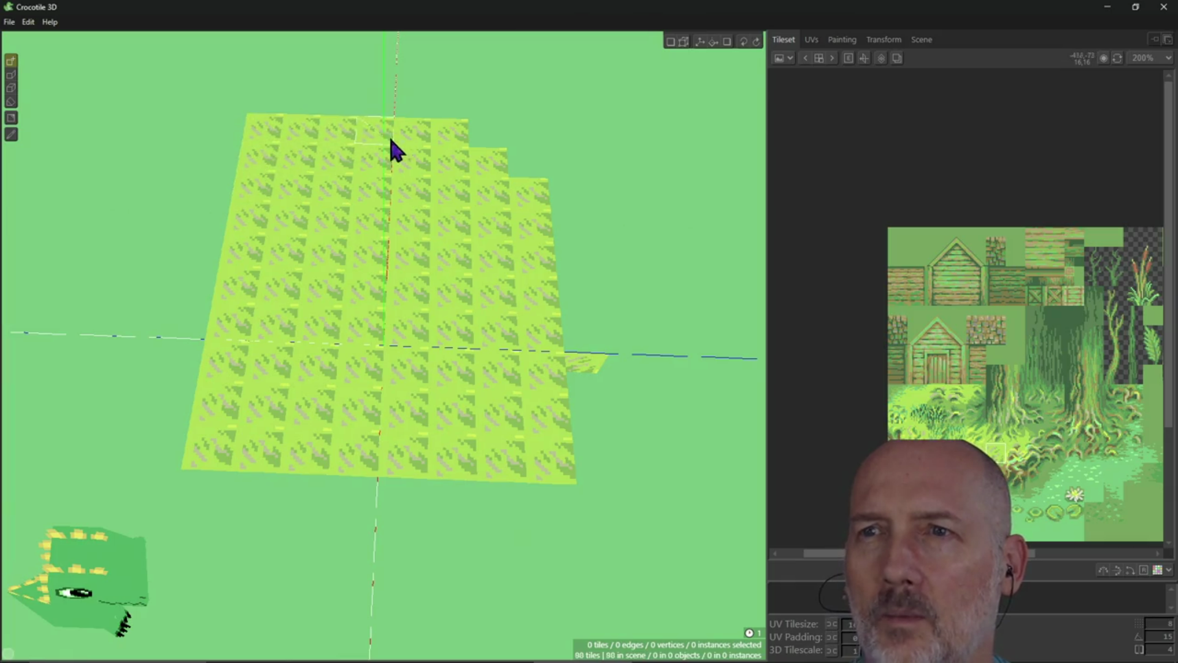
{"action": "left_click", "coordinate": [525, 133]}
{"action": "mouse_move", "coordinate": [551, 132]}
{"action": "left_mouse_down"}
{"action": "mouse_move", "coordinate": [563, 387]}
{"action": "mouse_move", "coordinate": [590, 379]}
{"action": "mouse_move", "coordinate": [562, 463]}
{"action": "mouse_move", "coordinate": [376, 447]}
{"action": "mouse_move", "coordinate": [341, 492]}
{"action": "mouse_move", "coordinate": [237, 477]}
{"action": "left_mouse_up"}
{"action": "mouse_move", "coordinate": [502, 480]}
{"action": "left_mouse_down"}
{"action": "mouse_move", "coordinate": [395, 505]}
{"action": "mouse_move", "coordinate": [618, 500]}
{"action": "mouse_move", "coordinate": [246, 503]}
{"action": "left_mouse_up"}
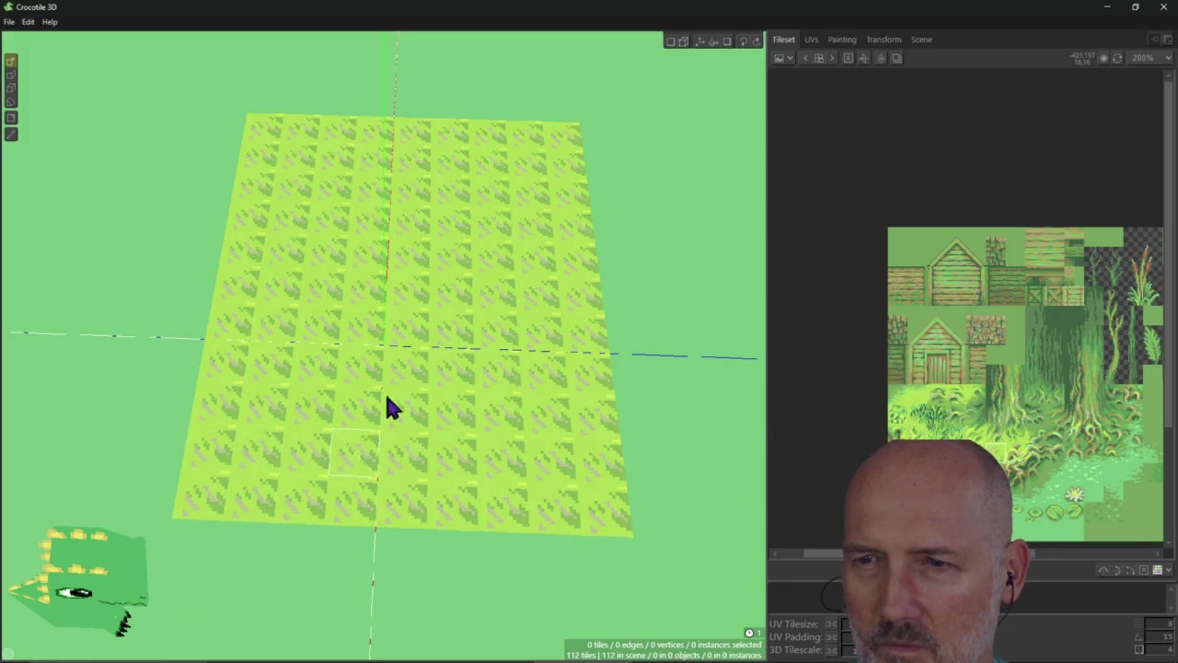
Push grass tiles past the right and left edges of the patch
{"action": "left_click_drag", "start_coordinate": [610, 227], "coordinate": [607, 250]}
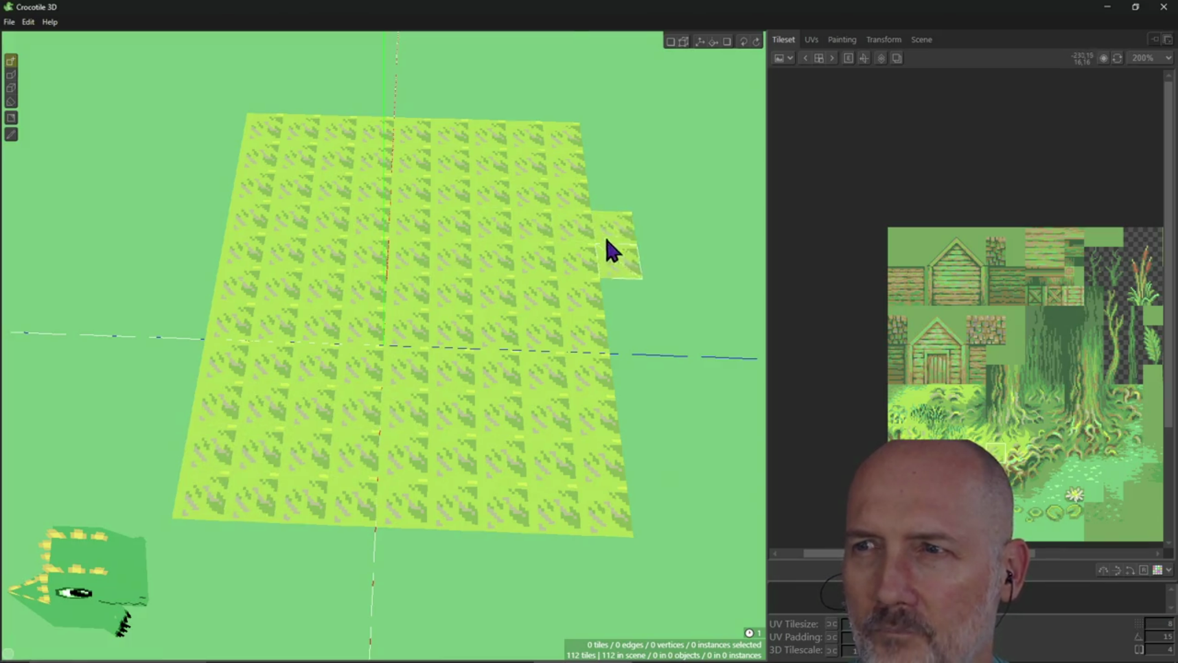
{"action": "mouse_move", "coordinate": [604, 311]}
{"action": "left_mouse_down"}
{"action": "mouse_move", "coordinate": [626, 192]}
{"action": "mouse_move", "coordinate": [569, 130]}
{"action": "left_mouse_up"}
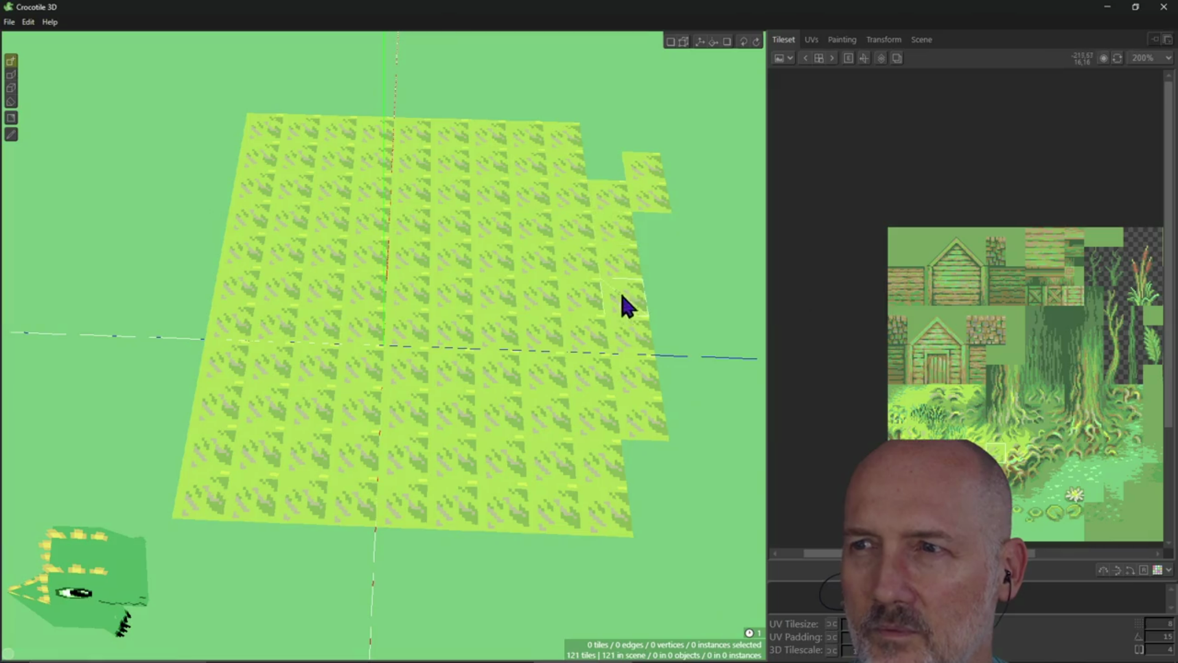
{"action": "left_click", "coordinate": [201, 249]}
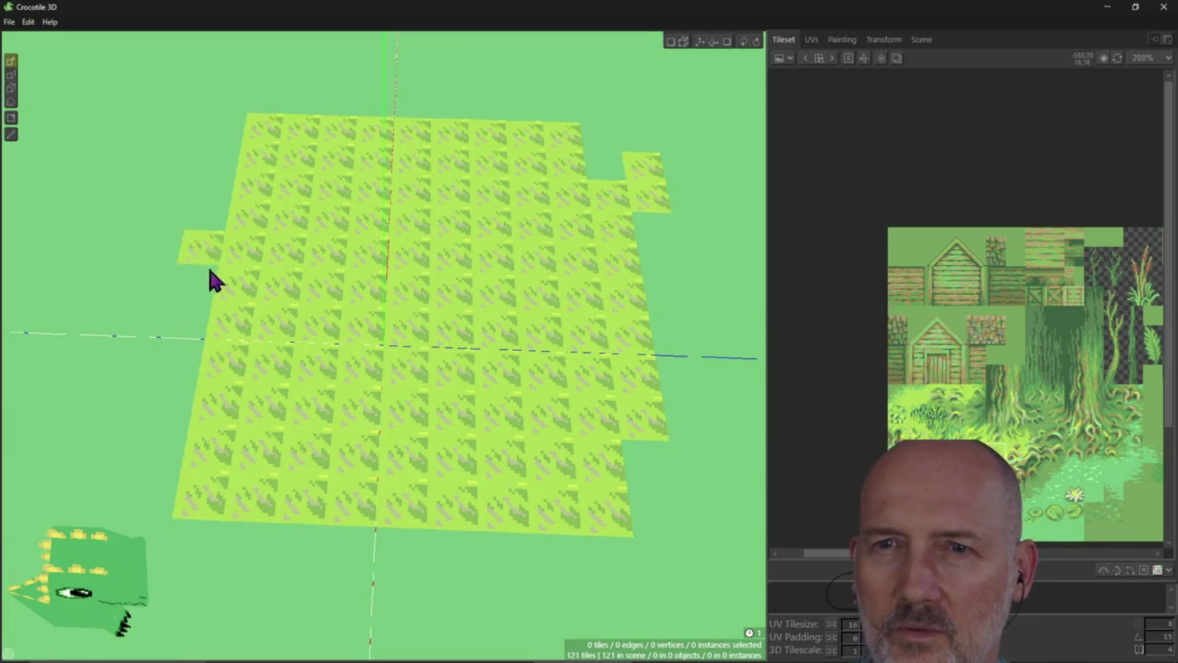
{"action": "left_click", "coordinate": [174, 317]}
{"action": "left_click", "coordinate": [155, 211]}
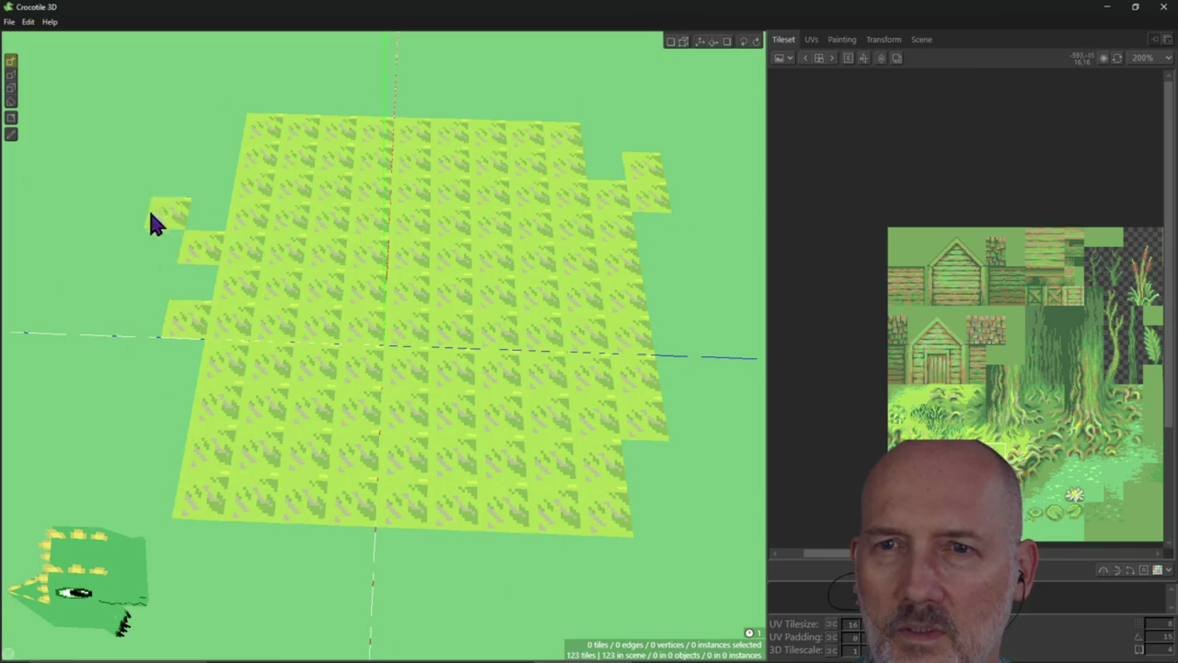
{"action": "mouse_move", "coordinate": [194, 282]}
{"action": "left_mouse_down"}
{"action": "mouse_move", "coordinate": [119, 349]}
{"action": "mouse_move", "coordinate": [158, 242]}
{"action": "mouse_move", "coordinate": [192, 192]}
{"action": "mouse_move", "coordinate": [121, 344]}
{"action": "mouse_move", "coordinate": [149, 452]}
{"action": "mouse_move", "coordinate": [311, 550]}
{"action": "left_mouse_up"}
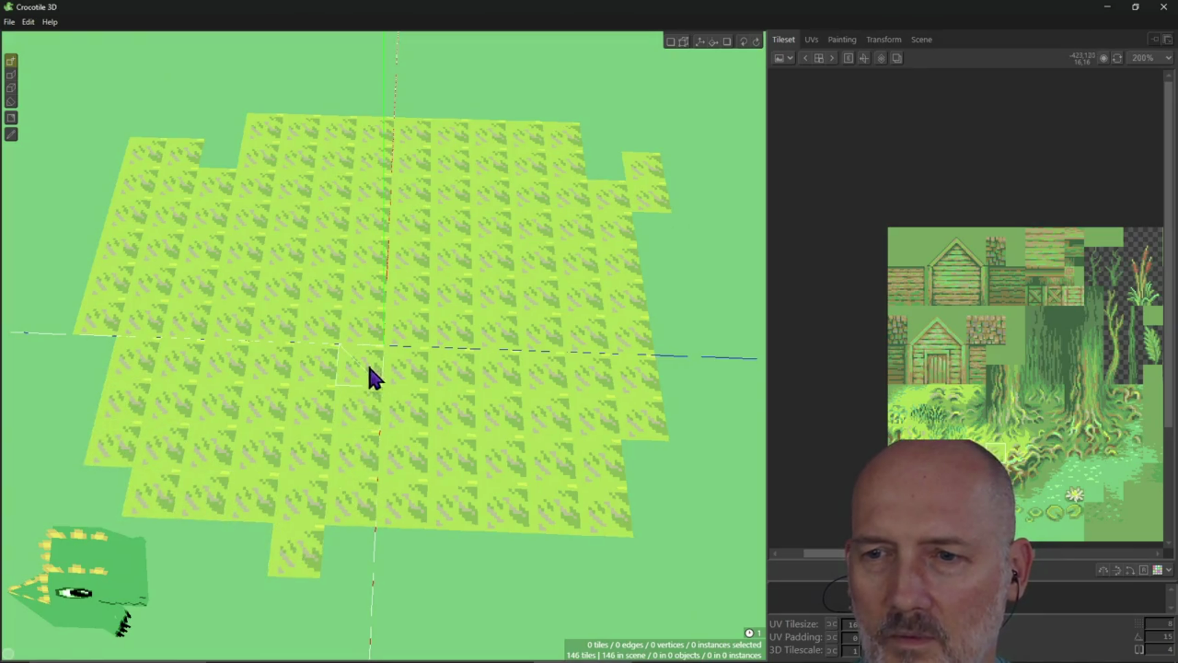
{"action": "left_click", "coordinate": [244, 141]}
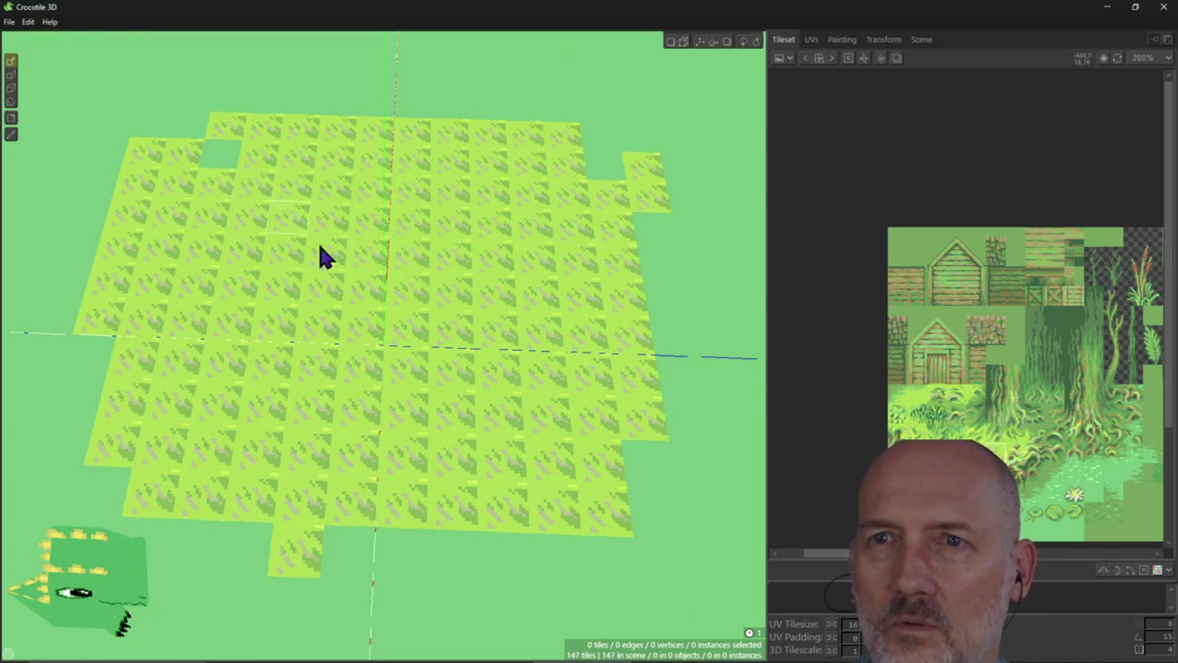
Widen the bottom edge and add a grass strip toward the upper-left, reaching 165 tiles
{"action": "left_click_drag", "start_coordinate": [400, 554], "coordinate": [608, 555]}
{"action": "left_click", "coordinate": [642, 480]}
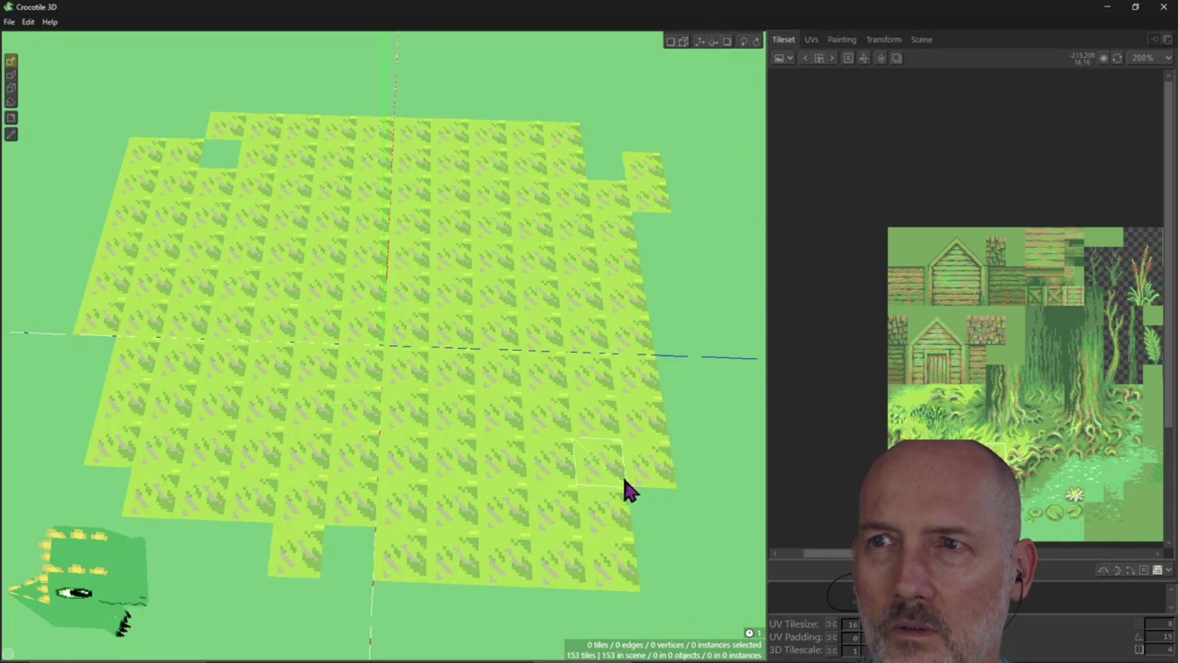
{"action": "left_click", "coordinate": [13, 48]}
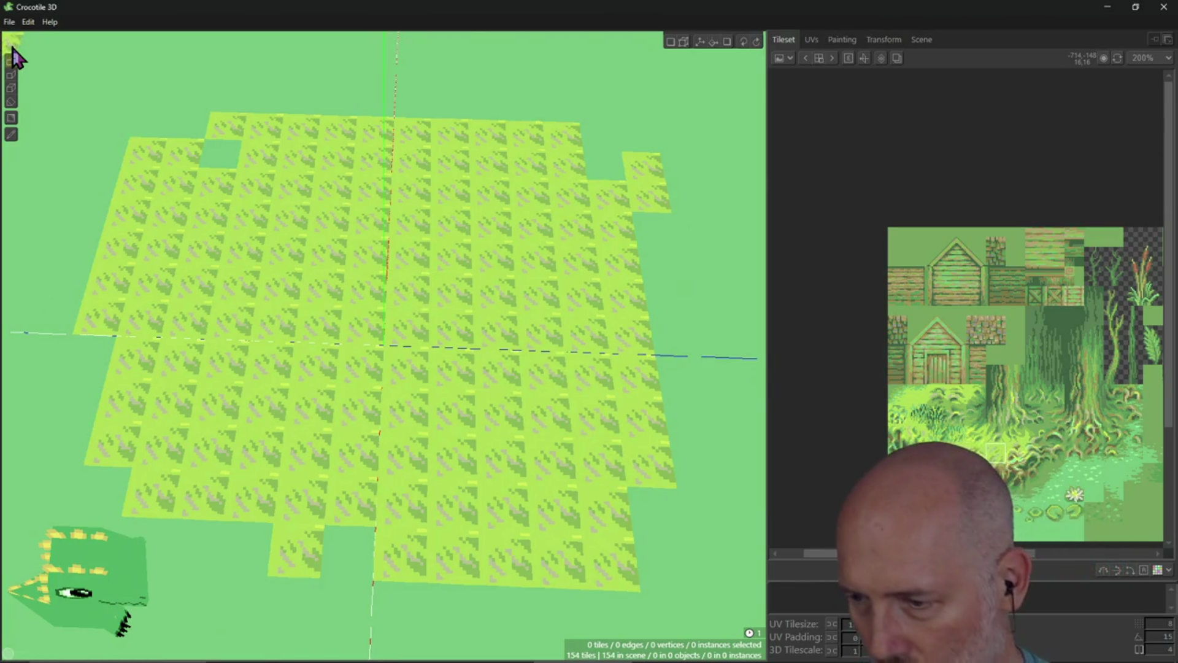
{"action": "mouse_move", "coordinate": [77, 245]}
{"action": "left_mouse_down"}
{"action": "mouse_move", "coordinate": [19, 49]}
{"action": "mouse_move", "coordinate": [95, 123]}
{"action": "mouse_move", "coordinate": [116, 122]}
{"action": "left_mouse_up"}
{"action": "left_click", "coordinate": [157, 70]}
{"action": "left_click", "coordinate": [9, 23]}
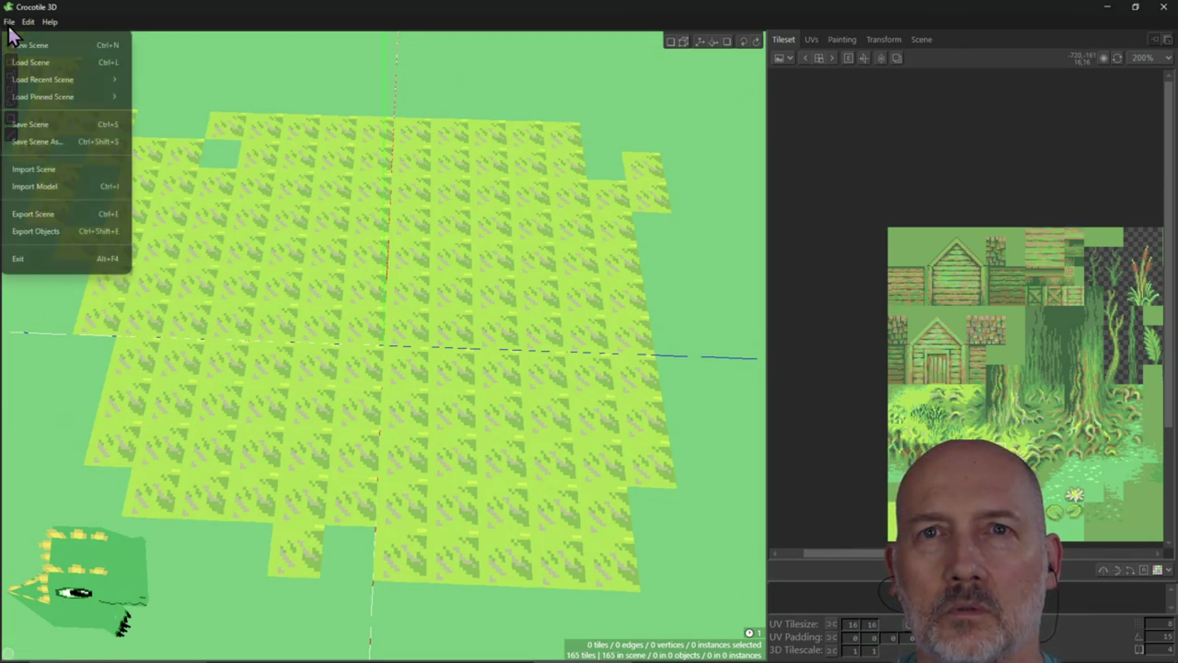
Discard the 165-tile grass field with File > New Scene, leaving an empty 0-tile scene
{"action": "left_click", "coordinate": [31, 47]}
{"action": "left_click", "coordinate": [646, 362]}
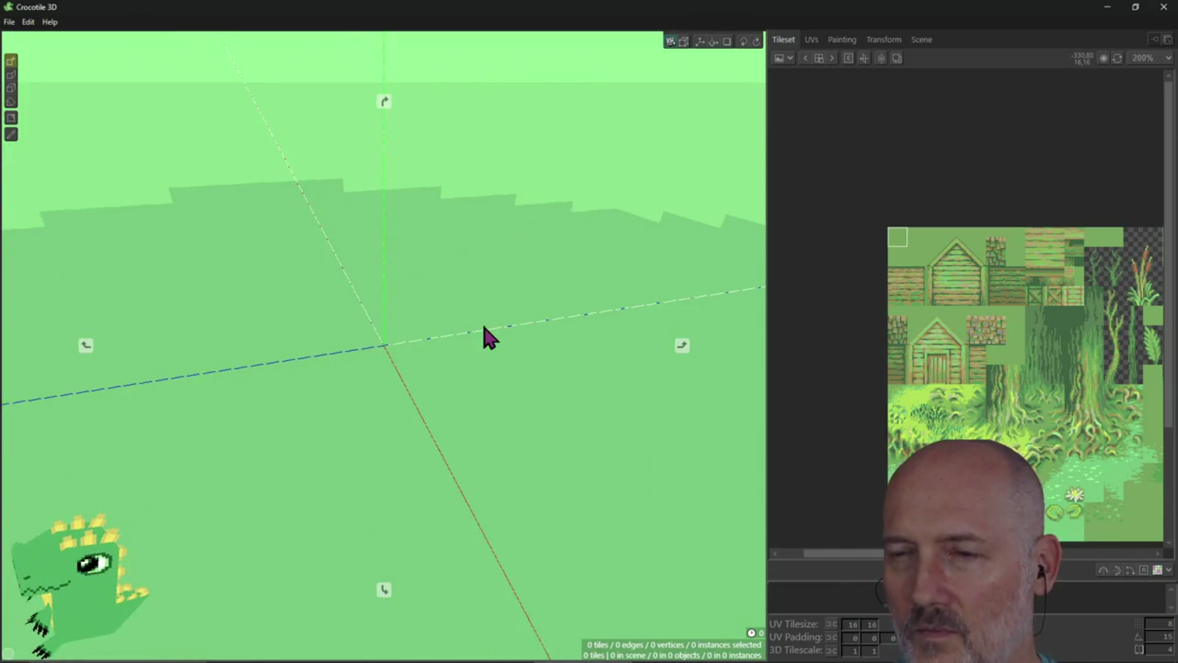
{"action": "key", "text": "alt+Tab"}
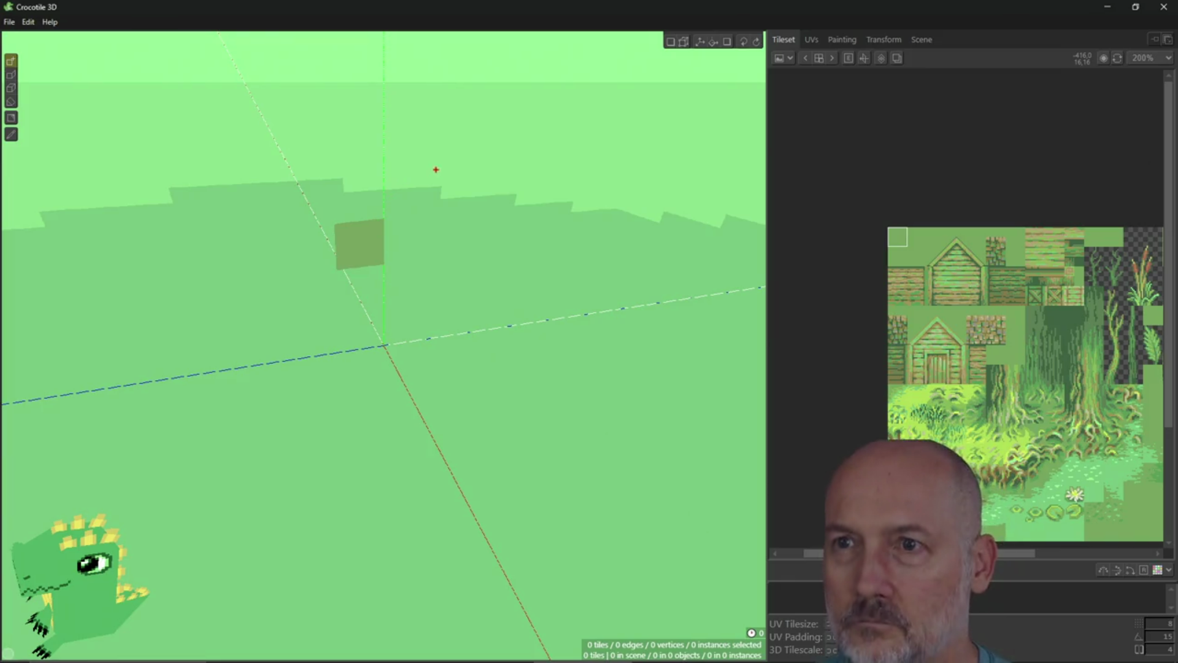
{"action": "type", "text": "t"}
{"action": "type", "text": "BRB "}
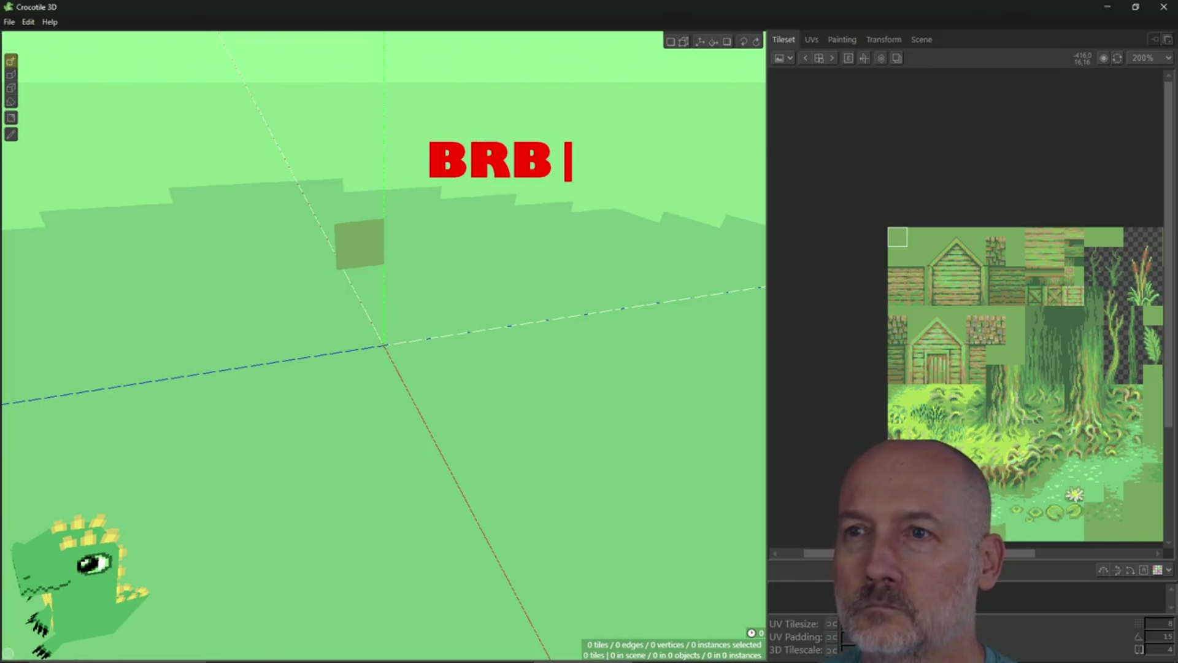
{"action": "type", "text": "..."}
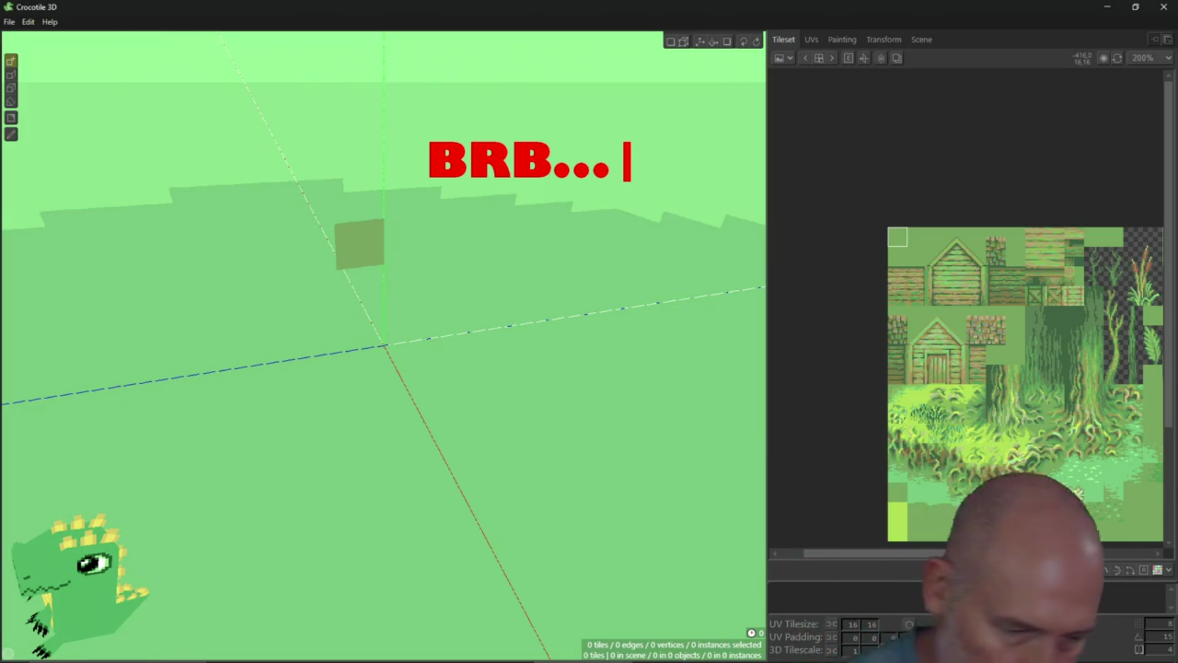
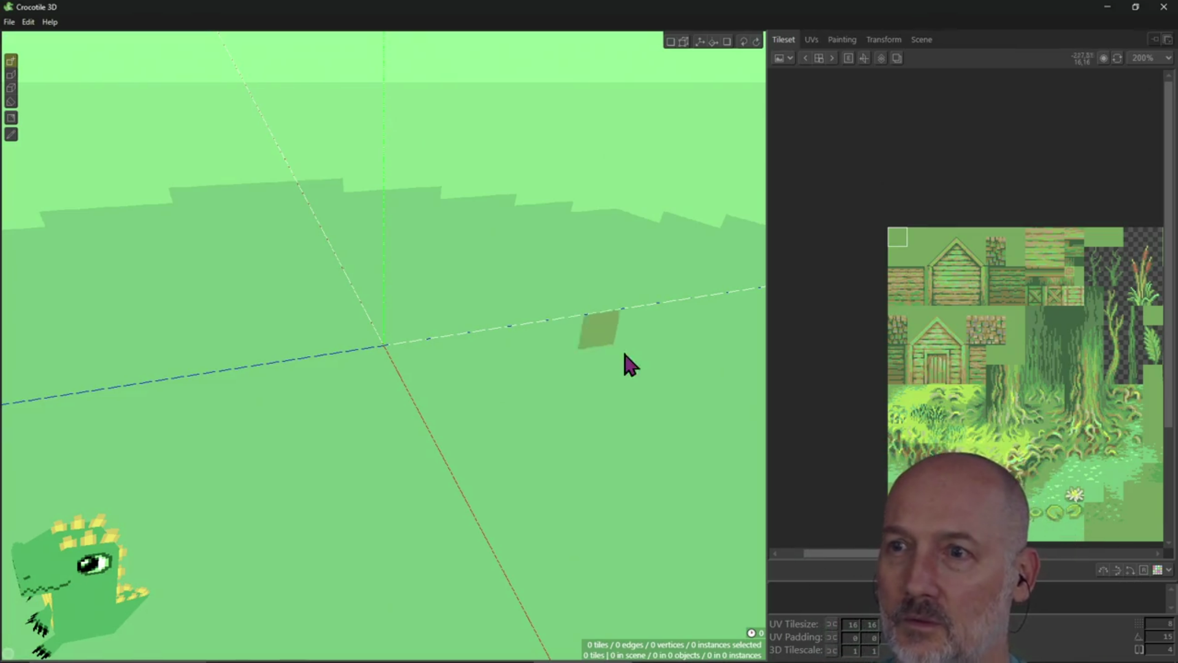
Paint a few grass tiles from the tileset, undo them all, and switch to the how-to guide
{"action": "mouse_move", "coordinate": [568, 384]}
{"action": "right_mouse_down"}
{"action": "mouse_move", "coordinate": [552, 405]}
{"action": "mouse_move", "coordinate": [515, 298]}
{"action": "mouse_move", "coordinate": [485, 339]}
{"action": "right_mouse_up"}
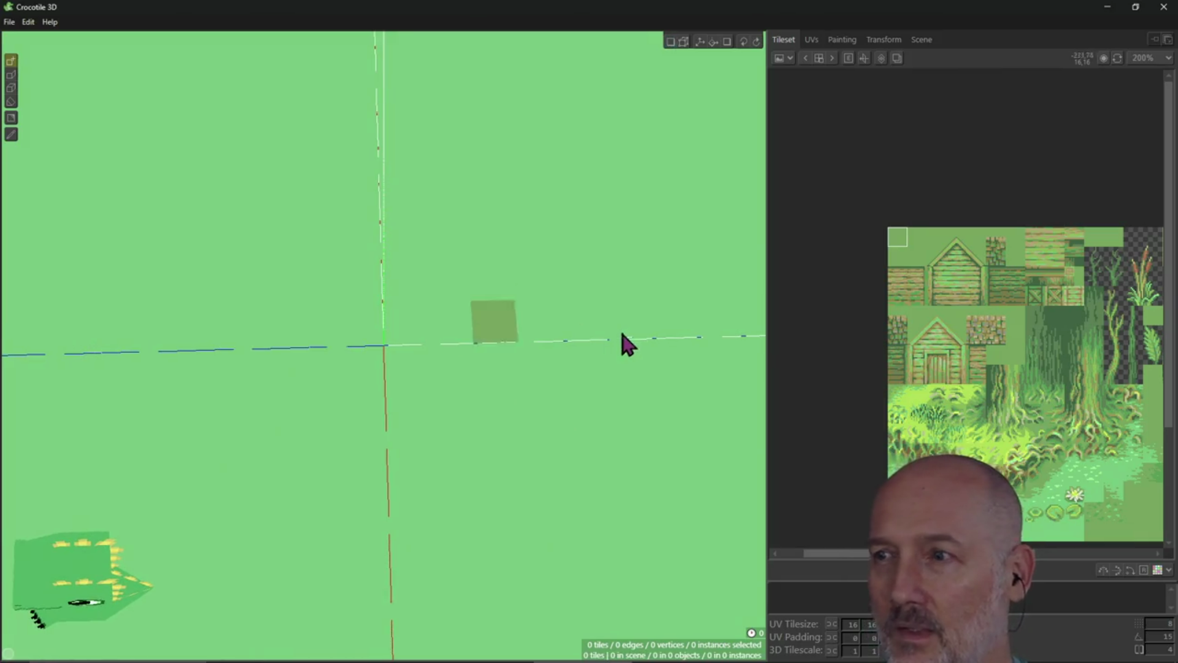
{"action": "left_click", "coordinate": [916, 396]}
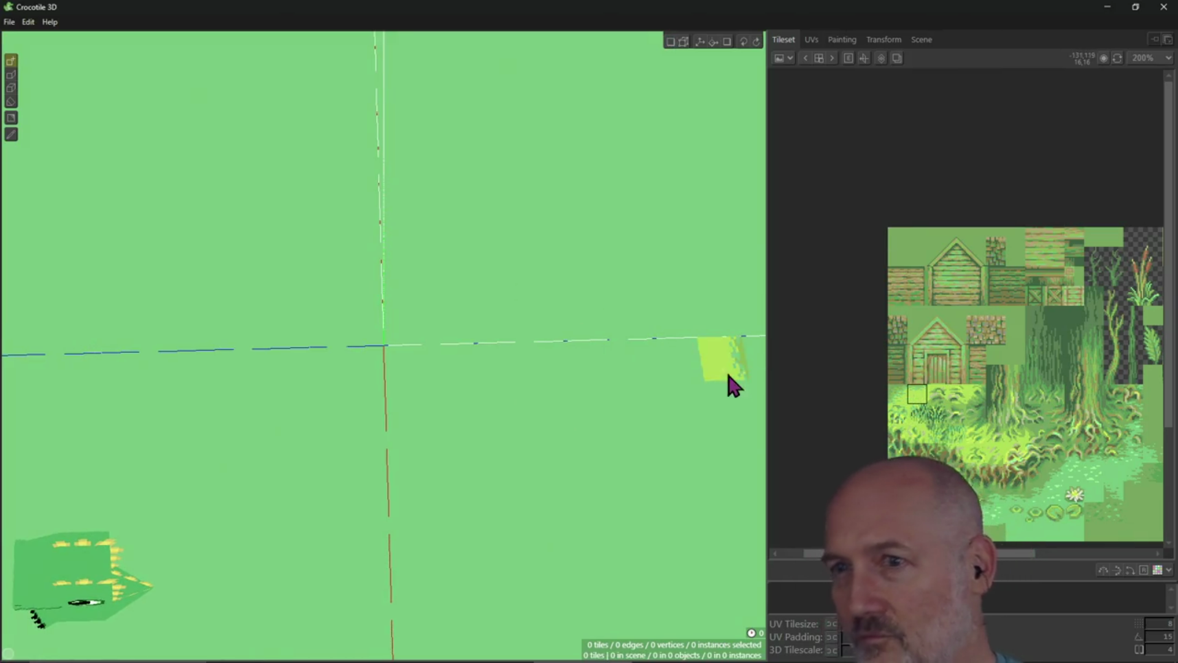
{"action": "mouse_move", "coordinate": [411, 320]}
{"action": "left_mouse_down"}
{"action": "mouse_move", "coordinate": [513, 329]}
{"action": "mouse_move", "coordinate": [571, 300]}
{"action": "mouse_move", "coordinate": [468, 273]}
{"action": "mouse_move", "coordinate": [542, 256]}
{"action": "mouse_move", "coordinate": [459, 223]}
{"action": "mouse_move", "coordinate": [418, 191]}
{"action": "mouse_move", "coordinate": [346, 187]}
{"action": "mouse_move", "coordinate": [303, 233]}
{"action": "mouse_move", "coordinate": [294, 212]}
{"action": "mouse_move", "coordinate": [245, 296]}
{"action": "mouse_move", "coordinate": [197, 286]}
{"action": "mouse_move", "coordinate": [192, 360]}
{"action": "mouse_move", "coordinate": [279, 470]}
{"action": "mouse_move", "coordinate": [362, 520]}
{"action": "mouse_move", "coordinate": [376, 544]}
{"action": "mouse_move", "coordinate": [468, 539]}
{"action": "mouse_move", "coordinate": [560, 513]}
{"action": "mouse_move", "coordinate": [587, 391]}
{"action": "mouse_move", "coordinate": [544, 389]}
{"action": "mouse_move", "coordinate": [424, 345]}
{"action": "mouse_move", "coordinate": [484, 441]}
{"action": "mouse_move", "coordinate": [378, 442]}
{"action": "mouse_move", "coordinate": [360, 413]}
{"action": "mouse_move", "coordinate": [387, 473]}
{"action": "mouse_move", "coordinate": [458, 307]}
{"action": "mouse_move", "coordinate": [359, 224]}
{"action": "mouse_move", "coordinate": [315, 274]}
{"action": "mouse_move", "coordinate": [222, 286]}
{"action": "mouse_move", "coordinate": [303, 341]}
{"action": "mouse_move", "coordinate": [309, 489]}
{"action": "mouse_move", "coordinate": [337, 300]}
{"action": "left_mouse_up"}
{"action": "mouse_move", "coordinate": [336, 300]}
{"action": "right_mouse_down"}
{"action": "mouse_move", "coordinate": [337, 398]}
{"action": "mouse_move", "coordinate": [382, 413]}
{"action": "mouse_move", "coordinate": [370, 371]}
{"action": "right_mouse_up"}
{"action": "key", "text": "ctrl+z"}
{"action": "key", "text": "alt+Tab"}
{"action": "key", "text": "alt+Tab"}
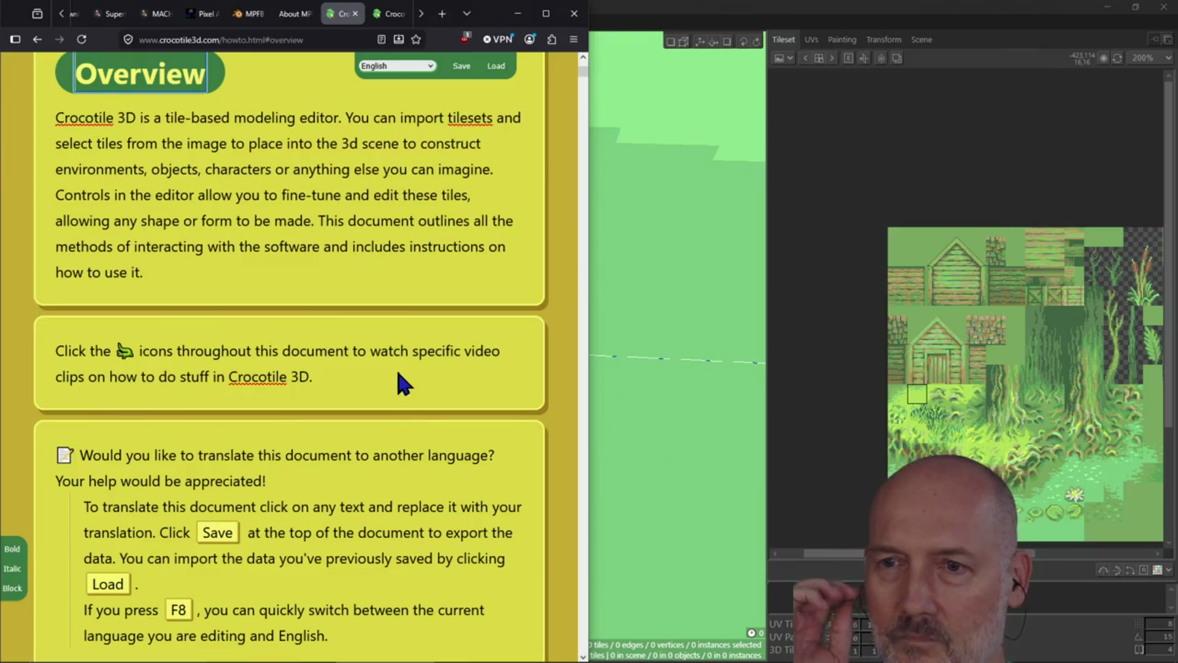
Scroll the how-to guide to the Getting Started section on drawing tiles, then return to Crocotile 3D
{"action": "scroll", "coordinate": [415, 365], "scroll_direction": "down", "scroll_amount": 10}
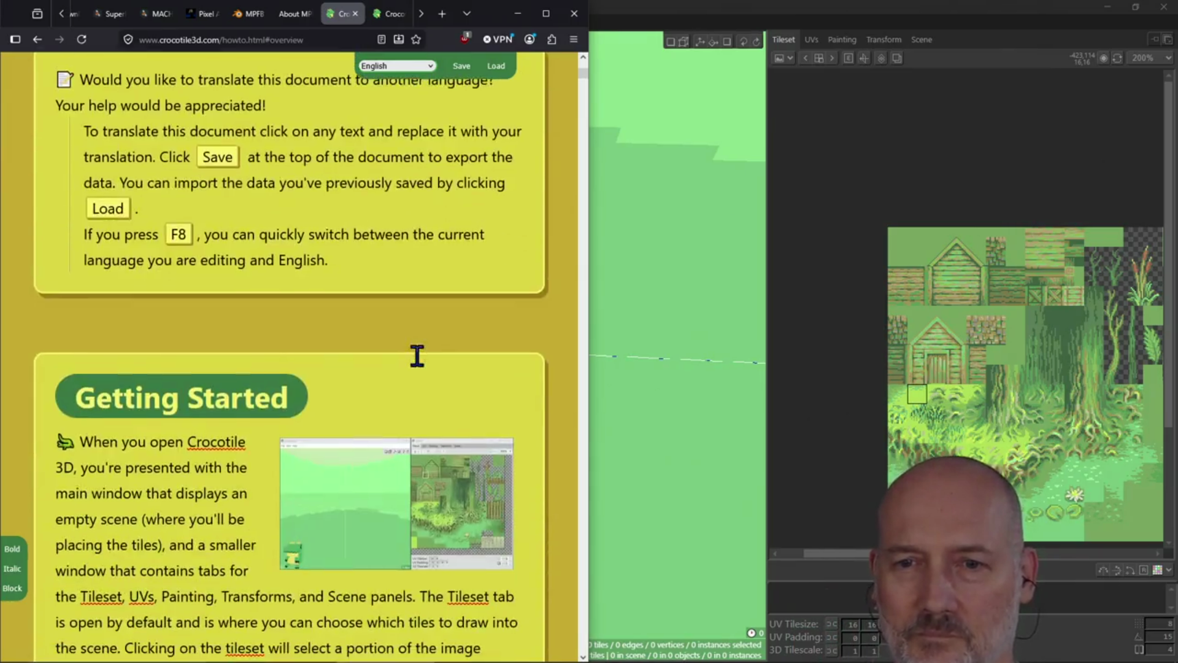
{"action": "scroll", "coordinate": [418, 366], "scroll_direction": "down", "scroll_amount": 3}
{"action": "scroll", "coordinate": [417, 359], "scroll_direction": "up", "scroll_amount": 2}
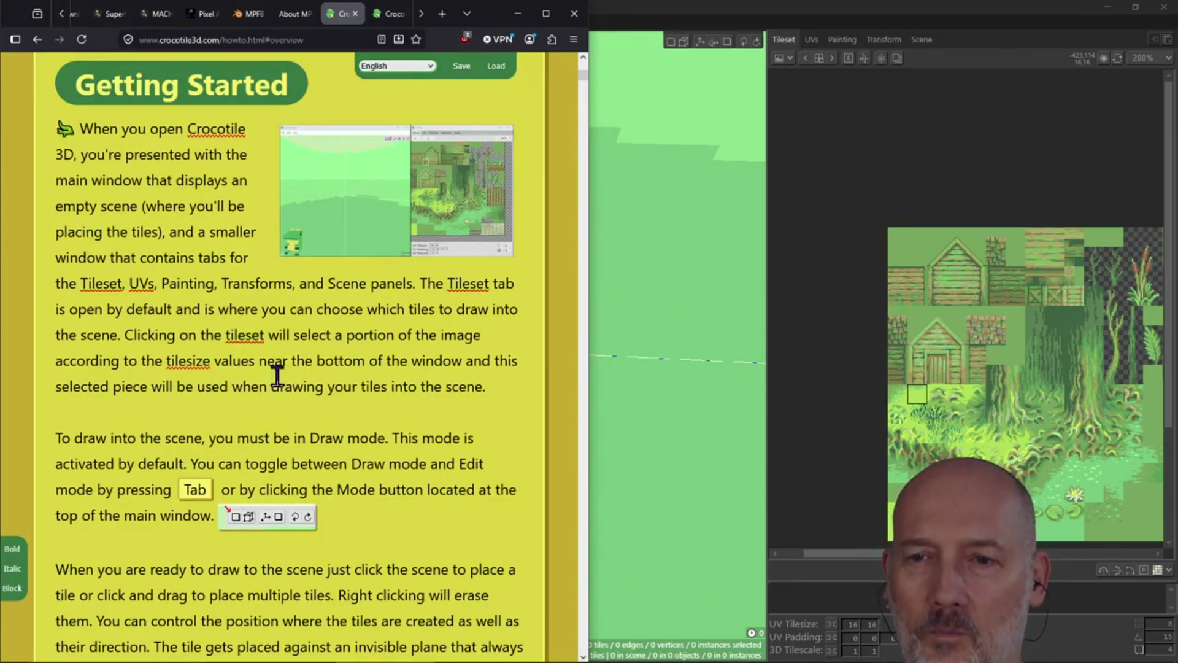
{"action": "scroll", "coordinate": [294, 386], "scroll_direction": "down", "scroll_amount": 3}
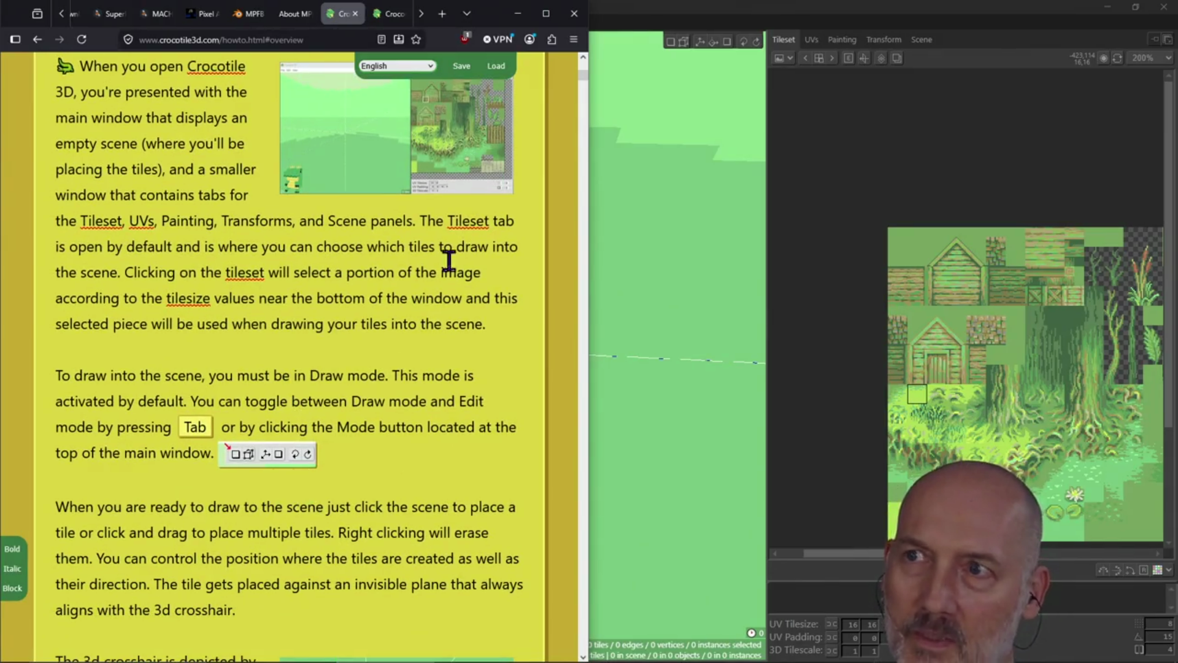
{"action": "left_click", "coordinate": [758, 9]}
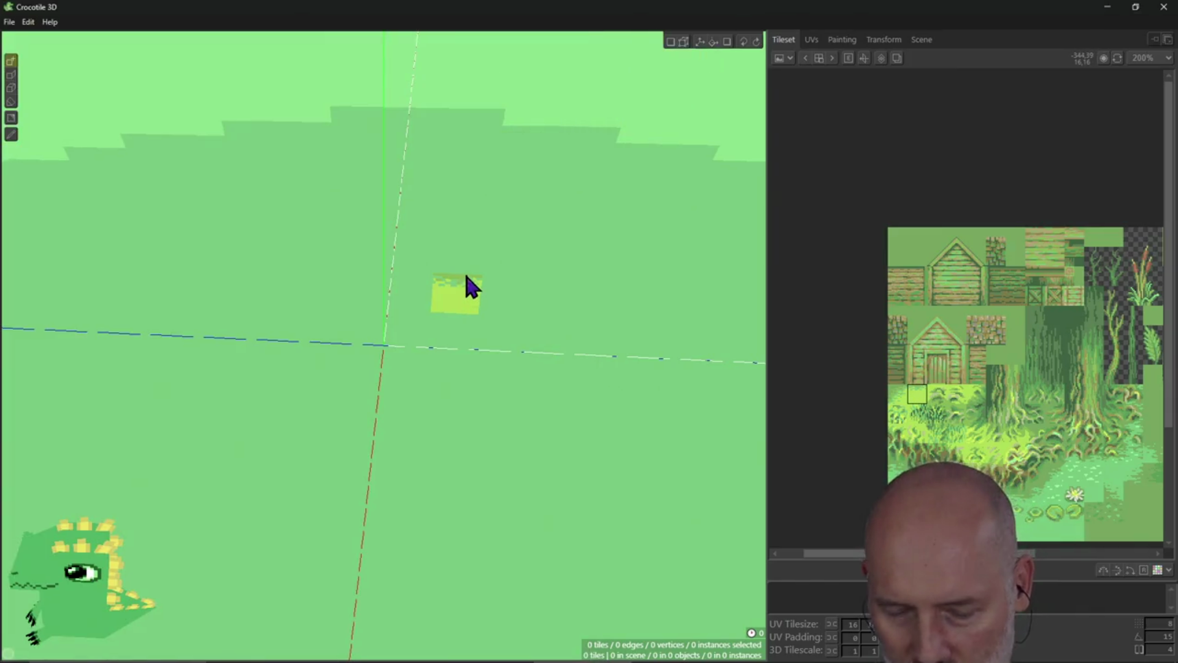
{"action": "key", "text": "alt+Tab"}
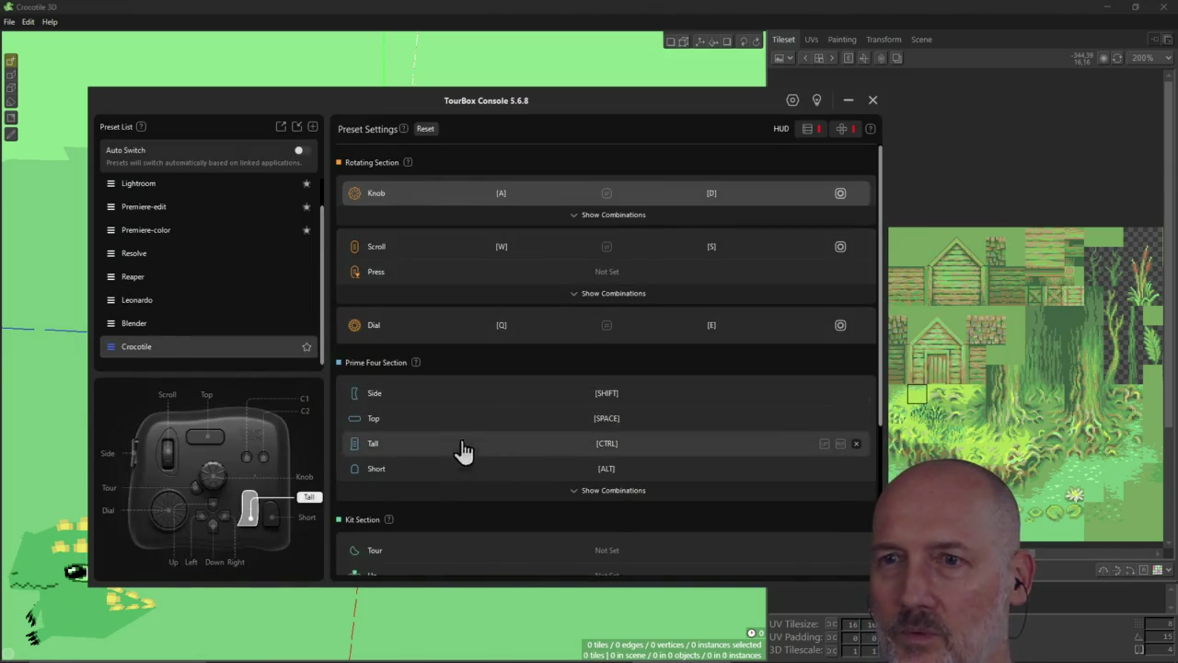
{"action": "scroll", "coordinate": [489, 362], "scroll_direction": "down", "scroll_amount": 3}
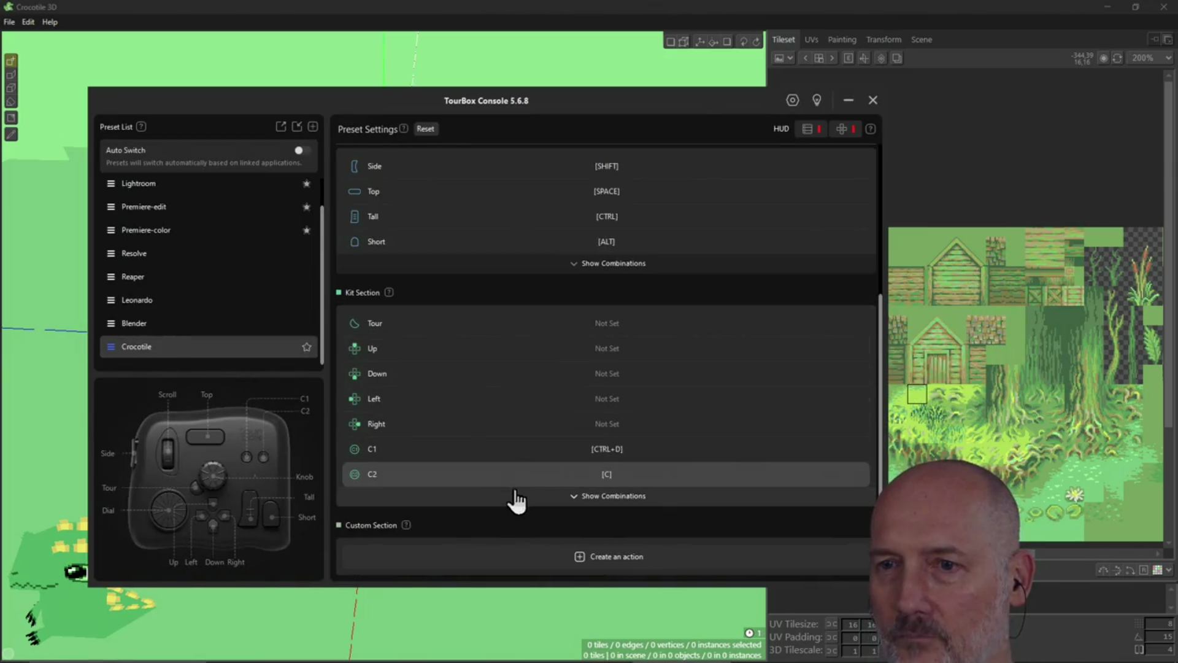
{"action": "key", "text": "ctrl+d"}
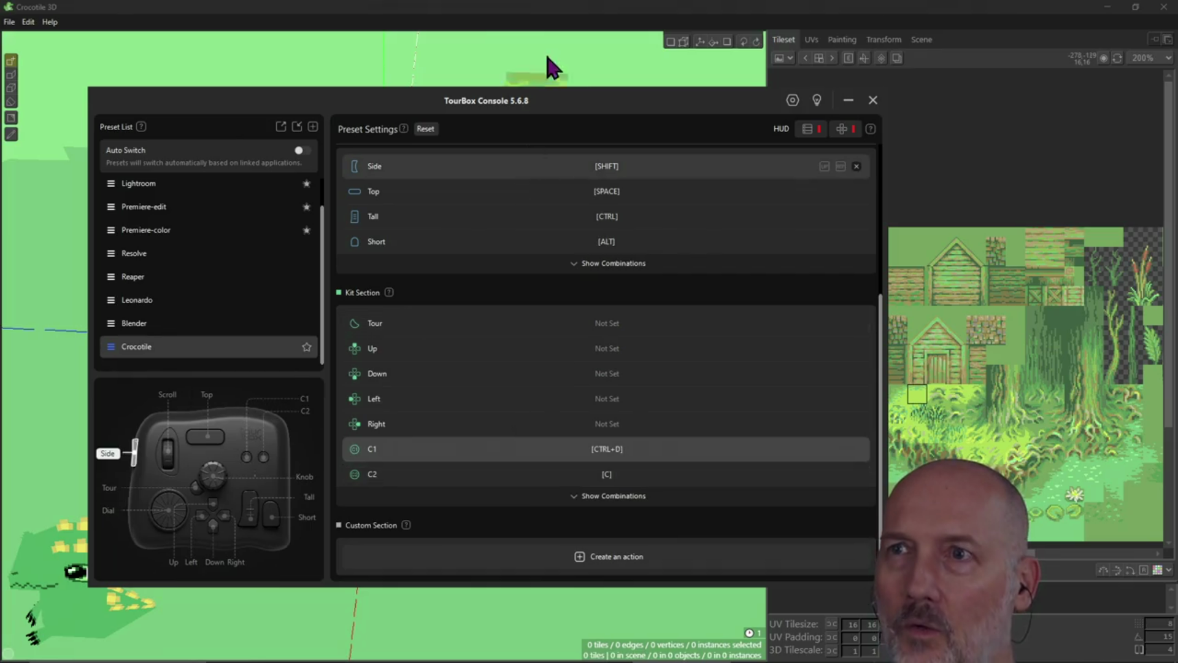
{"action": "left_click", "coordinate": [556, 7]}
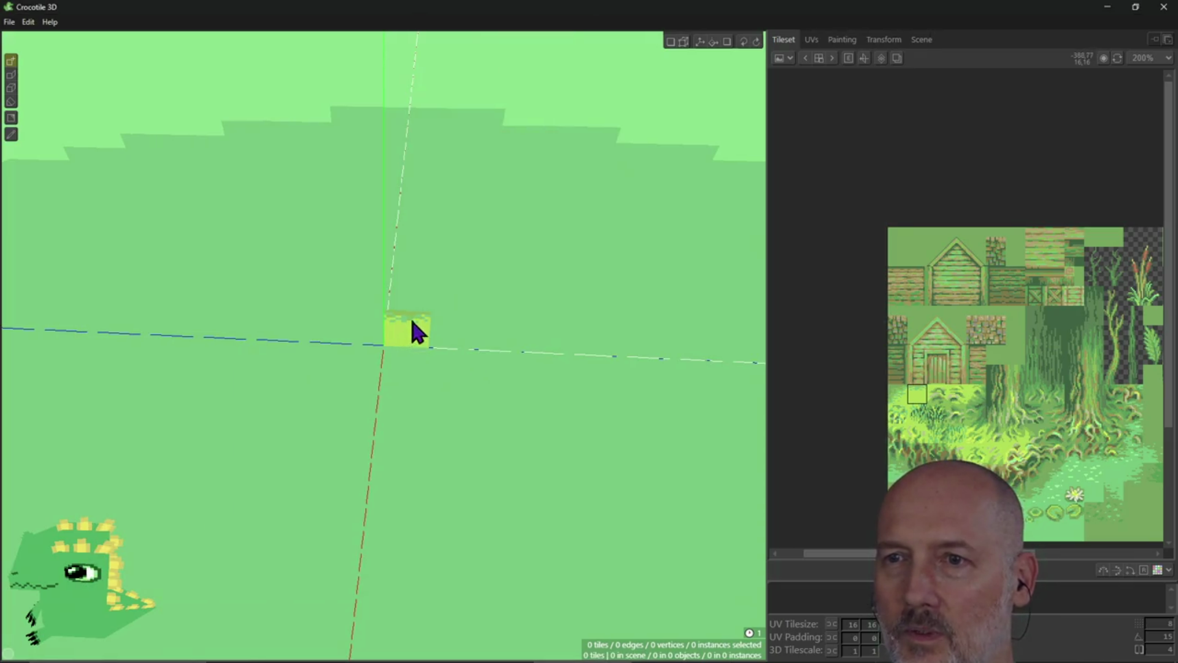
Tilt the view to a low angle and test-paint a row of grass tiles, then undo it
{"action": "key", "text": "Down"}
{"action": "key", "text": "Down"}
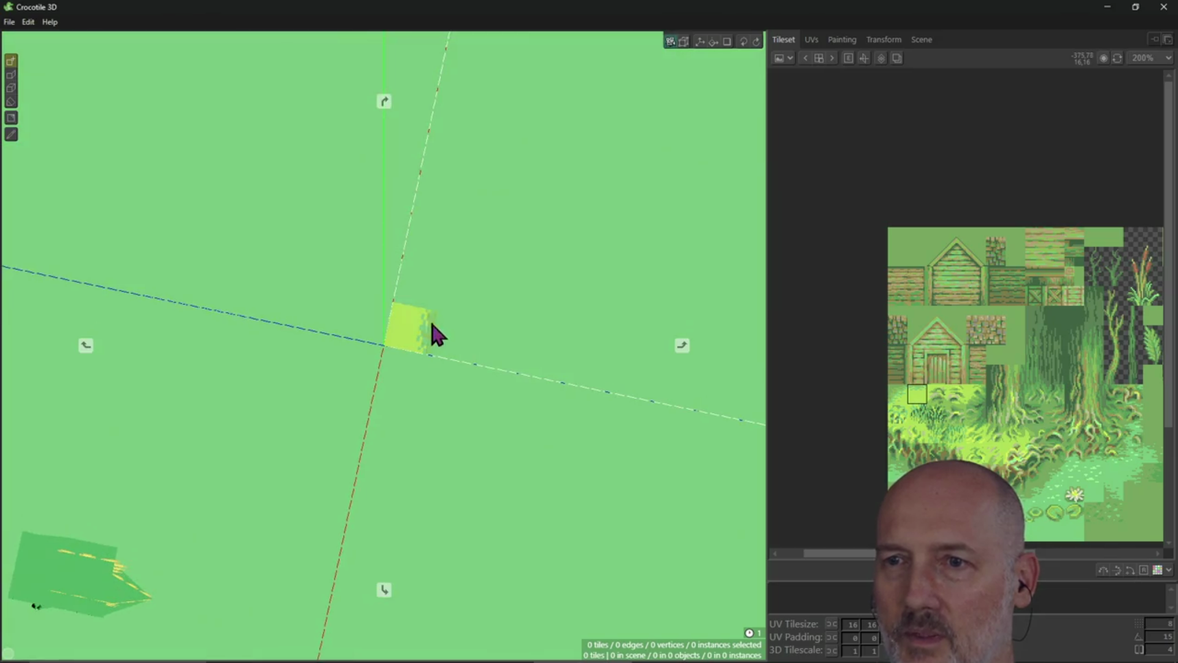
{"action": "key", "text": "Right"}
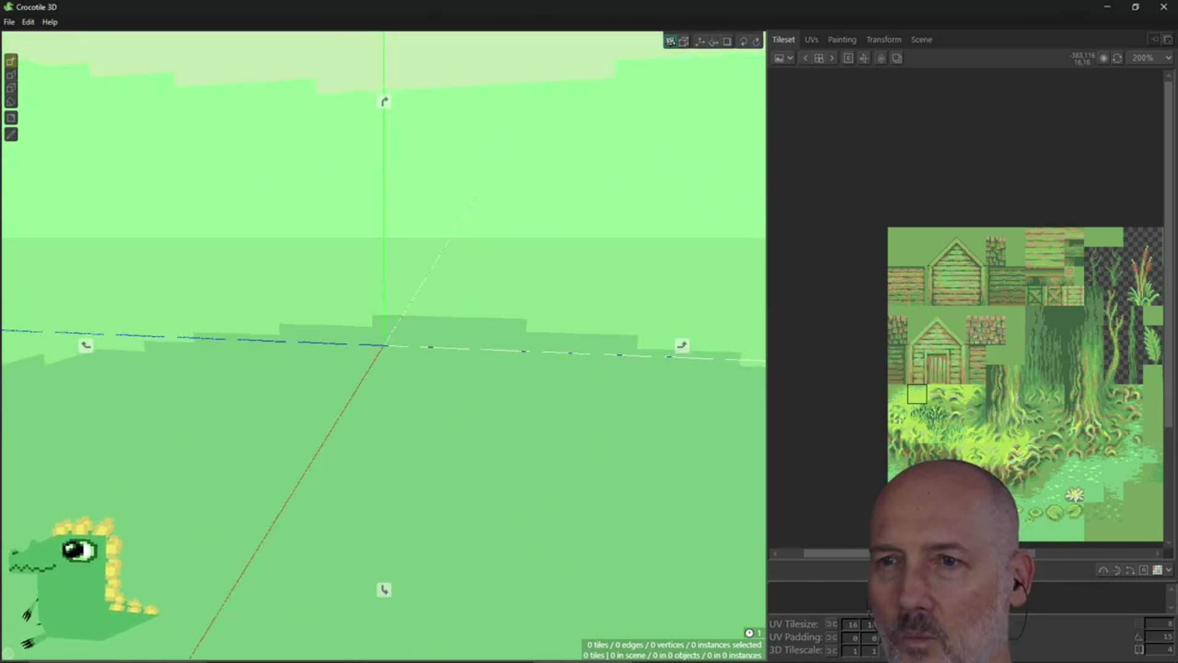
{"action": "left_click_drag", "start_coordinate": [415, 345], "coordinate": [614, 308]}
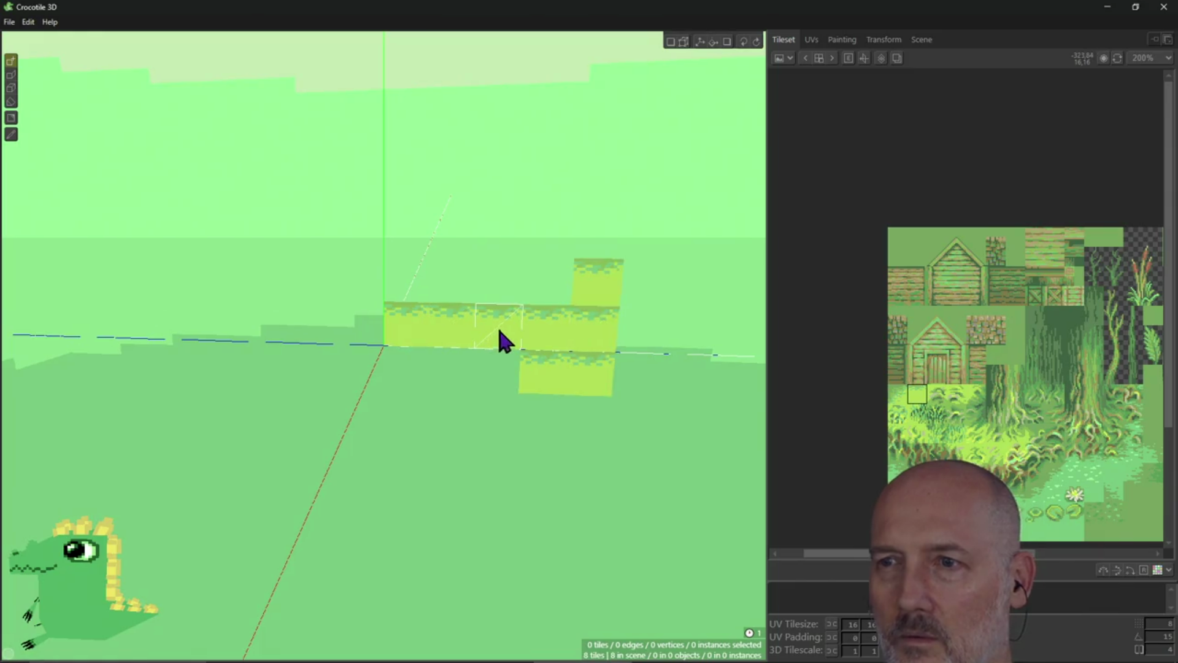
{"action": "key", "text": "ctrl+z"}
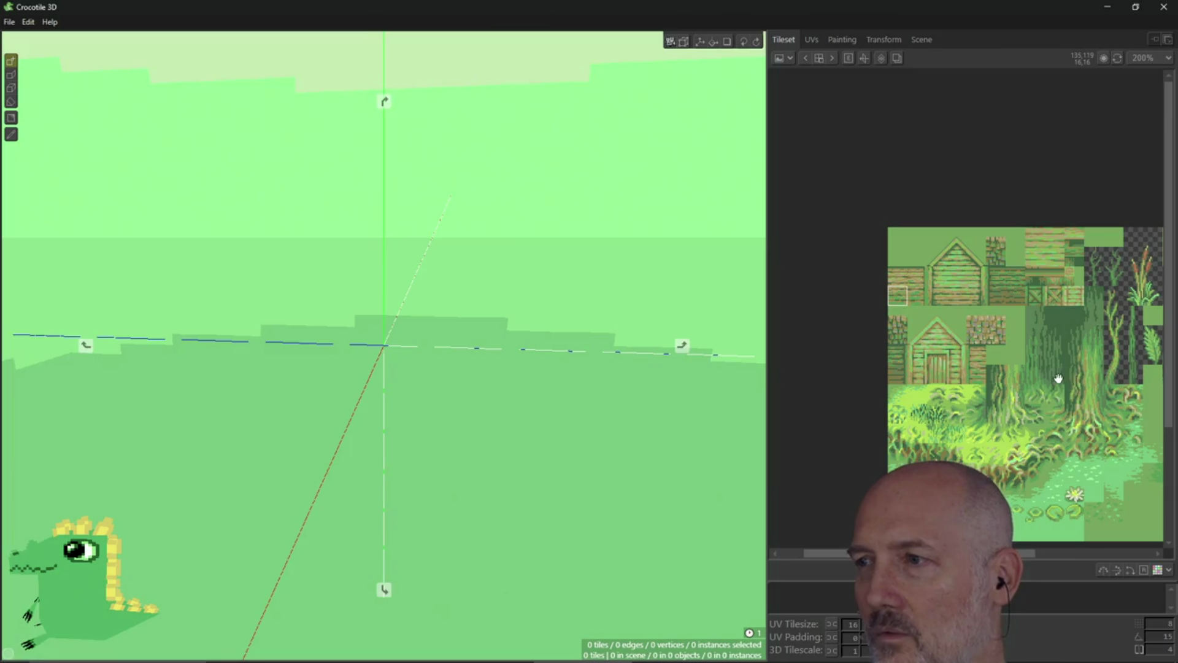
Zoom the tileset to 300%, paint a 15-tile wooden plank wall on the ground line, and enter Edit mode
{"action": "scroll", "coordinate": [1058, 379], "scroll_direction": "up", "scroll_amount": 4}
{"action": "mouse_move", "coordinate": [971, 341]}
{"action": "middle_mouse_down"}
{"action": "mouse_move", "coordinate": [999, 342]}
{"action": "mouse_move", "coordinate": [978, 342]}
{"action": "middle_mouse_up"}
{"action": "mouse_move", "coordinate": [443, 335]}
{"action": "left_mouse_down"}
{"action": "mouse_move", "coordinate": [442, 344]}
{"action": "mouse_move", "coordinate": [583, 344]}
{"action": "mouse_move", "coordinate": [514, 311]}
{"action": "mouse_move", "coordinate": [560, 266]}
{"action": "mouse_move", "coordinate": [460, 294]}
{"action": "mouse_move", "coordinate": [531, 250]}
{"action": "mouse_move", "coordinate": [620, 255]}
{"action": "mouse_move", "coordinate": [647, 331]}
{"action": "left_mouse_up"}
{"action": "mouse_move", "coordinate": [515, 297]}
{"action": "right_mouse_down"}
{"action": "mouse_move", "coordinate": [418, 299]}
{"action": "mouse_move", "coordinate": [441, 300]}
{"action": "mouse_move", "coordinate": [417, 287]}
{"action": "mouse_move", "coordinate": [517, 303]}
{"action": "right_mouse_up"}
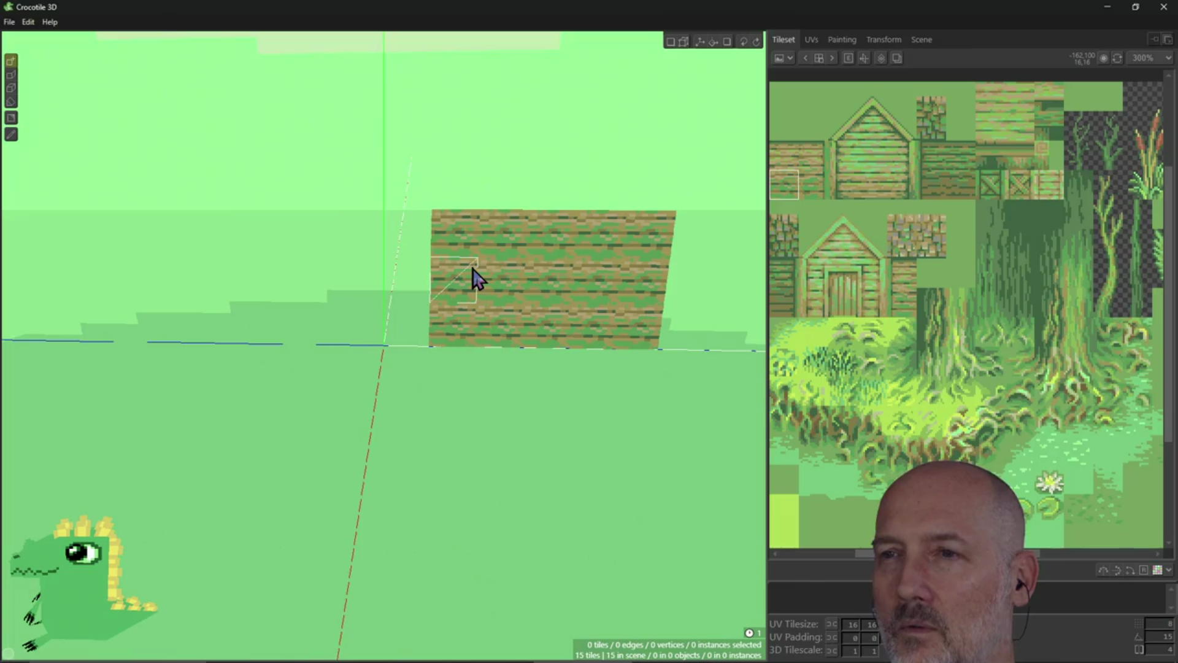
{"action": "left_click", "coordinate": [670, 41]}
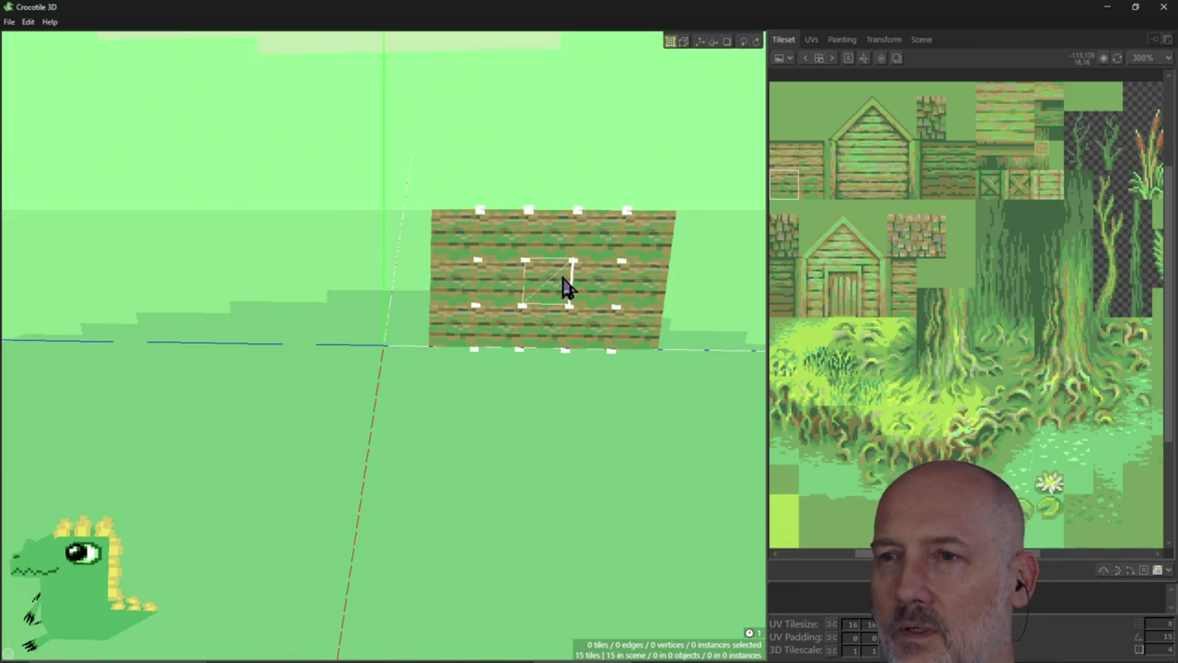
{"action": "key", "text": "alt+Tab"}
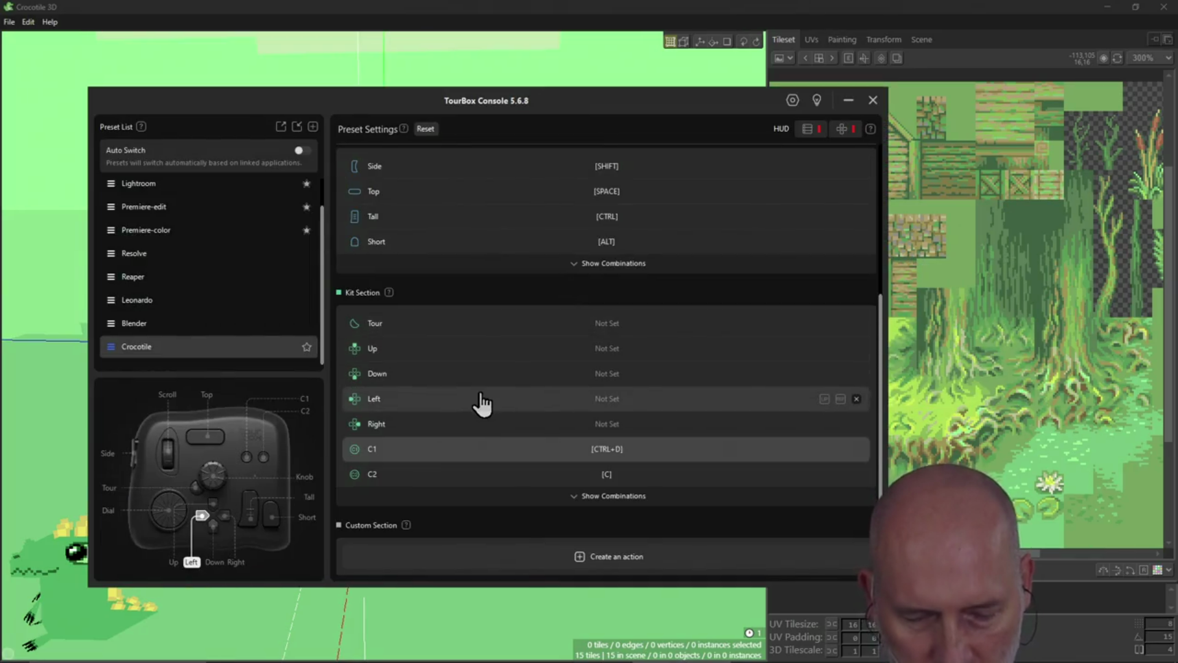
Assign Tab to the Tour control in TourBox Console's Crocotile preset, then toggle Crocotile into edit mode
{"action": "left_click", "coordinate": [592, 324]}
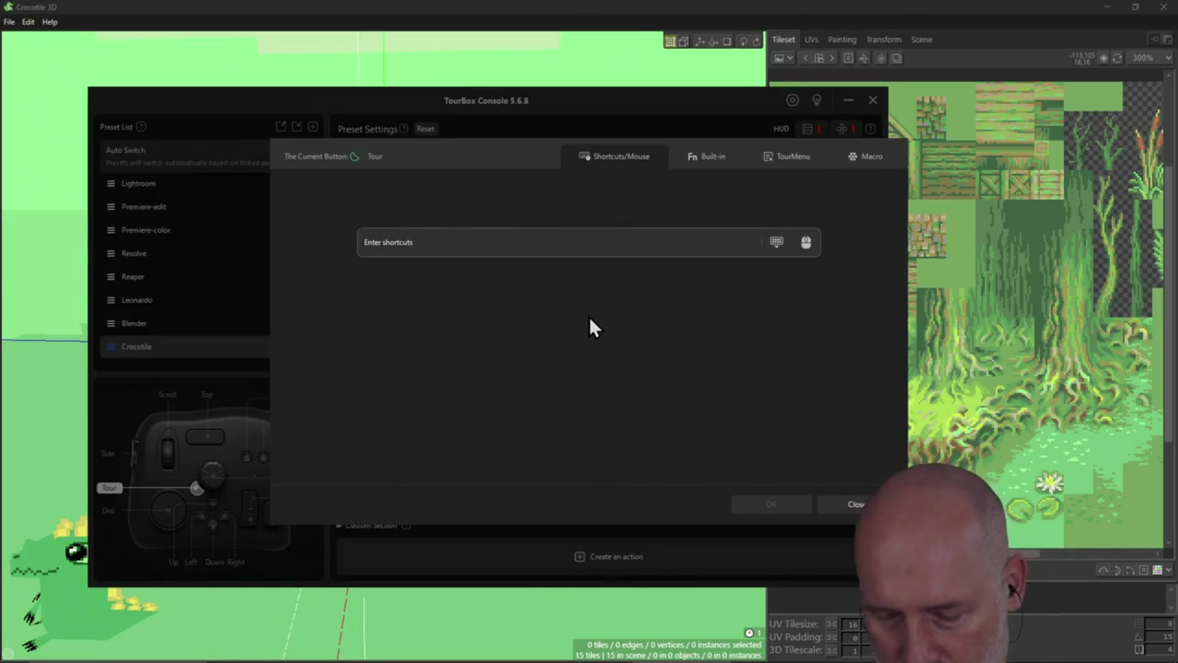
{"action": "key", "text": "Tab"}
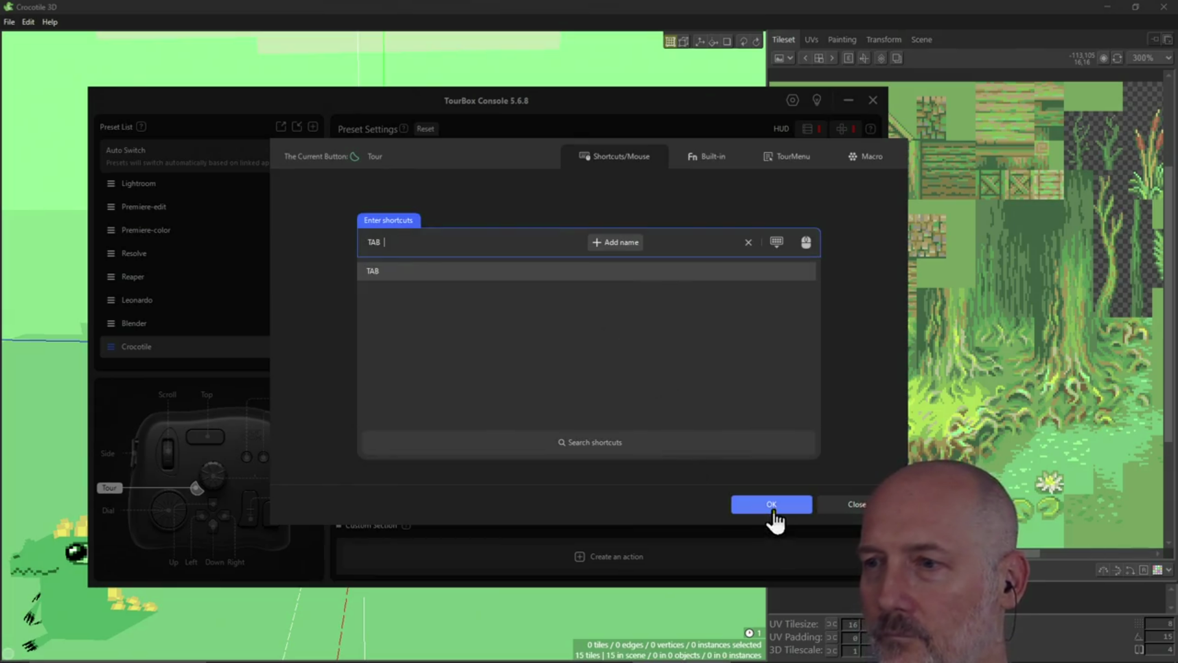
{"action": "left_click", "coordinate": [774, 519]}
{"action": "left_click", "coordinate": [671, 9]}
{"action": "key", "text": "Tab"}
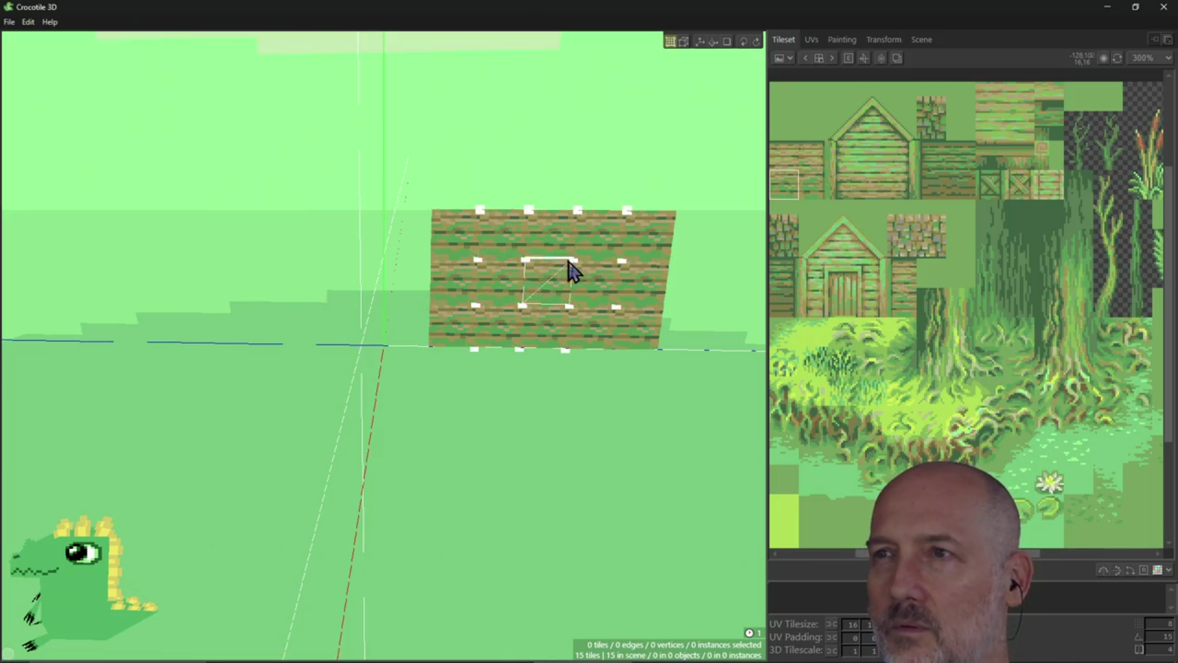
Select the nine middle tiles of the plank wall
{"action": "mouse_move", "coordinate": [512, 328]}
{"action": "left_mouse_down"}
{"action": "mouse_move", "coordinate": [565, 297]}
{"action": "mouse_move", "coordinate": [641, 332]}
{"action": "left_mouse_up"}
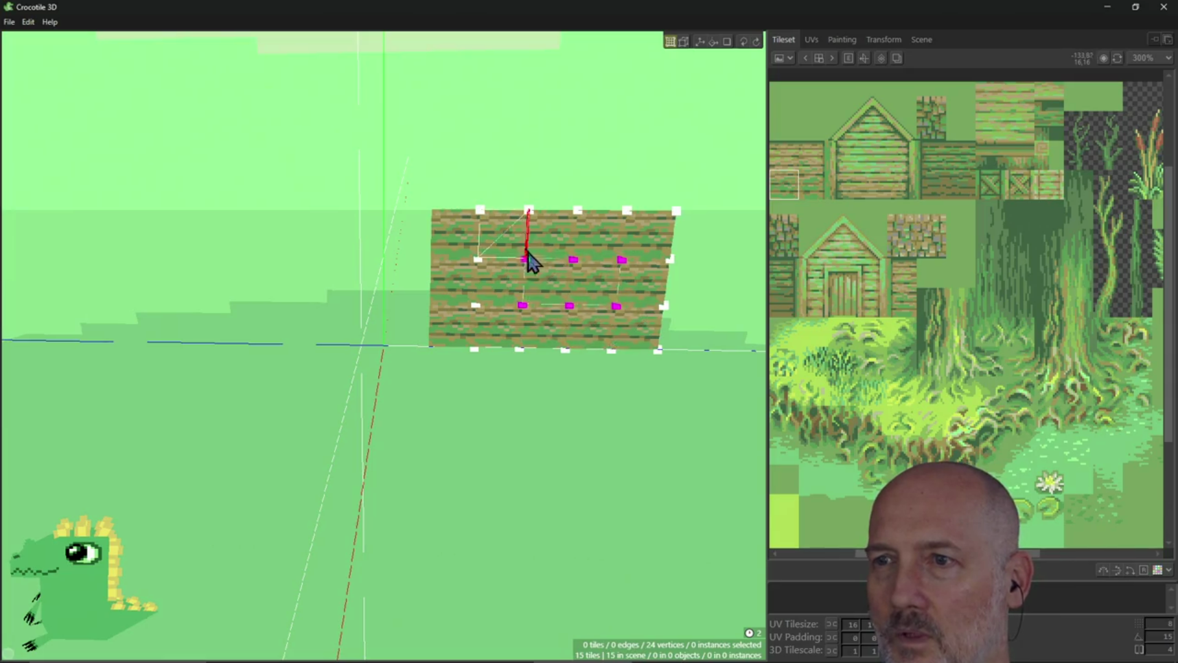
{"action": "key", "text": "Escape"}
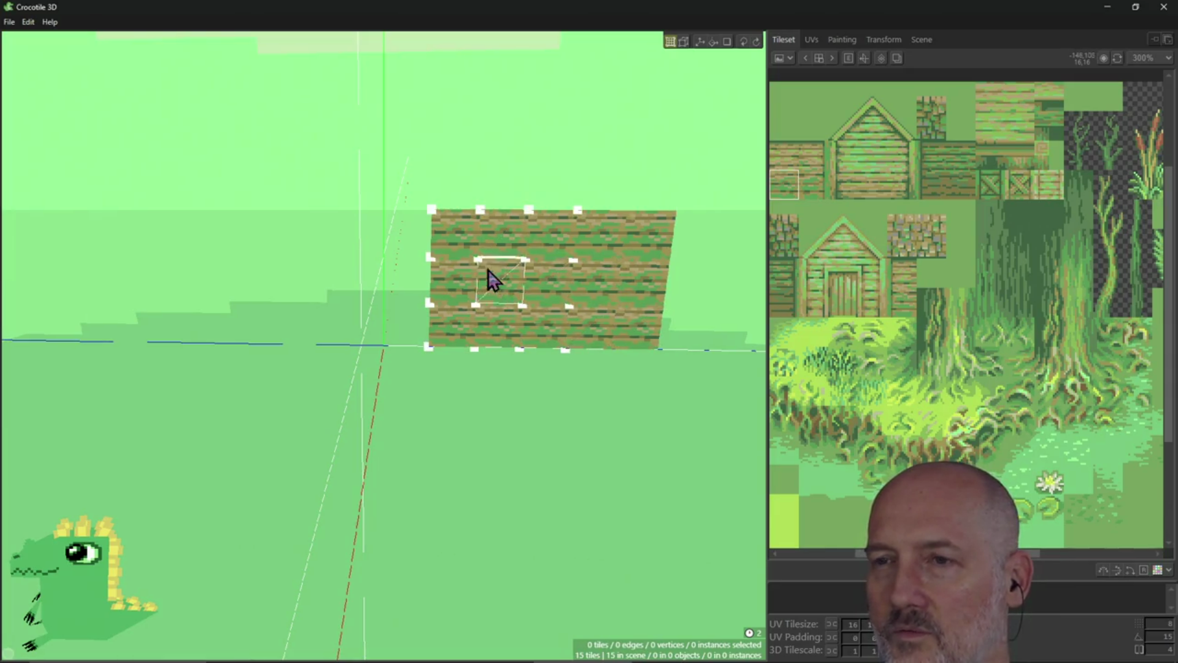
{"action": "left_click", "coordinate": [502, 257]}
{"action": "mouse_move", "coordinate": [507, 263]}
{"action": "left_mouse_down"}
{"action": "mouse_move", "coordinate": [615, 252]}
{"action": "mouse_move", "coordinate": [632, 310]}
{"action": "mouse_move", "coordinate": [521, 305]}
{"action": "mouse_move", "coordinate": [518, 334]}
{"action": "mouse_move", "coordinate": [549, 318]}
{"action": "mouse_move", "coordinate": [584, 326]}
{"action": "mouse_move", "coordinate": [529, 387]}
{"action": "left_mouse_up"}
{"action": "right_click_drag", "start_coordinate": [486, 376], "coordinate": [472, 374]}
Nudge the selected tiles right and left along the wall, orbiting to check their position
{"action": "key", "text": "Right"}
{"action": "key", "text": "Right"}
{"action": "key", "text": "Left"}
{"action": "key", "text": "Left"}
{"action": "key", "text": "Left"}
{"action": "key", "text": "Right"}
{"action": "key", "text": "Right"}
{"action": "key", "text": "Left"}
{"action": "right_click_drag", "start_coordinate": [542, 337], "coordinate": [608, 270]}
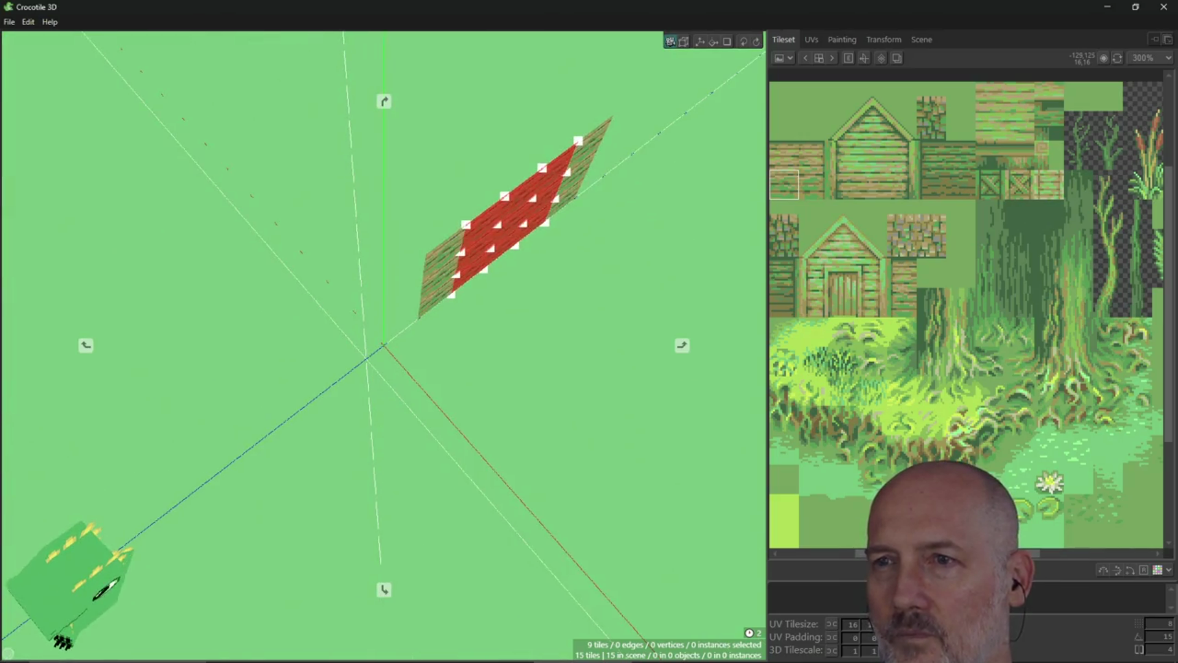
{"action": "key", "text": "Right"}
{"action": "key", "text": "Left"}
{"action": "key", "text": "Right"}
Shift the tiles back into place, undo the last change, and orbit to re-inspect the 15-tile wall
{"action": "mouse_move", "coordinate": [534, 319]}
{"action": "right_mouse_down"}
{"action": "mouse_move", "coordinate": [552, 307]}
{"action": "mouse_move", "coordinate": [565, 368]}
{"action": "mouse_move", "coordinate": [577, 362]}
{"action": "mouse_move", "coordinate": [589, 394]}
{"action": "mouse_move", "coordinate": [510, 393]}
{"action": "mouse_move", "coordinate": [568, 387]}
{"action": "mouse_move", "coordinate": [565, 415]}
{"action": "right_mouse_up"}
{"action": "key", "text": "Left"}
{"action": "key", "text": "Right"}
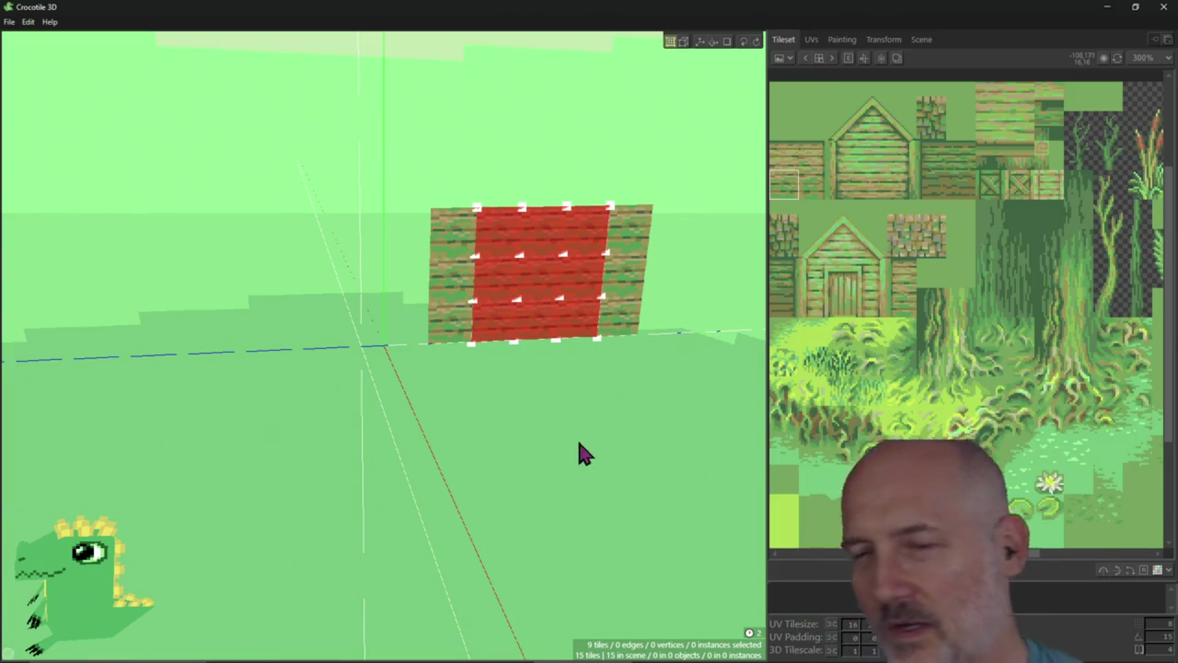
{"action": "key", "text": "ctrl+z"}
{"action": "mouse_move", "coordinate": [589, 420]}
{"action": "right_mouse_down"}
{"action": "mouse_move", "coordinate": [575, 400]}
{"action": "mouse_move", "coordinate": [565, 447]}
{"action": "mouse_move", "coordinate": [544, 439]}
{"action": "mouse_move", "coordinate": [570, 406]}
{"action": "mouse_move", "coordinate": [571, 368]}
{"action": "mouse_move", "coordinate": [442, 370]}
{"action": "right_mouse_up"}
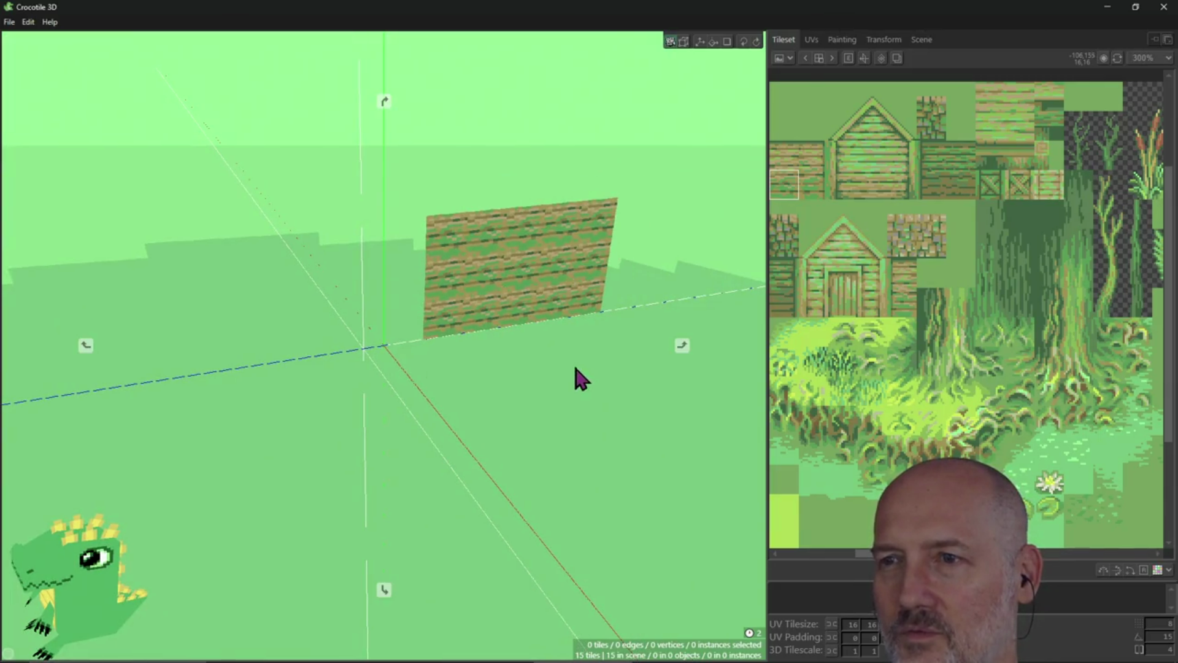
{"action": "right_click_drag", "start_coordinate": [581, 281], "coordinate": [529, 400]}
{"action": "key", "text": "alt+Tab"}
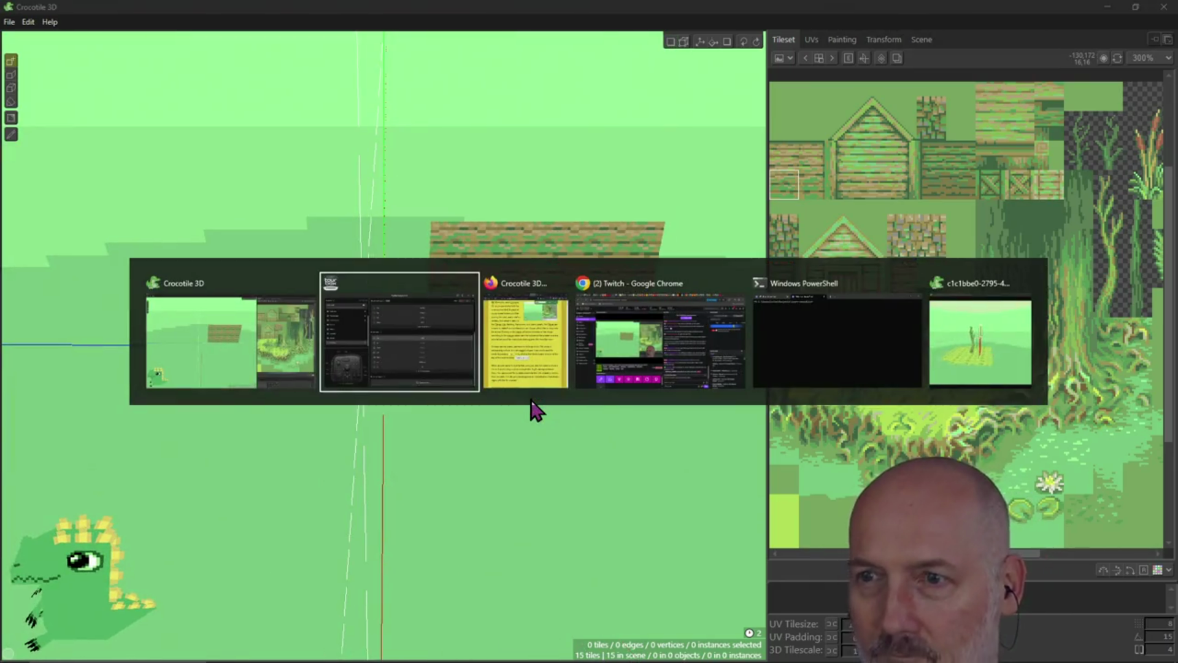
{"action": "key", "text": "alt+Tab"}
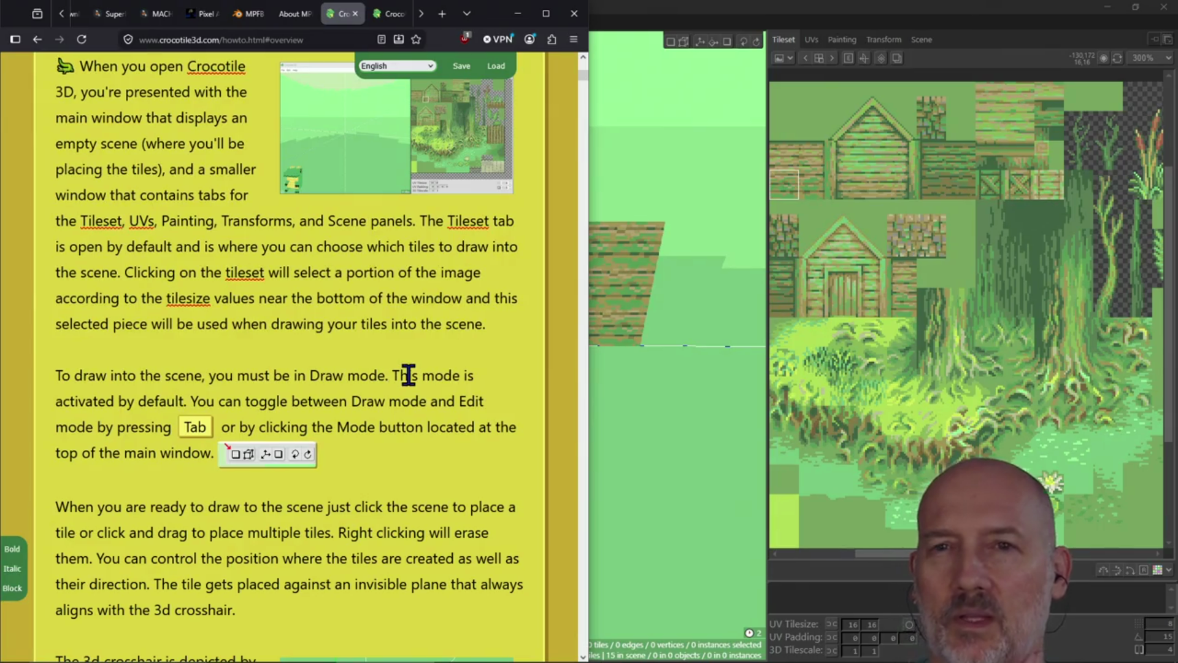
{"action": "left_click", "coordinate": [739, 286]}
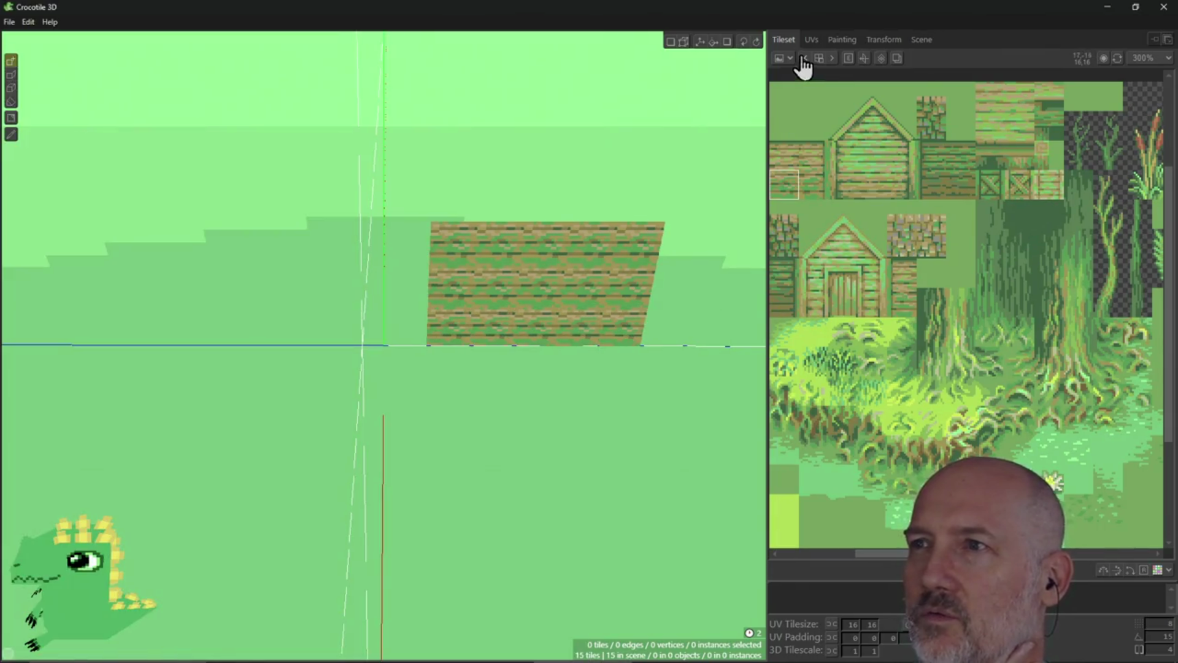
{"action": "left_click", "coordinate": [811, 39]}
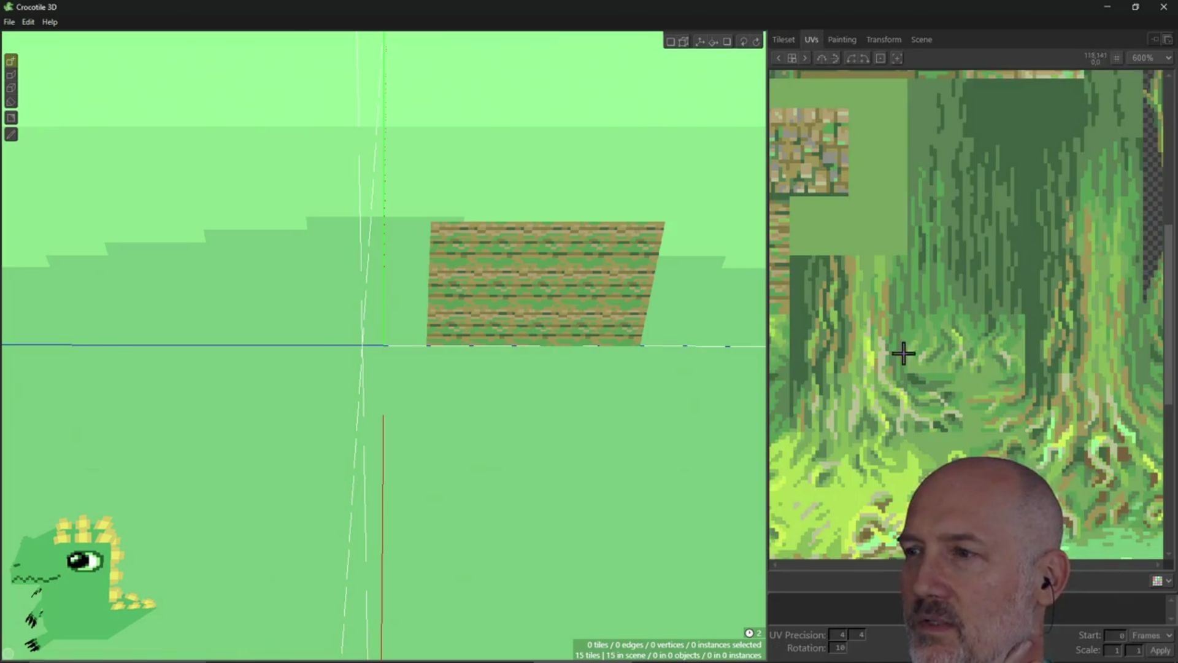
{"action": "left_click", "coordinate": [841, 39]}
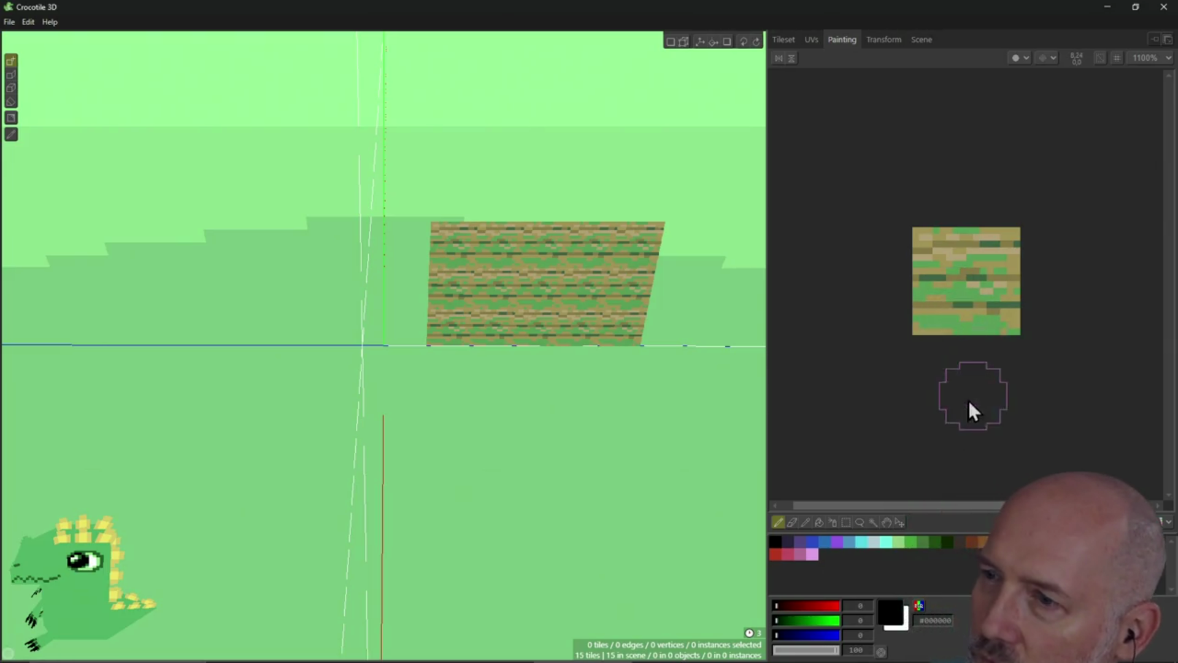
{"action": "left_click", "coordinate": [887, 40]}
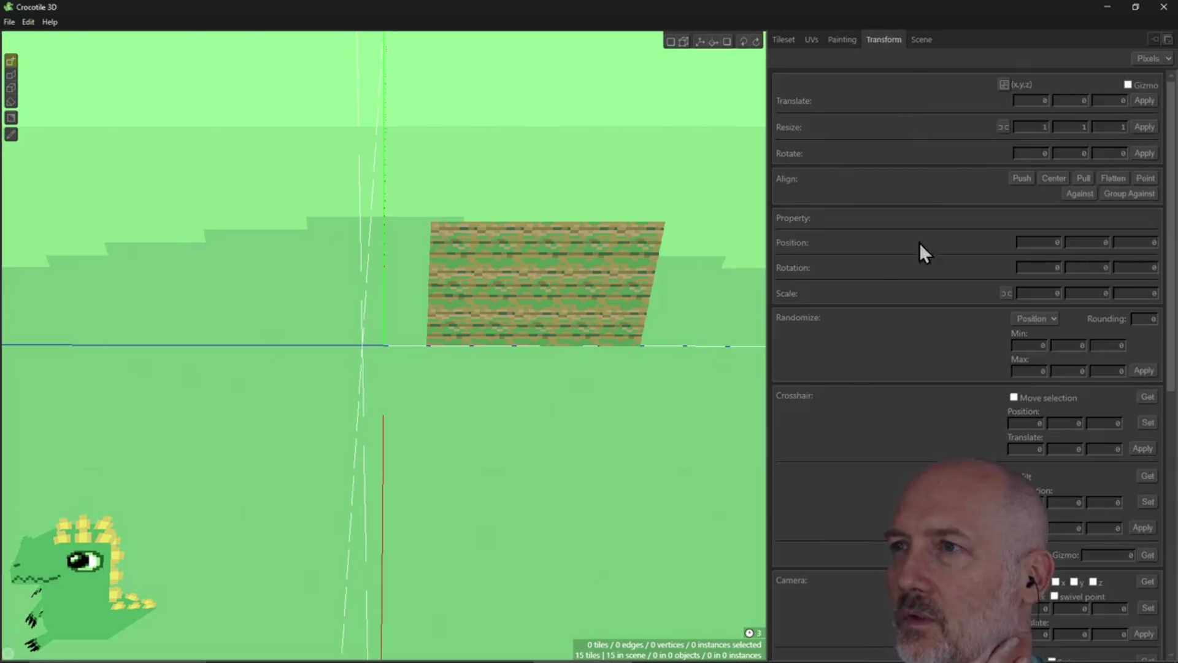
{"action": "left_click", "coordinate": [920, 40]}
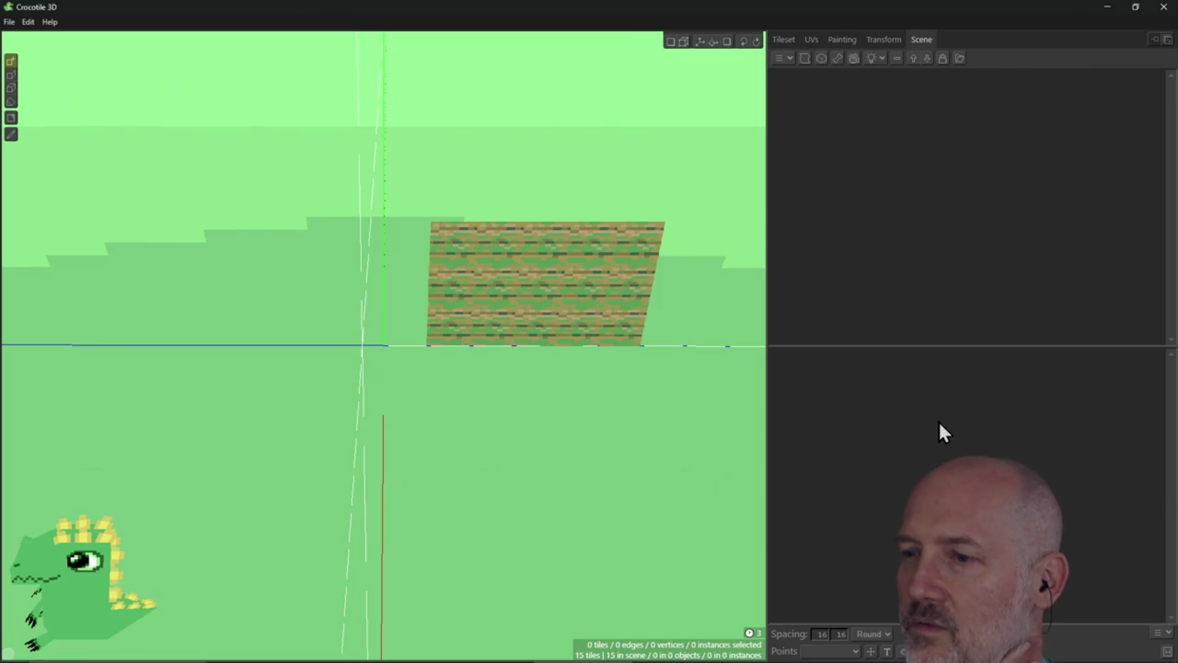
{"action": "left_click", "coordinate": [794, 43]}
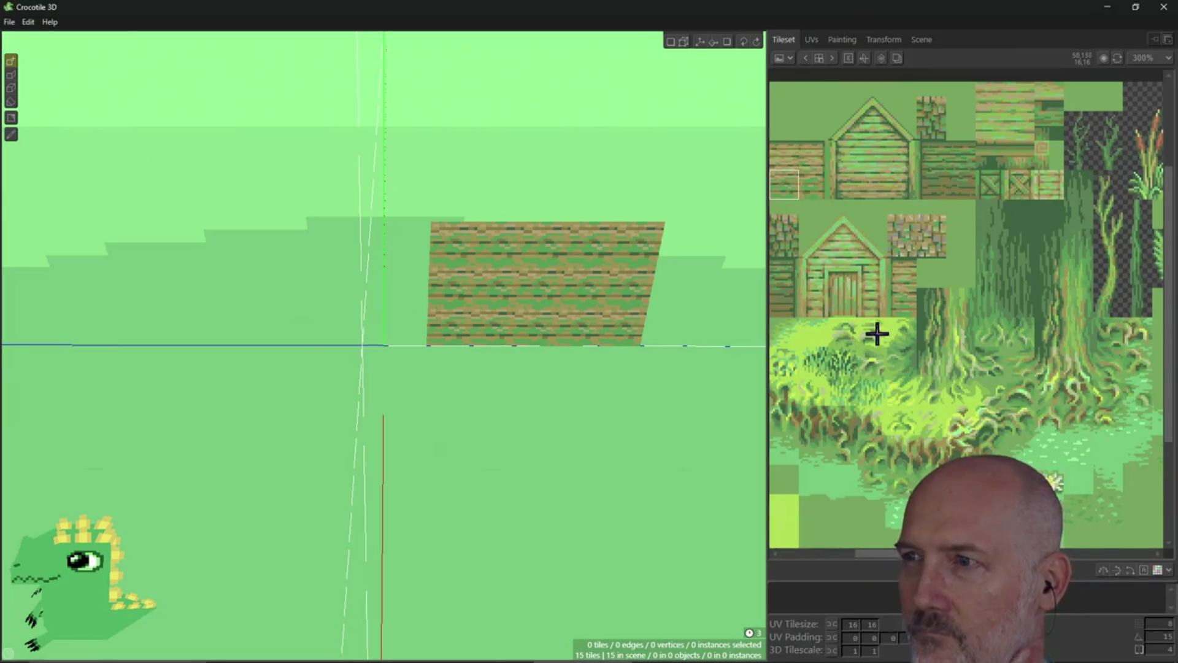
{"action": "mouse_move", "coordinate": [539, 397]}
{"action": "right_mouse_down"}
{"action": "mouse_move", "coordinate": [515, 393]}
{"action": "mouse_move", "coordinate": [529, 384]}
{"action": "right_mouse_up"}
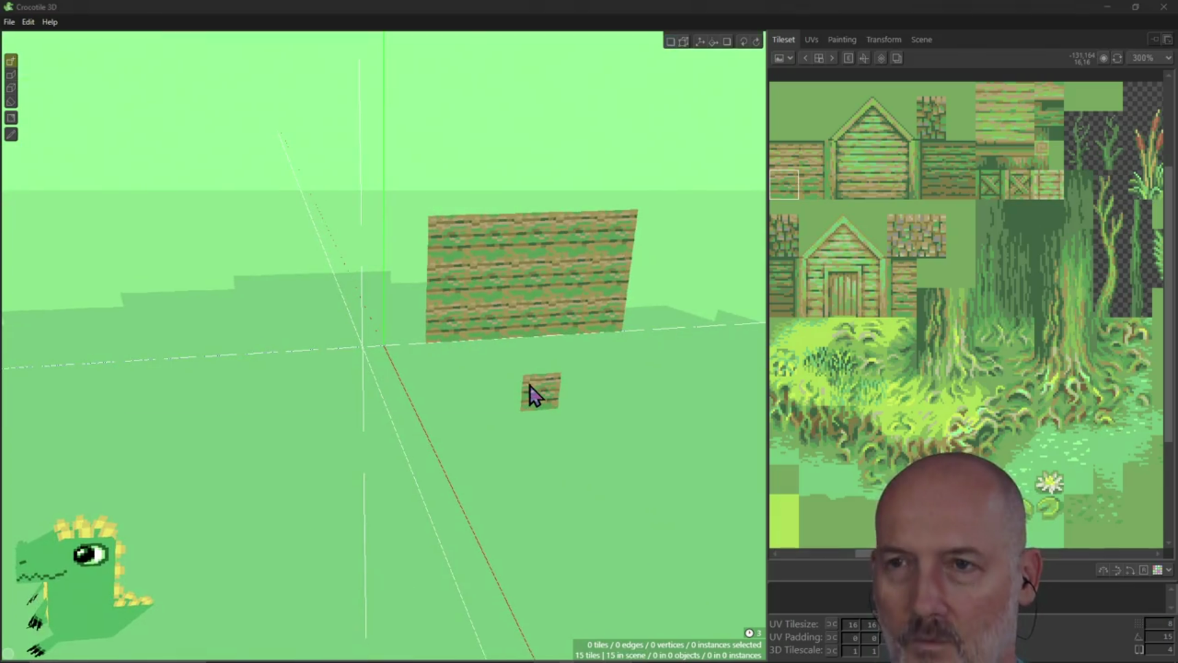
{"action": "key", "text": "alt+Tab"}
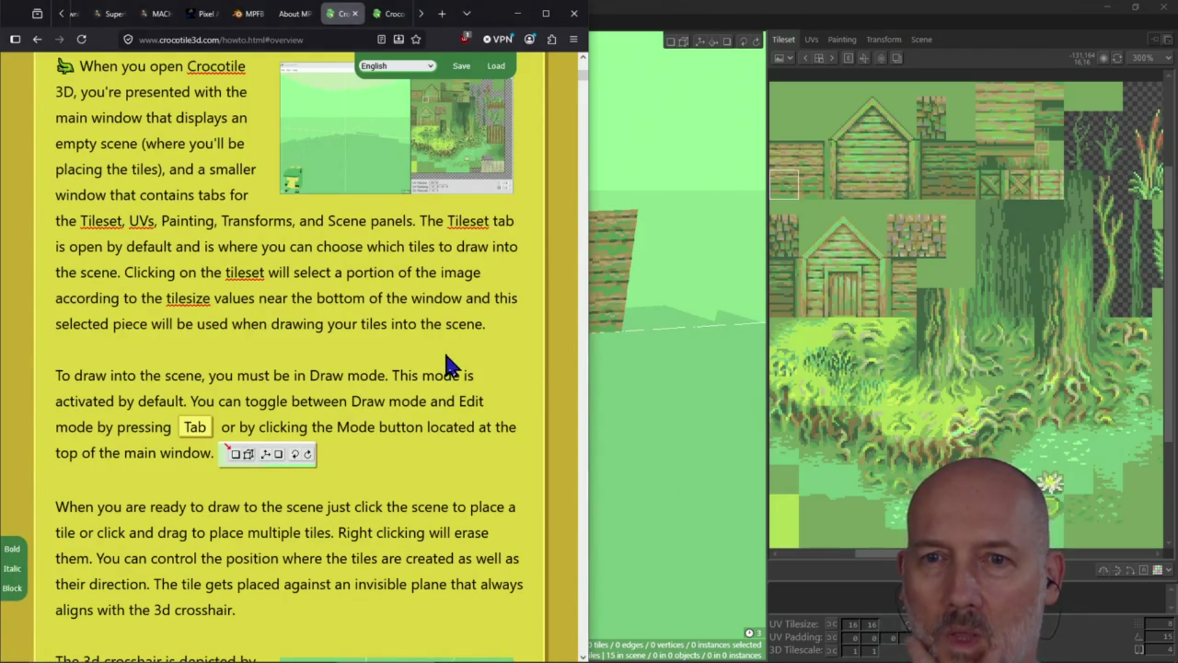
{"action": "scroll", "coordinate": [447, 355], "scroll_direction": "down", "scroll_amount": 4}
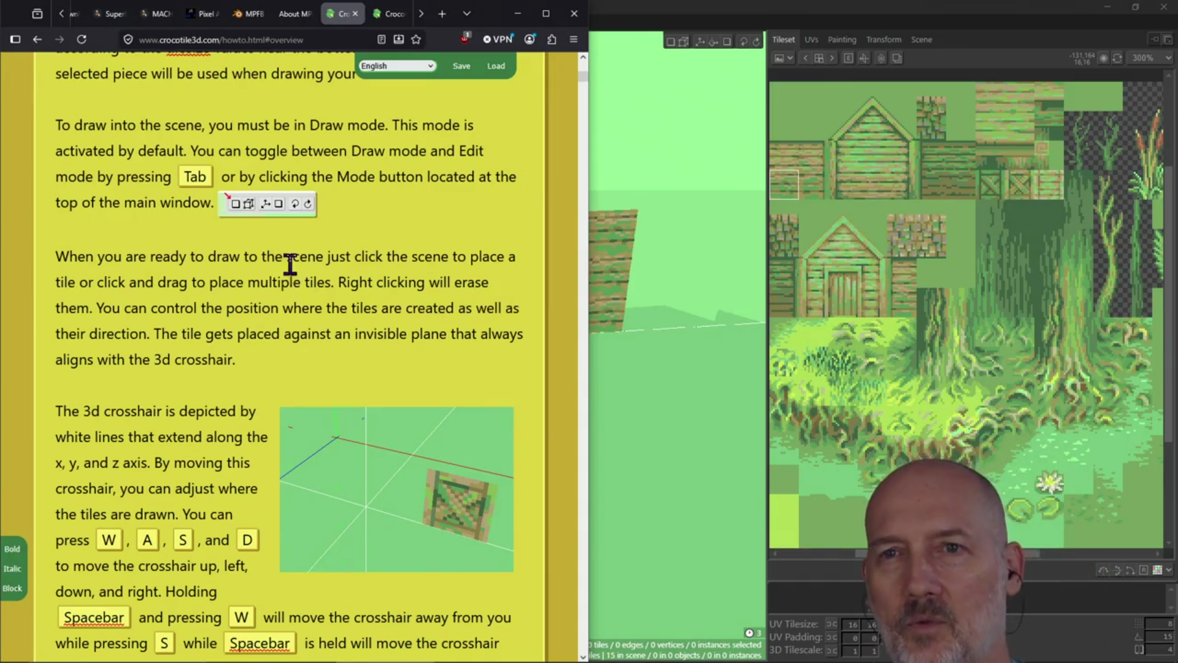
{"action": "key", "text": "ctrl+Home"}
{"action": "scroll", "coordinate": [289, 355], "scroll_direction": "down", "scroll_amount": 15}
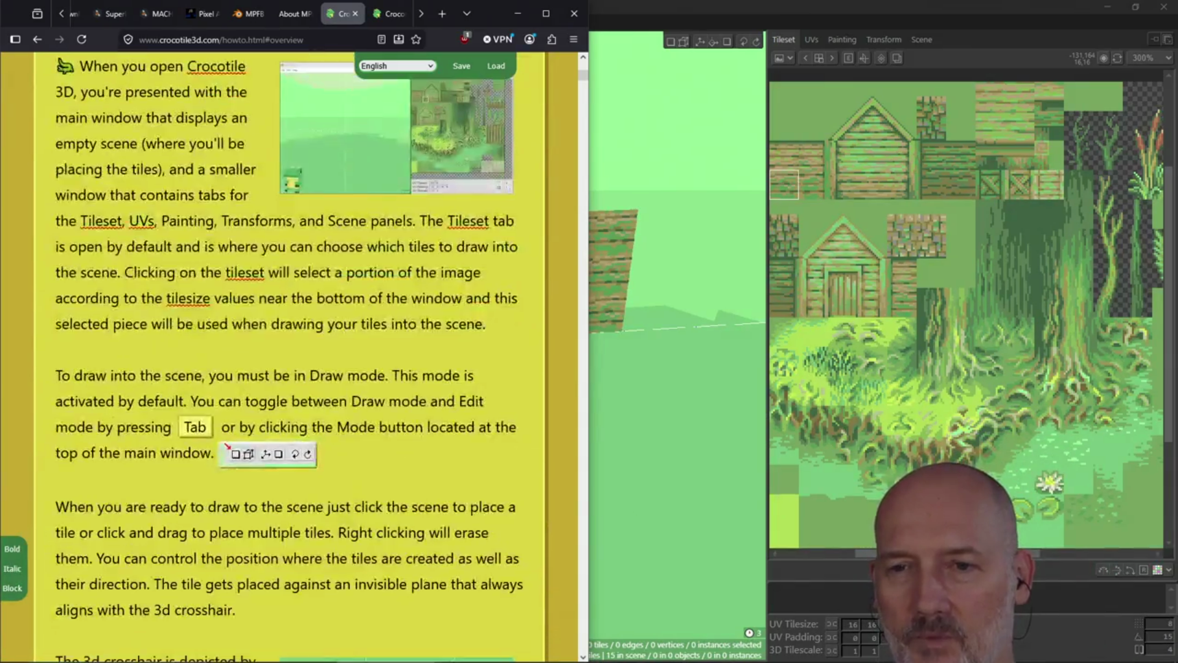
{"action": "scroll", "coordinate": [325, 295], "scroll_direction": "down", "scroll_amount": 1}
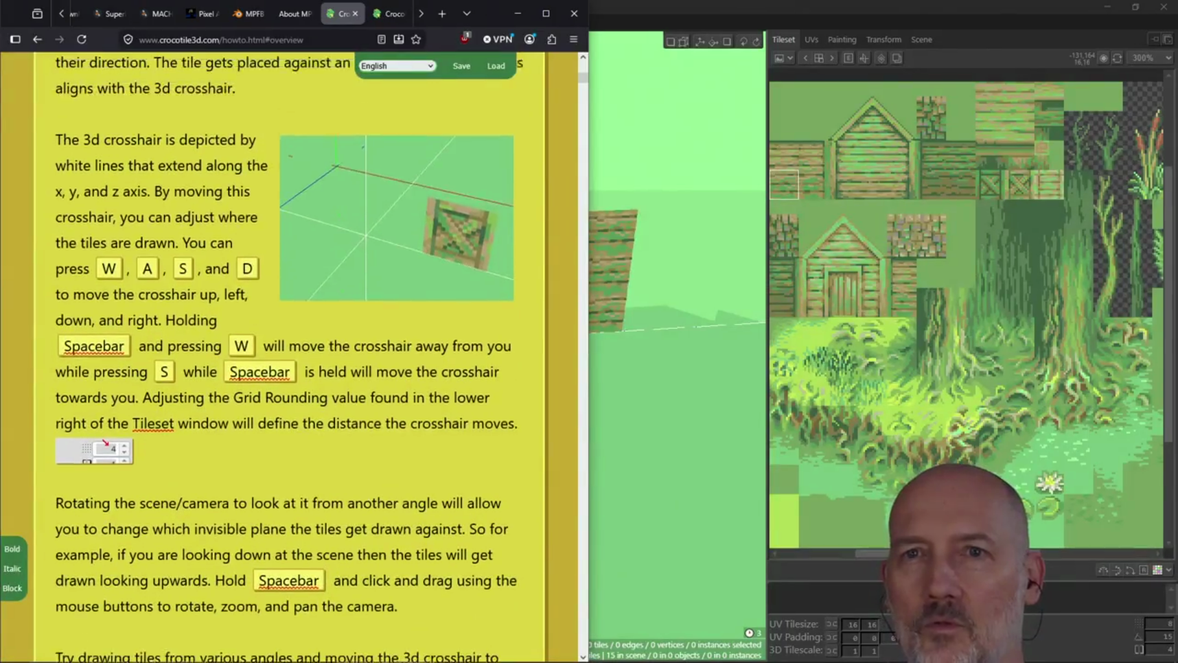
{"action": "scroll", "coordinate": [325, 295], "scroll_direction": "down", "scroll_amount": 1}
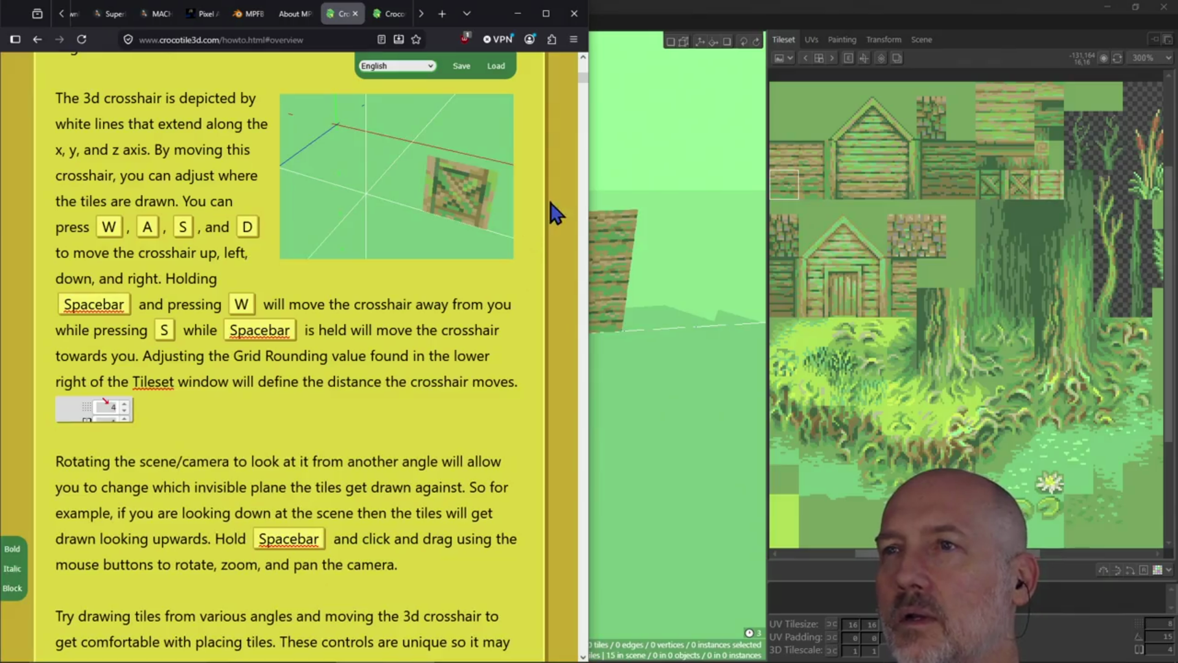
{"action": "left_click", "coordinate": [689, 7]}
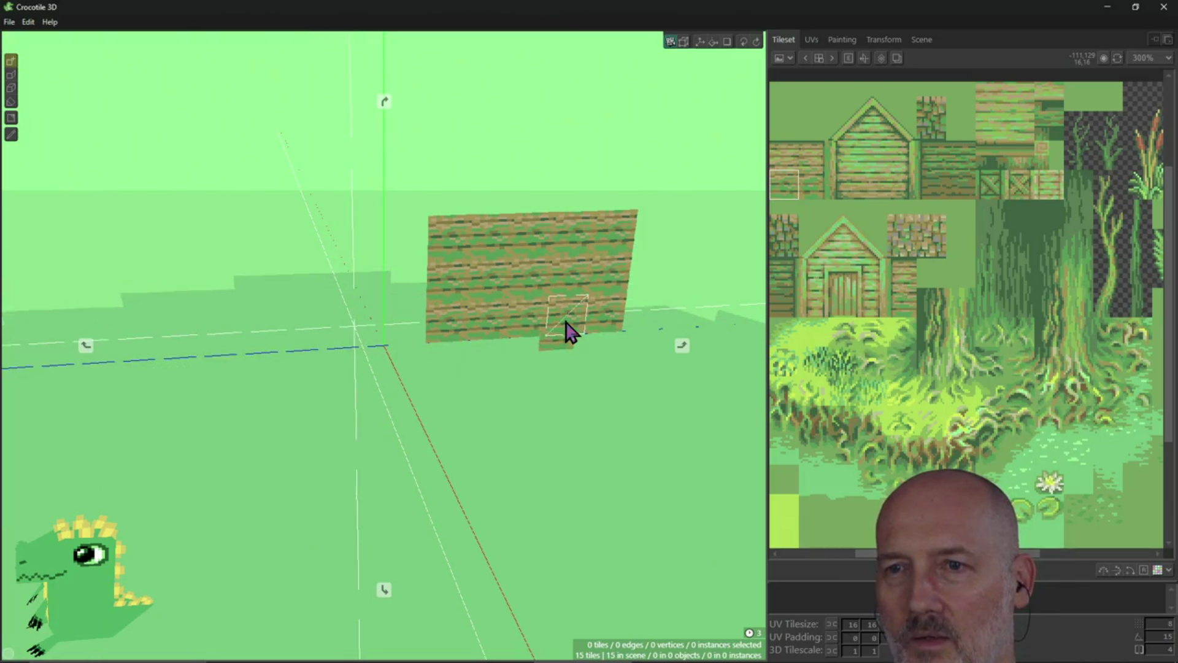
Place a single wood tile below the wall's bottom edge after two undone attempts, then orbit to inspect
{"action": "left_click", "coordinate": [565, 323]}
{"action": "key", "text": "ctrl+z"}
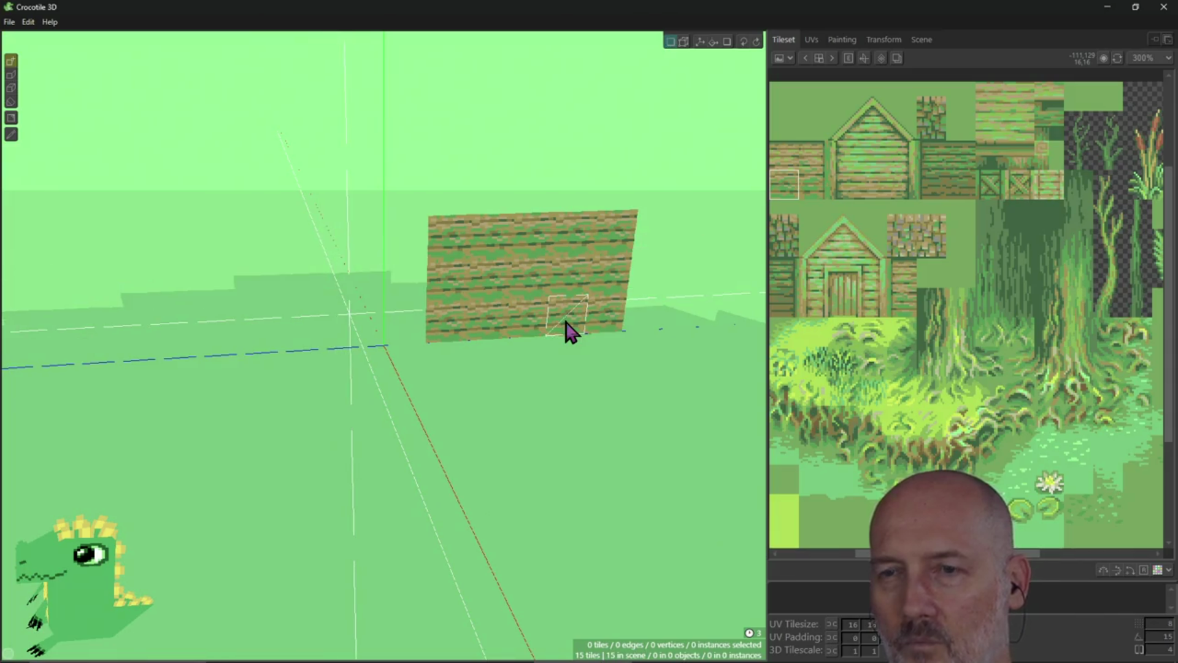
{"action": "left_click", "coordinate": [566, 323]}
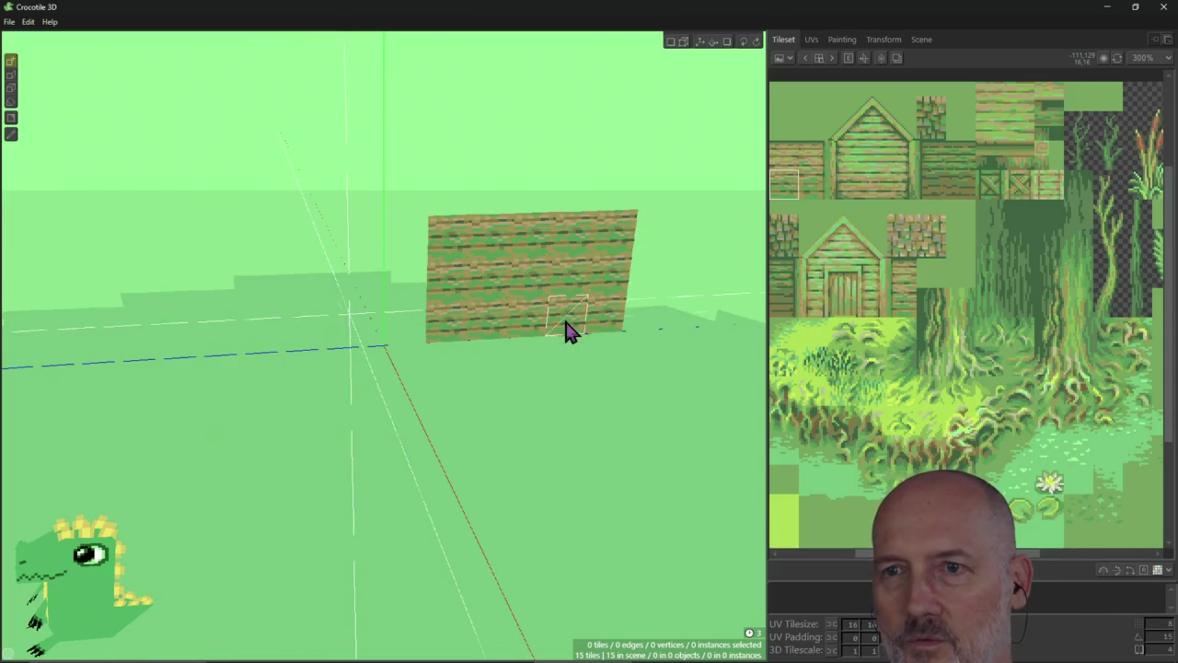
{"action": "key", "text": "ctrl+z"}
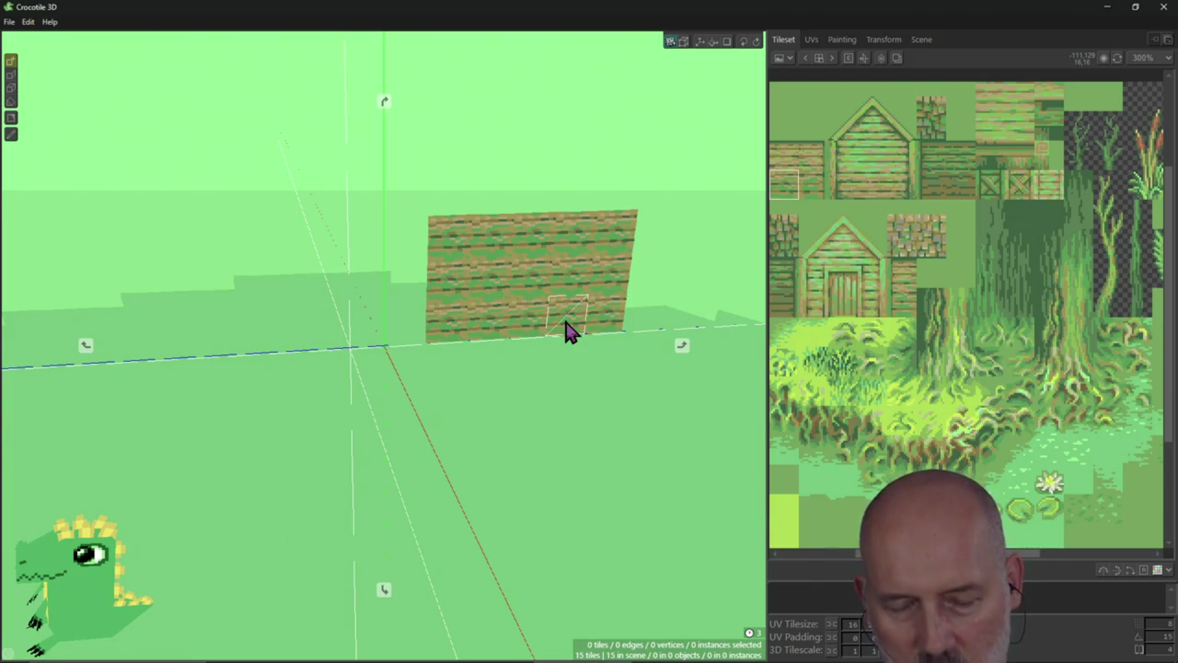
{"action": "left_click", "coordinate": [566, 323]}
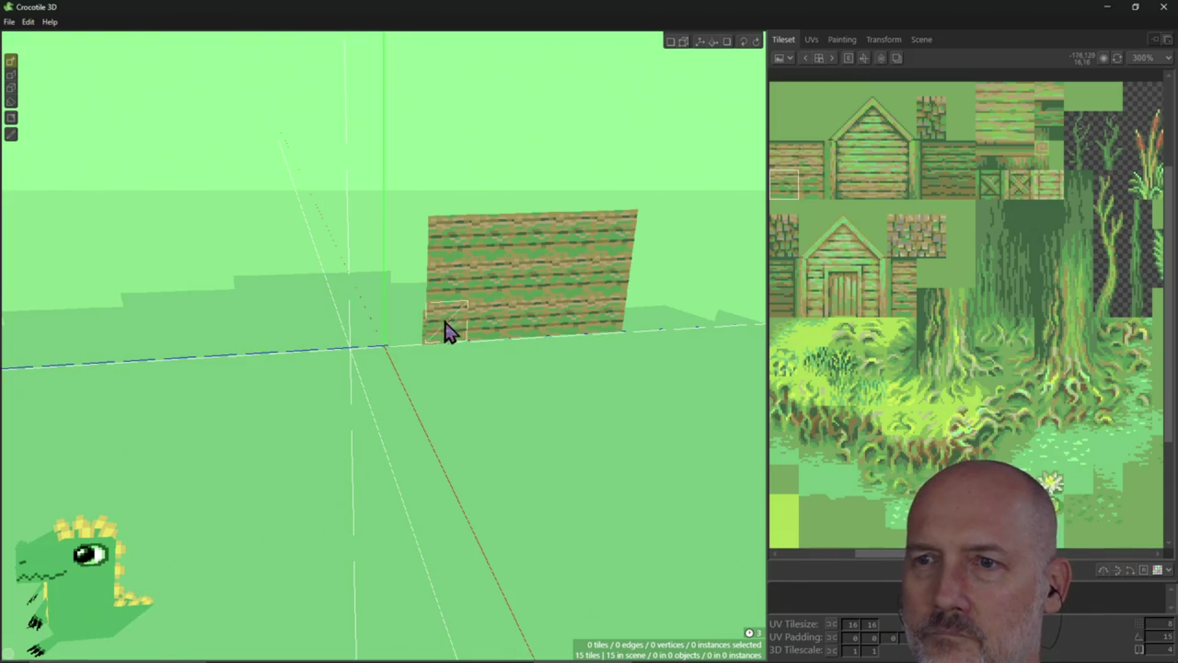
{"action": "mouse_move", "coordinate": [405, 351]}
{"action": "right_mouse_down"}
{"action": "mouse_move", "coordinate": [521, 387]}
{"action": "mouse_move", "coordinate": [675, 405]}
{"action": "mouse_move", "coordinate": [514, 368]}
{"action": "mouse_move", "coordinate": [494, 439]}
{"action": "mouse_move", "coordinate": [469, 373]}
{"action": "right_mouse_up"}
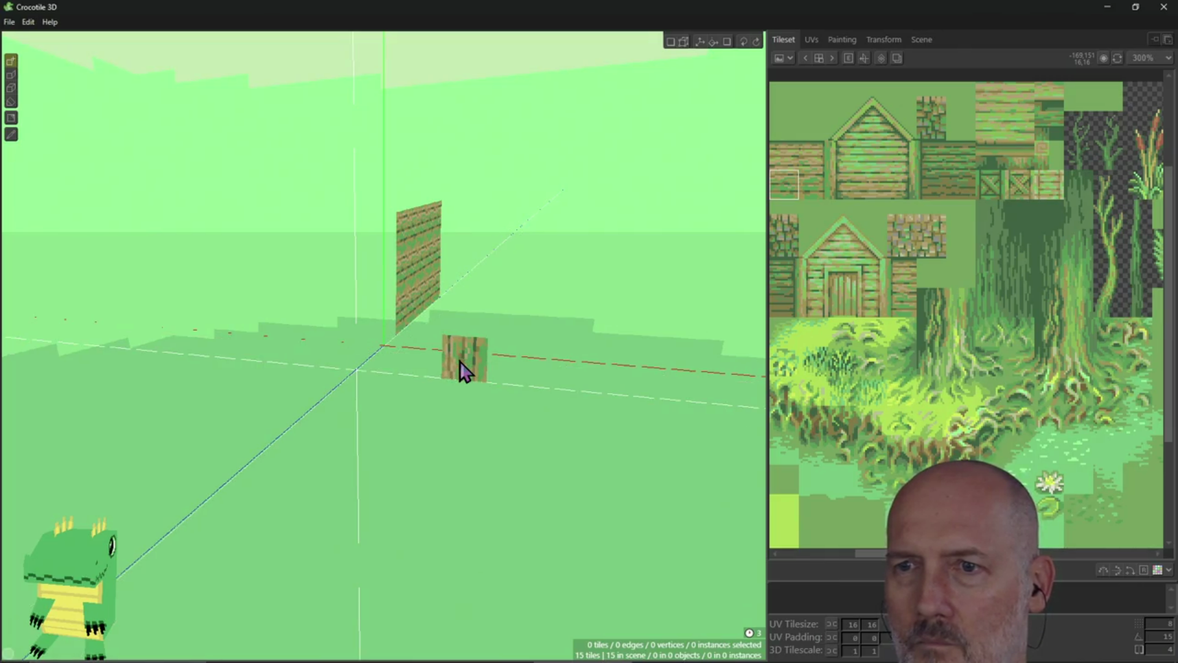
{"action": "mouse_move", "coordinate": [464, 372]}
{"action": "right_mouse_down"}
{"action": "mouse_move", "coordinate": [405, 366]}
{"action": "mouse_move", "coordinate": [457, 389]}
{"action": "mouse_move", "coordinate": [457, 369]}
{"action": "mouse_move", "coordinate": [447, 420]}
{"action": "mouse_move", "coordinate": [423, 405]}
{"action": "mouse_move", "coordinate": [421, 376]}
{"action": "mouse_move", "coordinate": [462, 342]}
{"action": "mouse_move", "coordinate": [430, 398]}
{"action": "mouse_move", "coordinate": [464, 337]}
{"action": "right_mouse_up"}
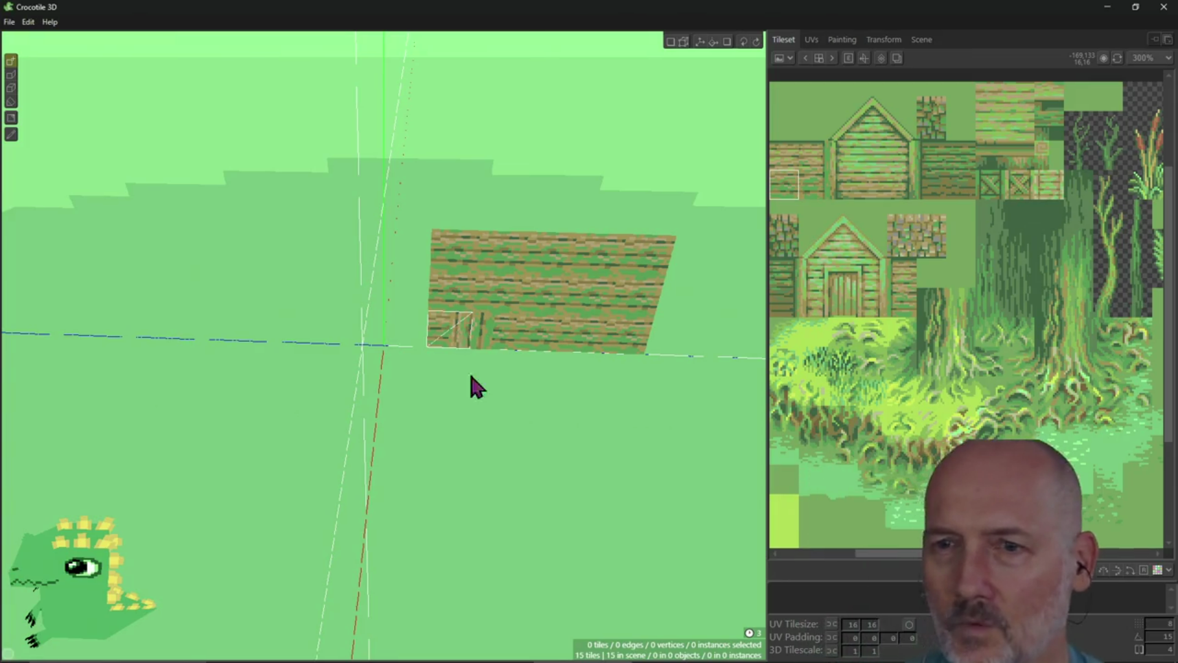
{"action": "key", "text": "alt+Tab"}
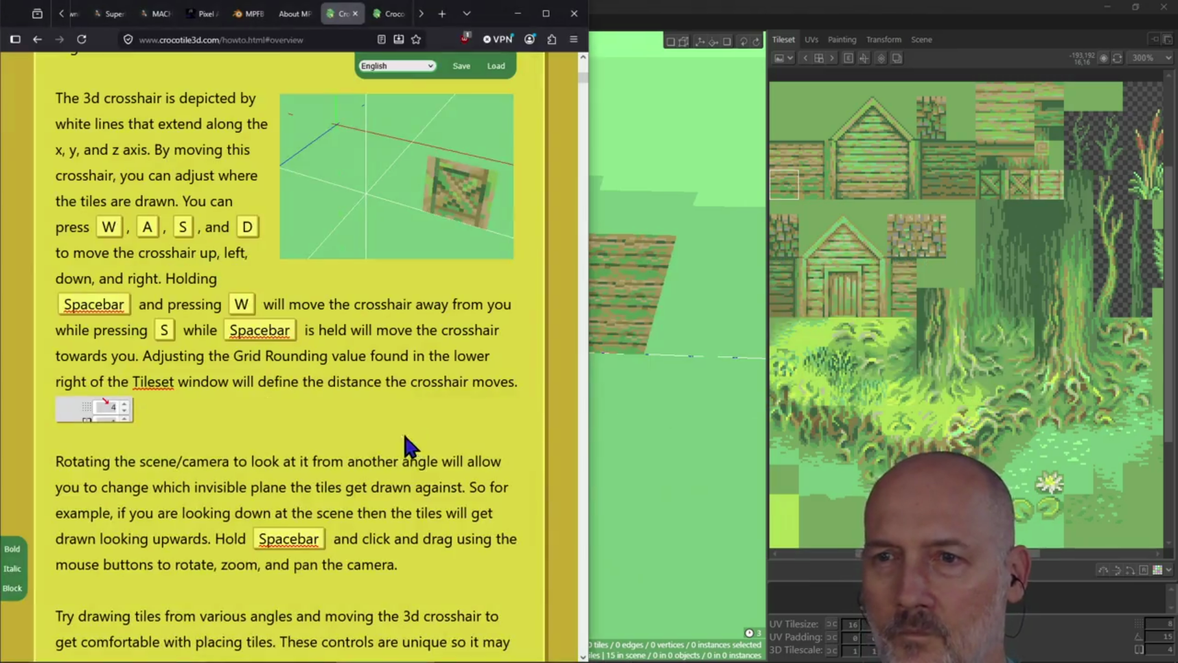
{"action": "scroll", "coordinate": [443, 448], "scroll_direction": "down", "scroll_amount": 5}
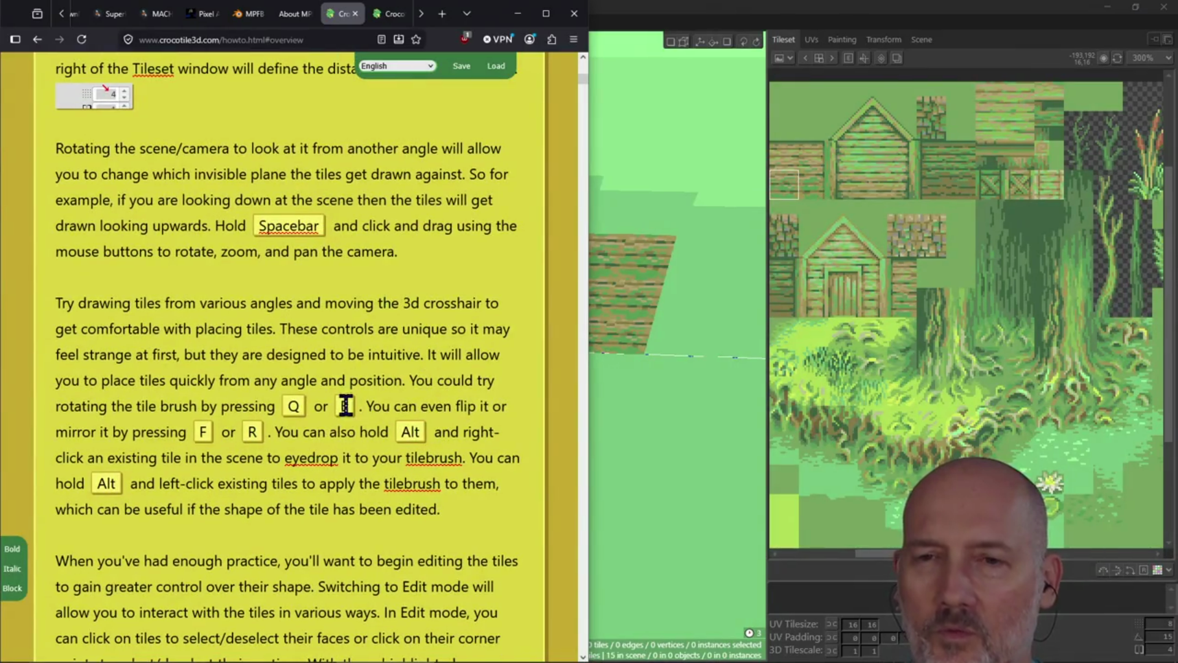
{"action": "scroll", "coordinate": [392, 399], "scroll_direction": "down", "scroll_amount": 2}
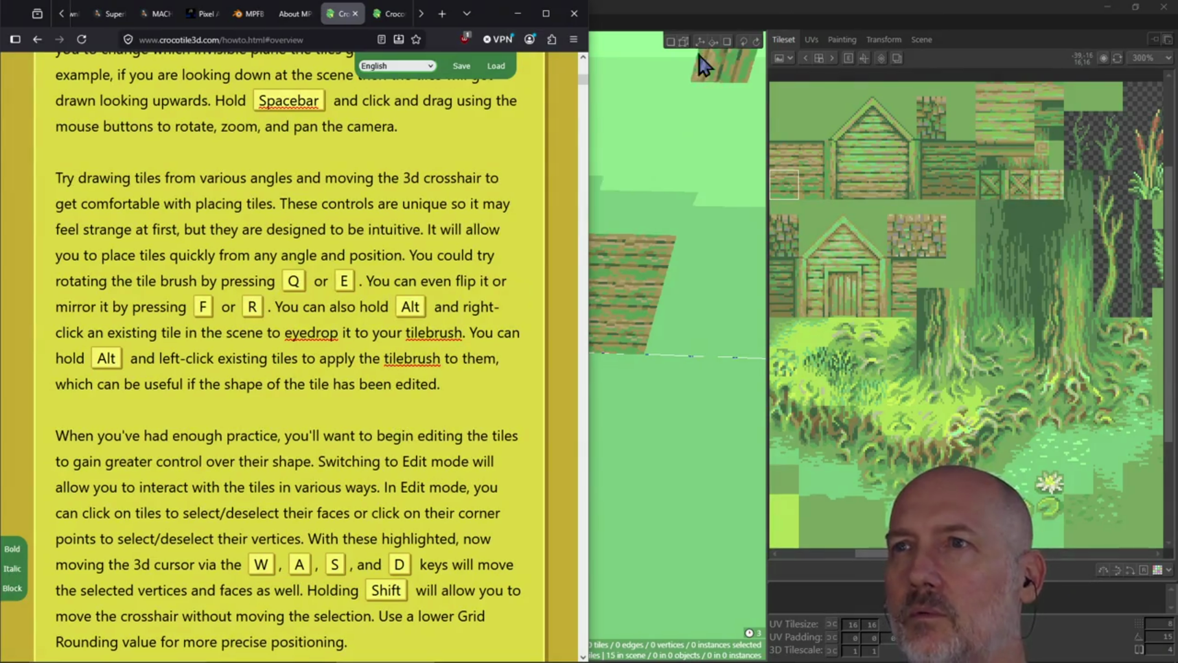
{"action": "left_click", "coordinate": [679, 9]}
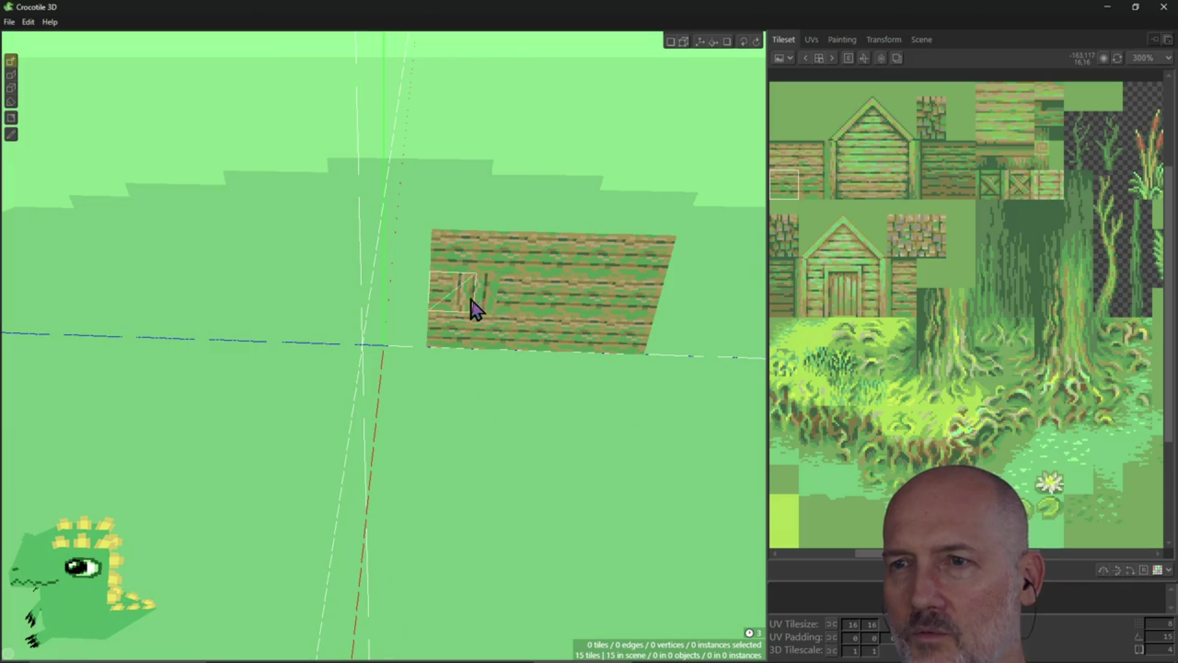
Rotate the tile brush to vertical planks and back to horizontal, then check the how-to page and return
{"action": "key", "text": "r"}
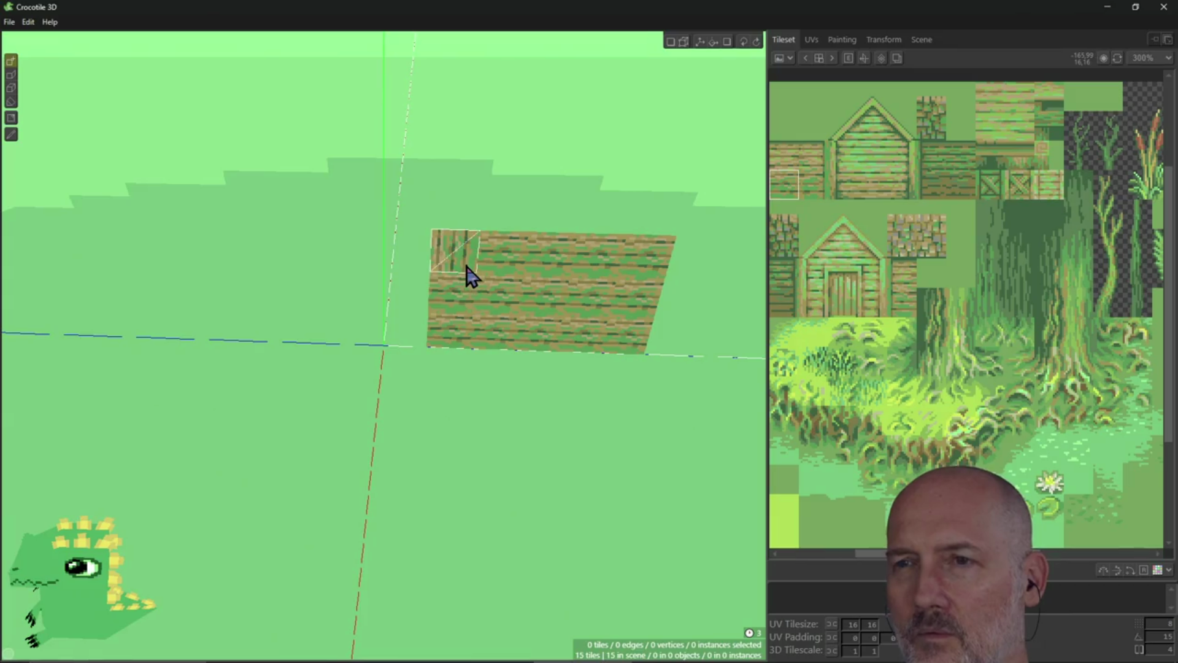
{"action": "key", "text": "r"}
{"action": "key", "text": "r"}
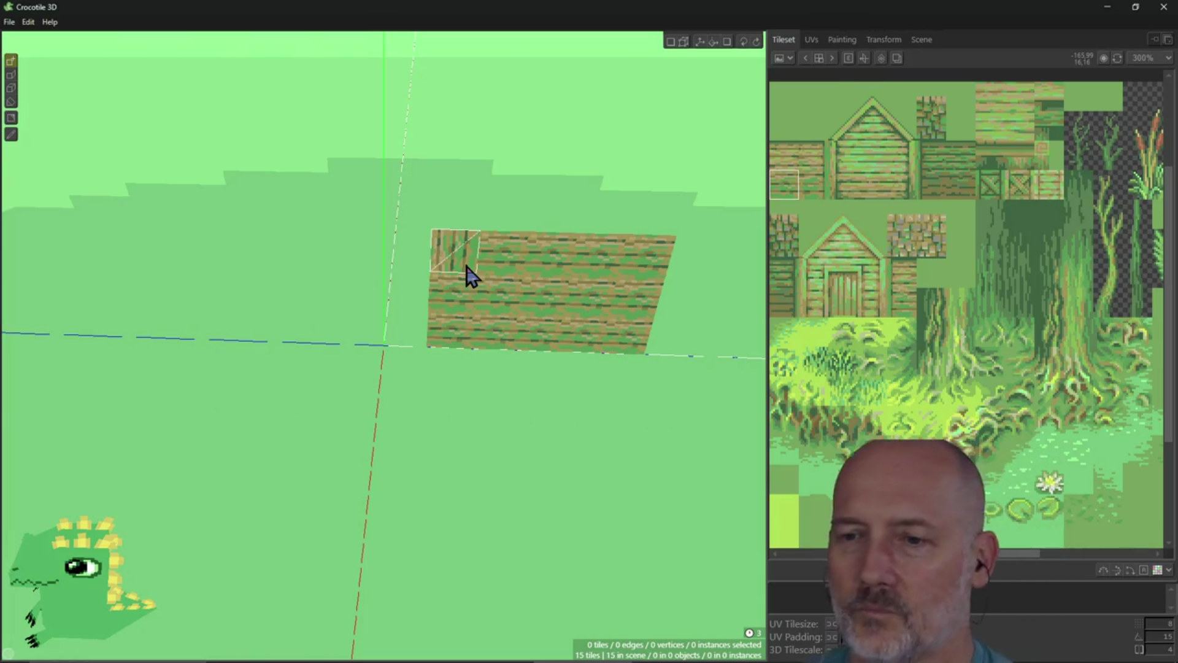
{"action": "key", "text": "alt+Tab"}
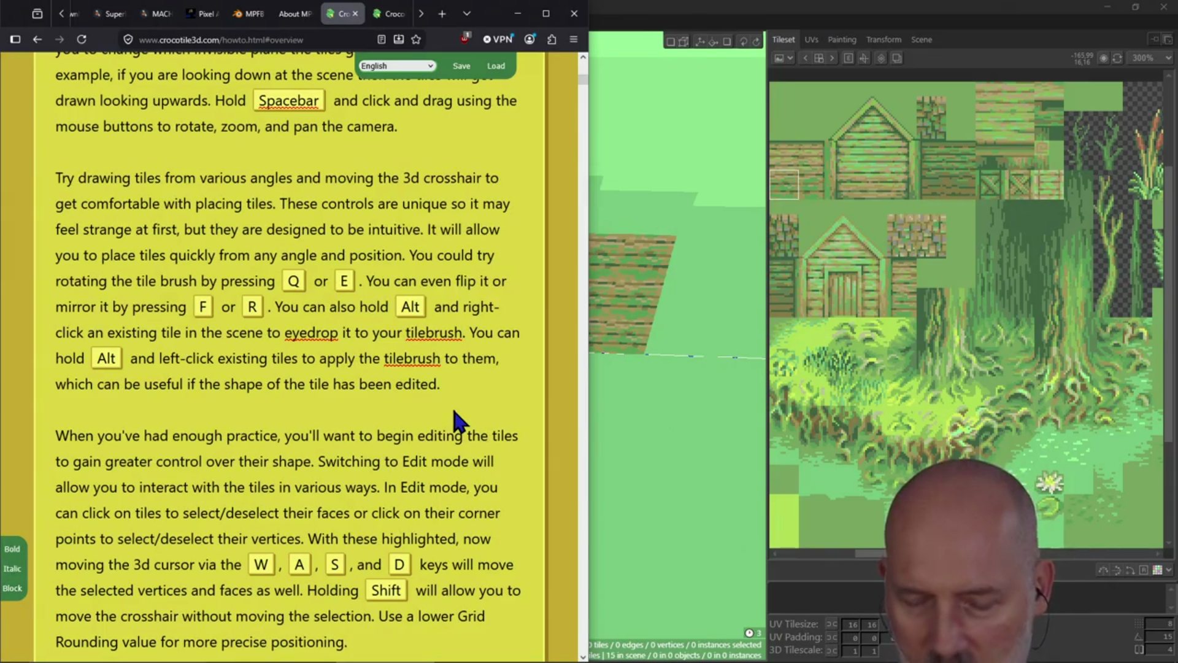
{"action": "key", "text": "alt+Tab"}
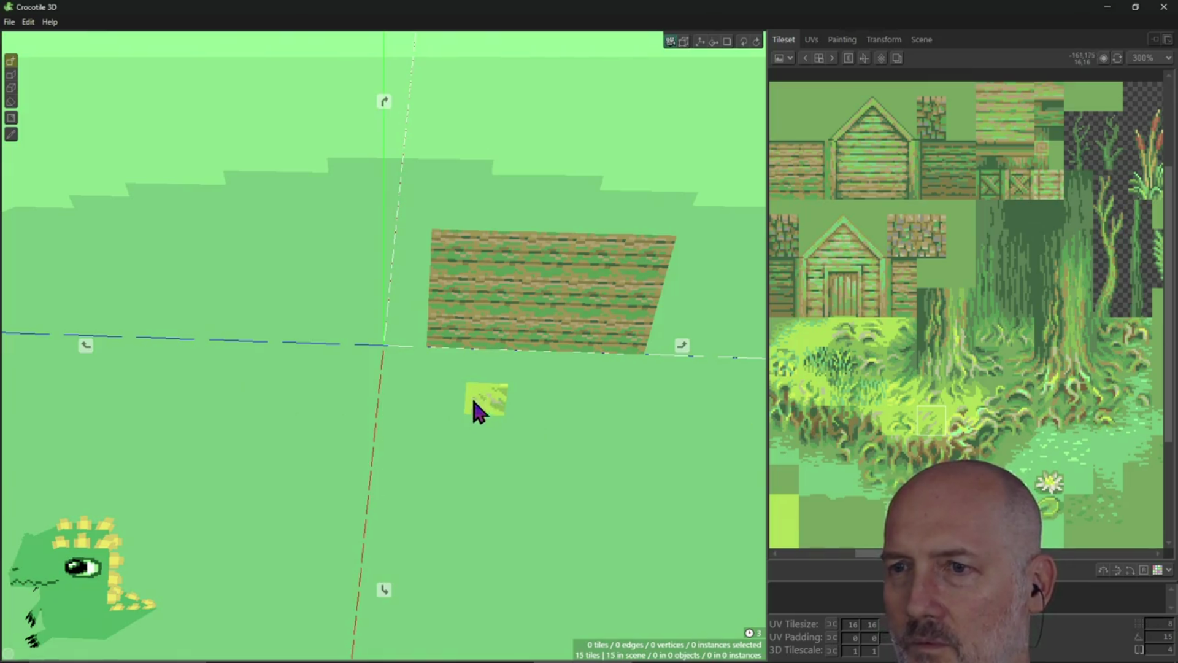
Paint grass tiles across the floor in front of the plank wall
{"action": "right_click_drag", "start_coordinate": [476, 385], "coordinate": [428, 351]}
{"action": "mouse_move", "coordinate": [429, 356]}
{"action": "left_mouse_down"}
{"action": "mouse_move", "coordinate": [540, 342]}
{"action": "mouse_move", "coordinate": [602, 363]}
{"action": "mouse_move", "coordinate": [605, 420]}
{"action": "mouse_move", "coordinate": [593, 395]}
{"action": "mouse_move", "coordinate": [614, 426]}
{"action": "mouse_move", "coordinate": [491, 393]}
{"action": "mouse_move", "coordinate": [513, 474]}
{"action": "mouse_move", "coordinate": [650, 468]}
{"action": "left_mouse_up"}
{"action": "mouse_move", "coordinate": [540, 466]}
{"action": "right_mouse_down"}
{"action": "mouse_move", "coordinate": [534, 509]}
{"action": "mouse_move", "coordinate": [532, 434]}
{"action": "right_mouse_up"}
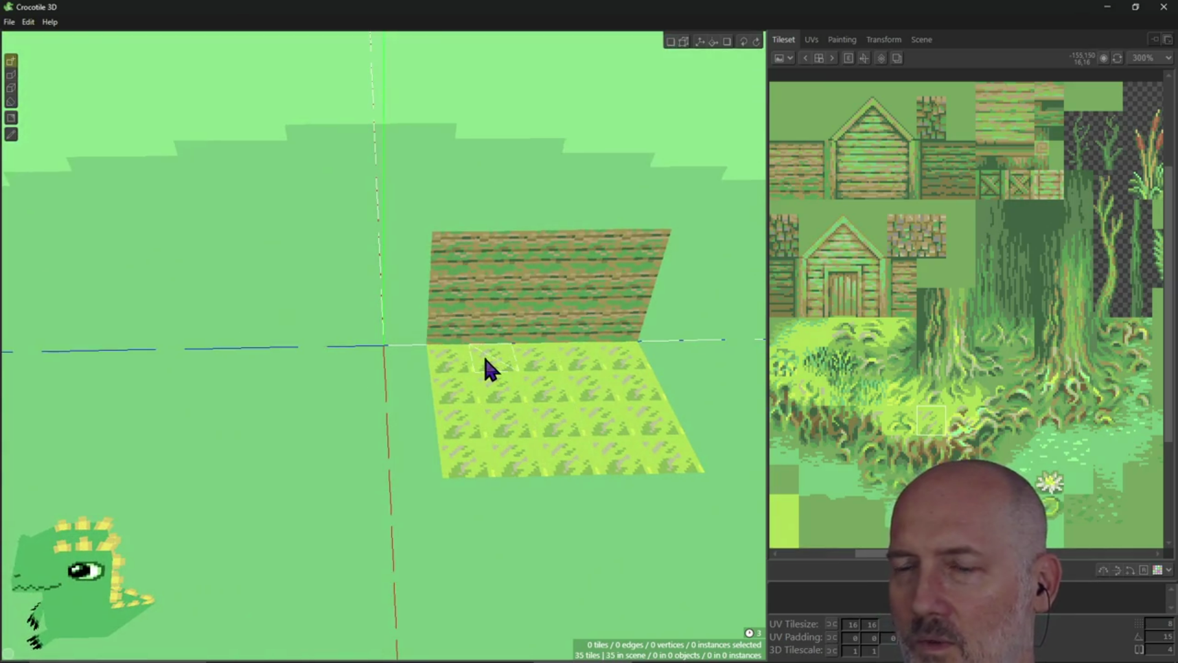
{"action": "left_click", "coordinate": [458, 265]}
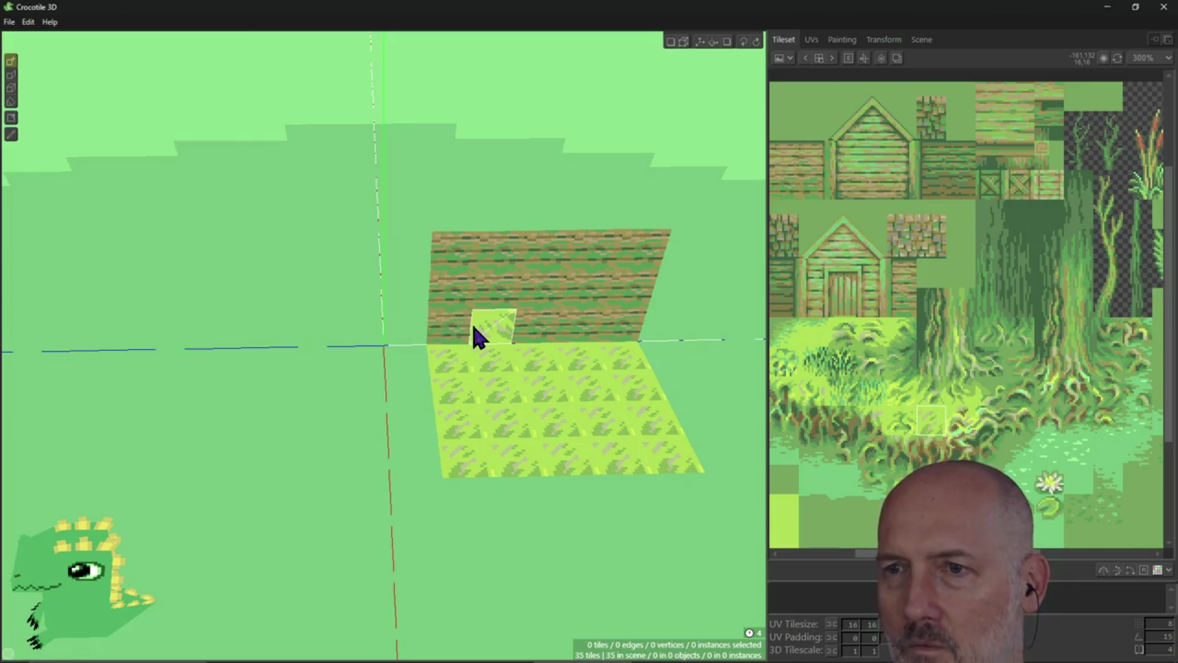
Add a new plank column on the wall's left side and fill the matching grass column on the floor
{"action": "key", "text": "alt+Tab"}
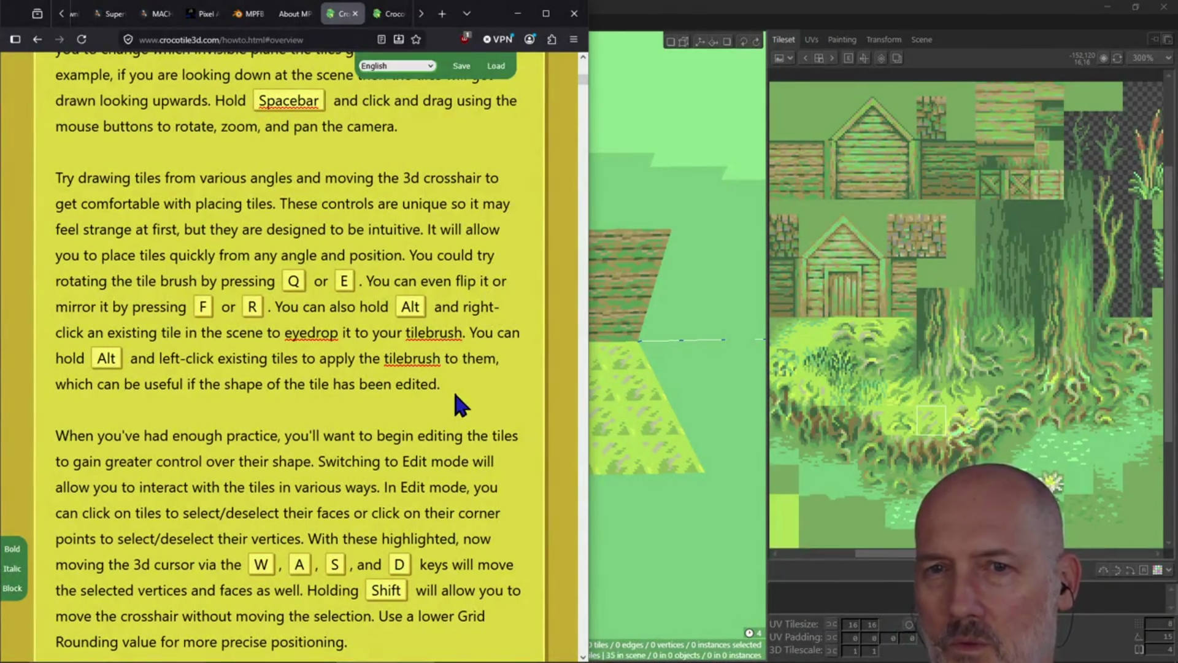
{"action": "key", "text": "alt+Tab"}
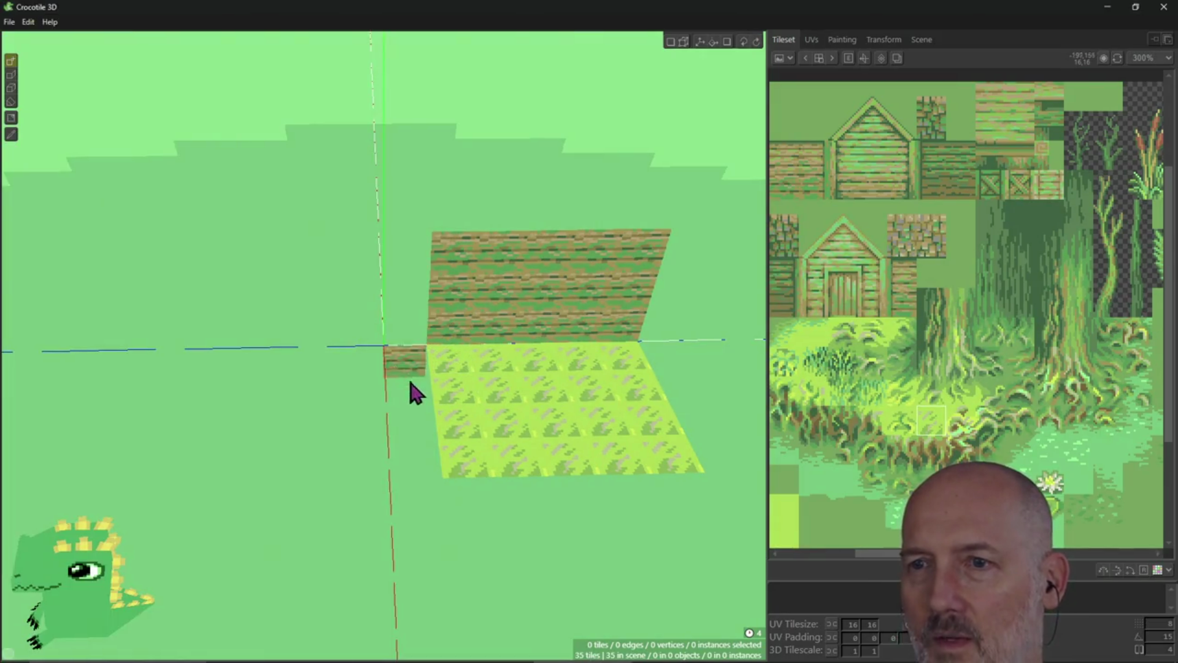
{"action": "left_click", "coordinate": [414, 327]}
{"action": "left_click_drag", "start_coordinate": [423, 282], "coordinate": [415, 284]}
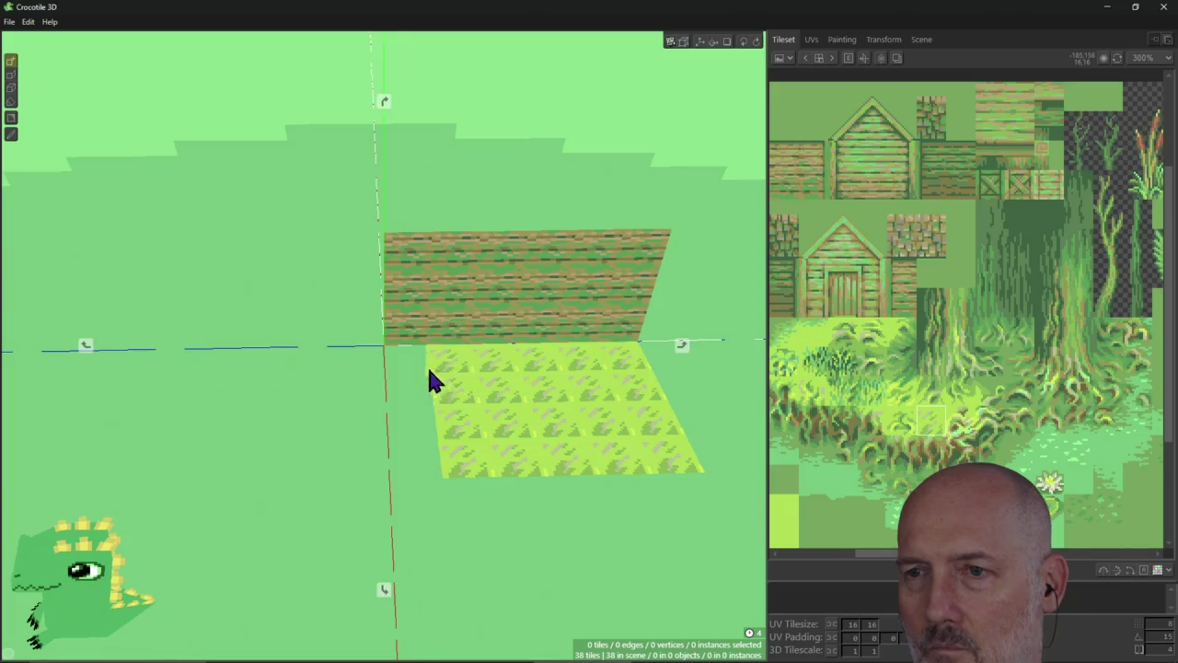
{"action": "right_click_drag", "start_coordinate": [428, 381], "coordinate": [412, 354]}
{"action": "left_click_drag", "start_coordinate": [410, 365], "coordinate": [420, 489]}
{"action": "mouse_move", "coordinate": [497, 468]}
{"action": "right_mouse_down"}
{"action": "mouse_move", "coordinate": [493, 501]}
{"action": "mouse_move", "coordinate": [466, 501]}
{"action": "mouse_move", "coordinate": [522, 499]}
{"action": "mouse_move", "coordinate": [463, 429]}
{"action": "right_mouse_up"}
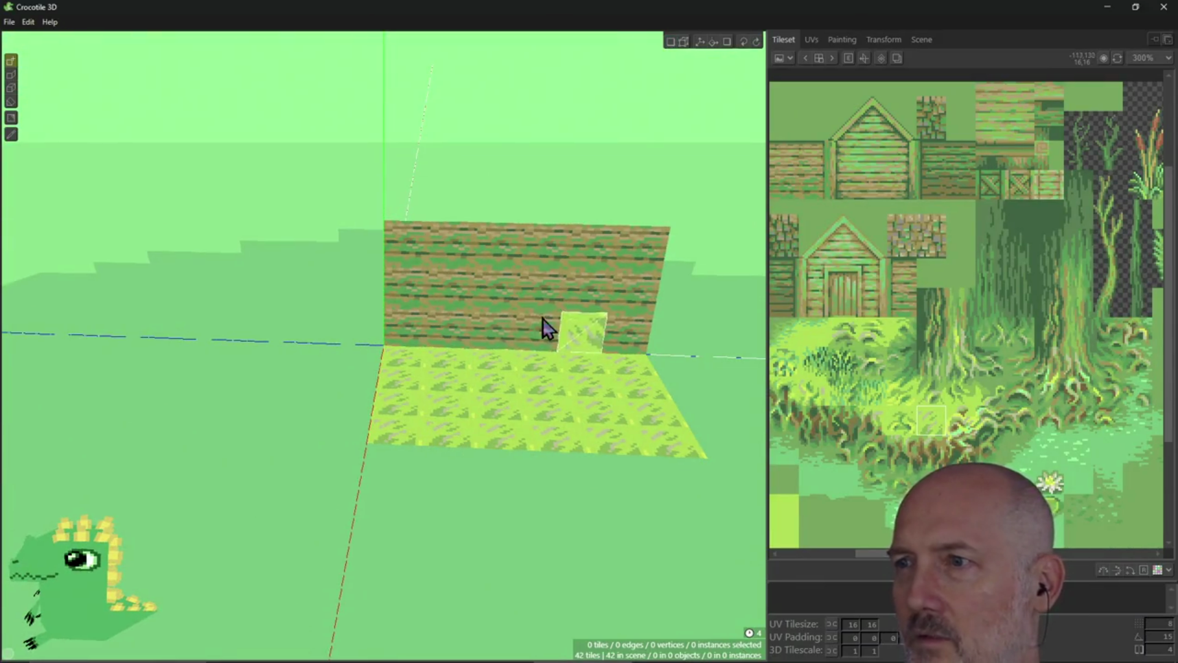
Select the two-tile-tall door in the Tileset panel as the brush
{"action": "left_click", "coordinate": [836, 265]}
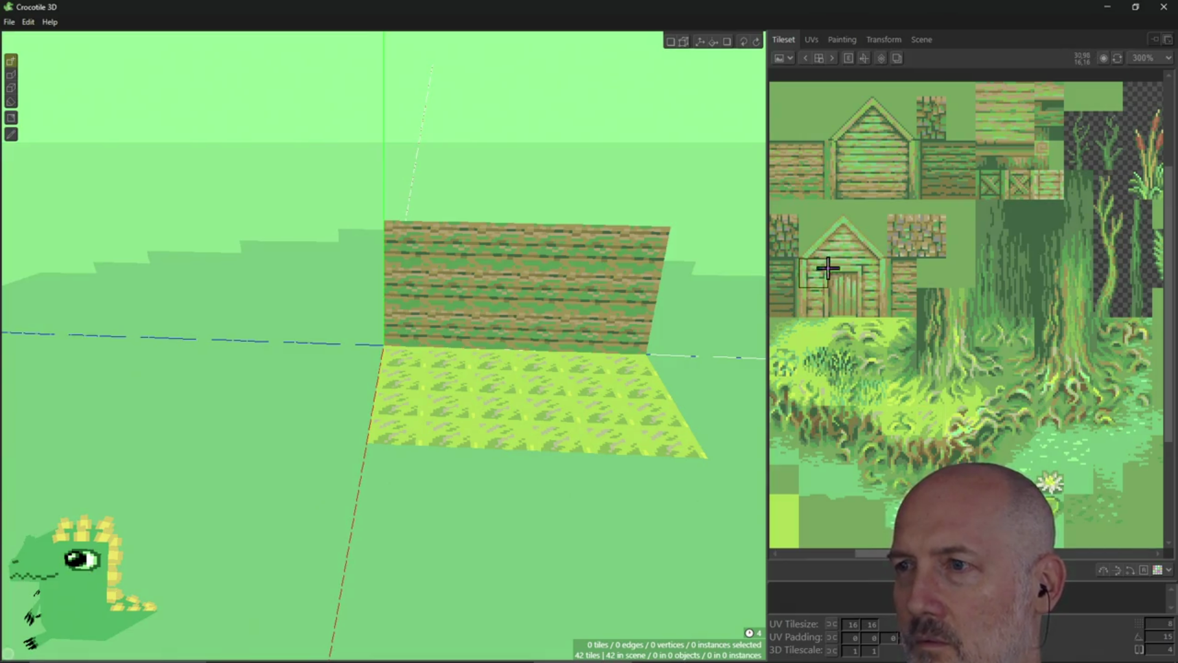
{"action": "left_click", "coordinate": [824, 272]}
{"action": "mouse_move", "coordinate": [831, 273]}
{"action": "left_mouse_down"}
{"action": "mouse_move", "coordinate": [840, 295]}
{"action": "mouse_move", "coordinate": [818, 297]}
{"action": "mouse_move", "coordinate": [871, 295]}
{"action": "mouse_move", "coordinate": [815, 271]}
{"action": "mouse_move", "coordinate": [869, 300]}
{"action": "left_mouse_up"}
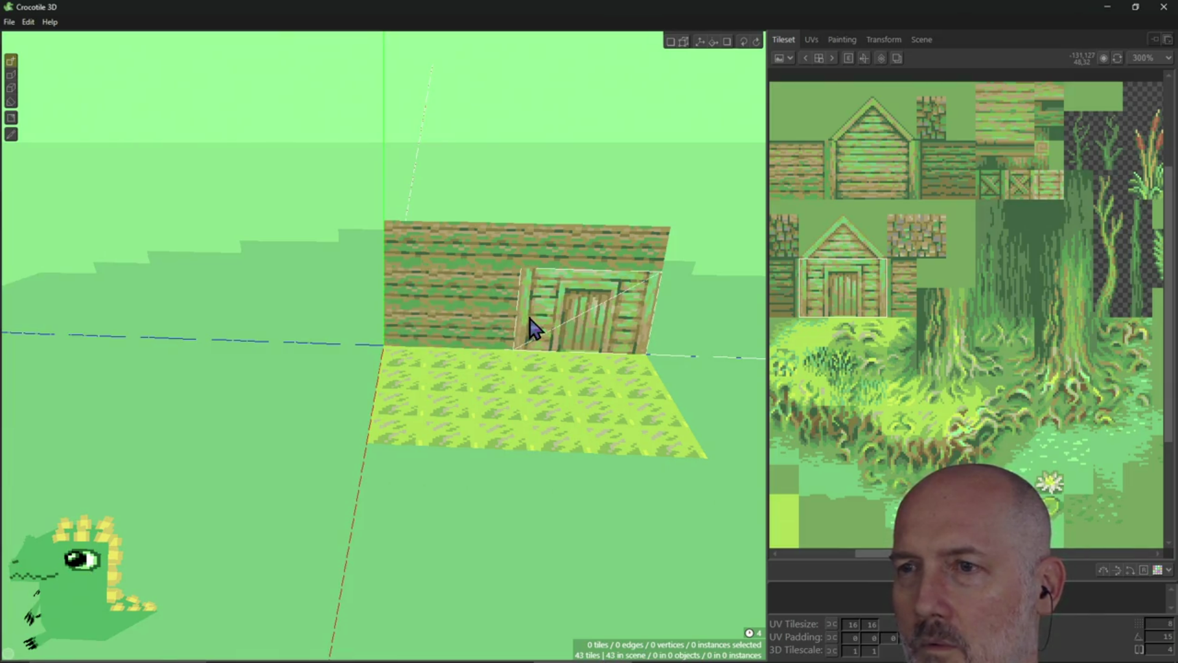
{"action": "mouse_move", "coordinate": [552, 329]}
{"action": "right_mouse_down"}
{"action": "mouse_move", "coordinate": [430, 329]}
{"action": "mouse_move", "coordinate": [552, 329]}
{"action": "mouse_move", "coordinate": [479, 301]}
{"action": "mouse_move", "coordinate": [503, 270]}
{"action": "mouse_move", "coordinate": [546, 319]}
{"action": "right_mouse_up"}
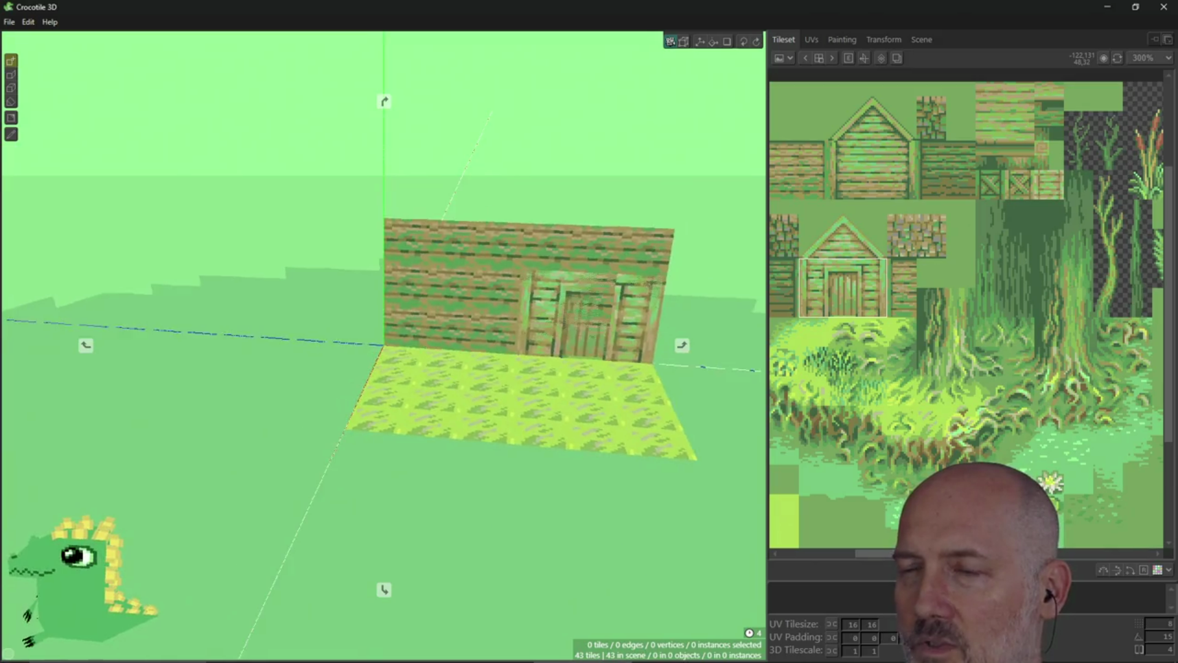
Stamp the door onto the wall, orbit to view it side-on, and undo the extra floor column
{"action": "left_click", "coordinate": [345, 323]}
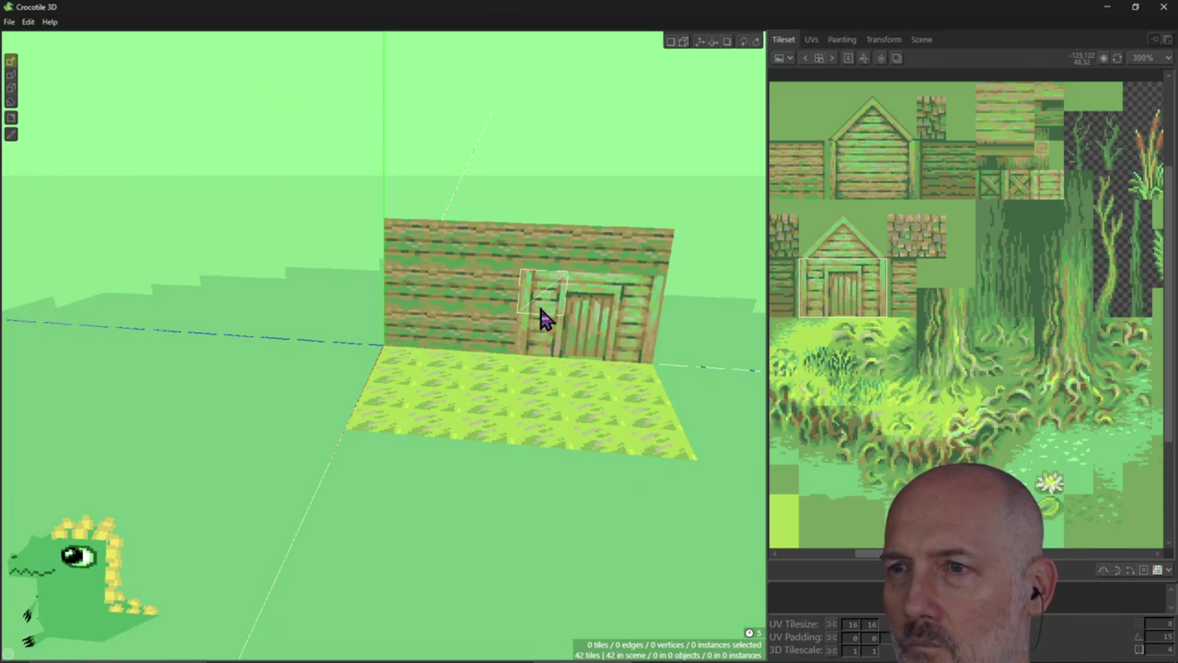
{"action": "mouse_move", "coordinate": [537, 318]}
{"action": "right_mouse_down"}
{"action": "mouse_move", "coordinate": [537, 380]}
{"action": "mouse_move", "coordinate": [536, 350]}
{"action": "mouse_move", "coordinate": [583, 344]}
{"action": "mouse_move", "coordinate": [520, 315]}
{"action": "right_mouse_up"}
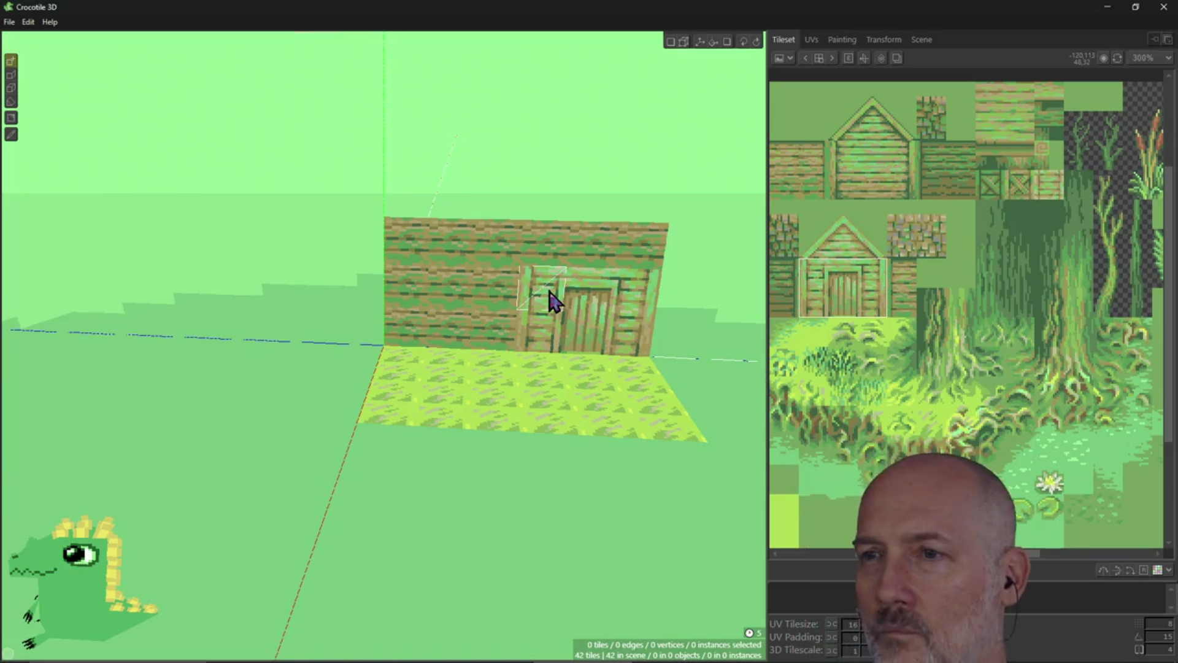
{"action": "mouse_move", "coordinate": [521, 334]}
{"action": "right_mouse_down"}
{"action": "mouse_move", "coordinate": [430, 332]}
{"action": "mouse_move", "coordinate": [518, 334]}
{"action": "right_mouse_up"}
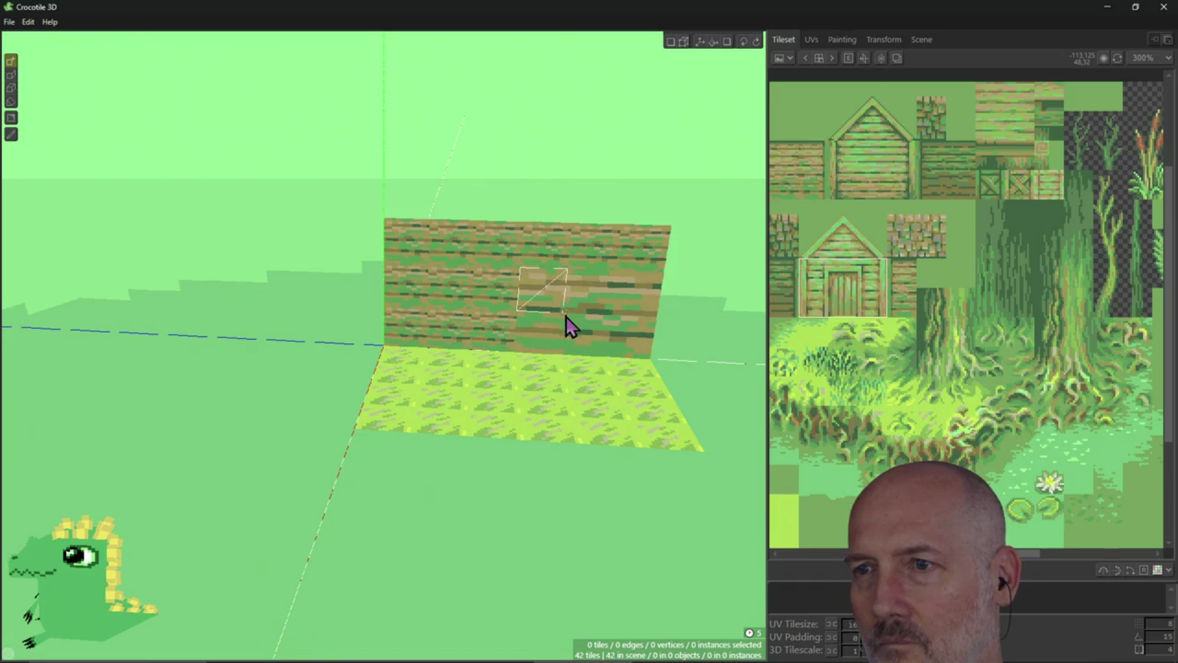
{"action": "key", "text": "ctrl+z"}
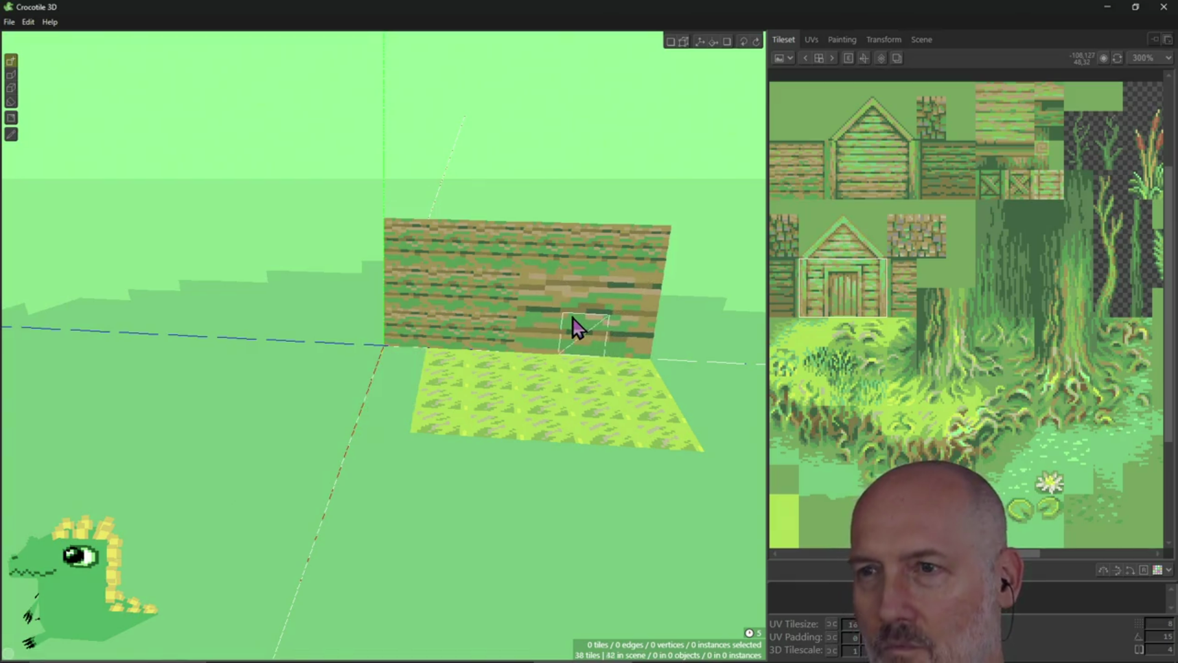
{"action": "mouse_move", "coordinate": [560, 333]}
{"action": "left_mouse_down"}
{"action": "mouse_move", "coordinate": [726, 336]}
{"action": "mouse_move", "coordinate": [531, 348]}
{"action": "left_mouse_up"}
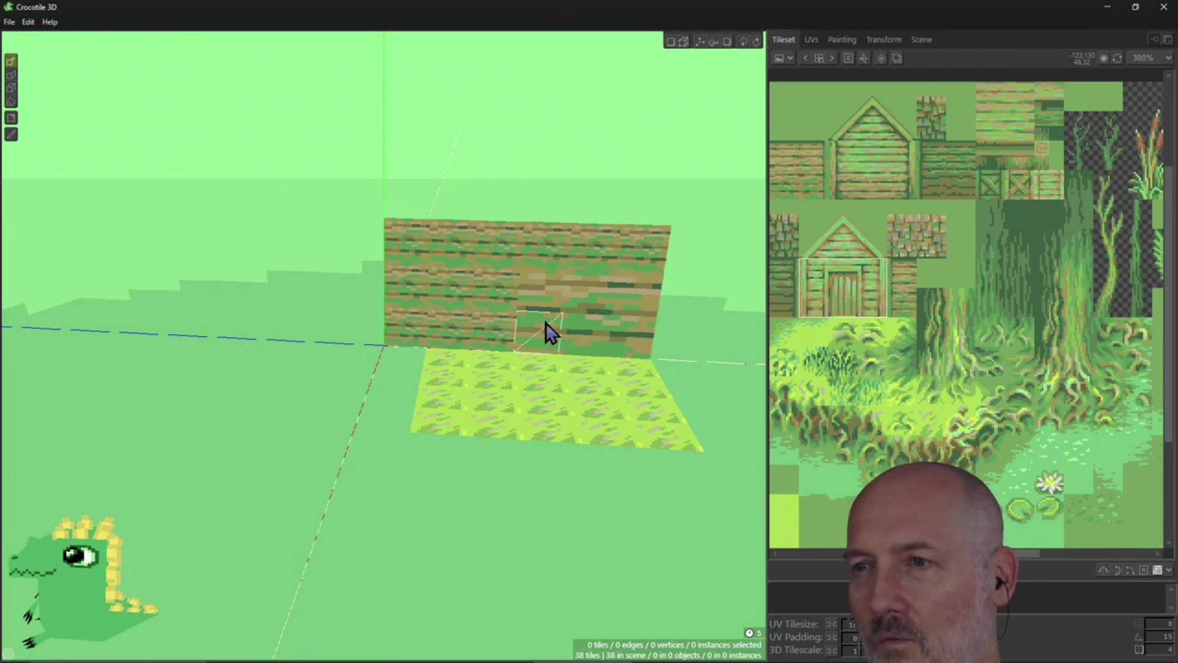
Select a three-by-two door region in the tileset as the brush and preview it on the wall
{"action": "left_click", "coordinate": [819, 293]}
{"action": "mouse_move", "coordinate": [816, 288]}
{"action": "left_mouse_down"}
{"action": "mouse_move", "coordinate": [859, 271]}
{"action": "mouse_move", "coordinate": [855, 282]}
{"action": "left_mouse_up"}
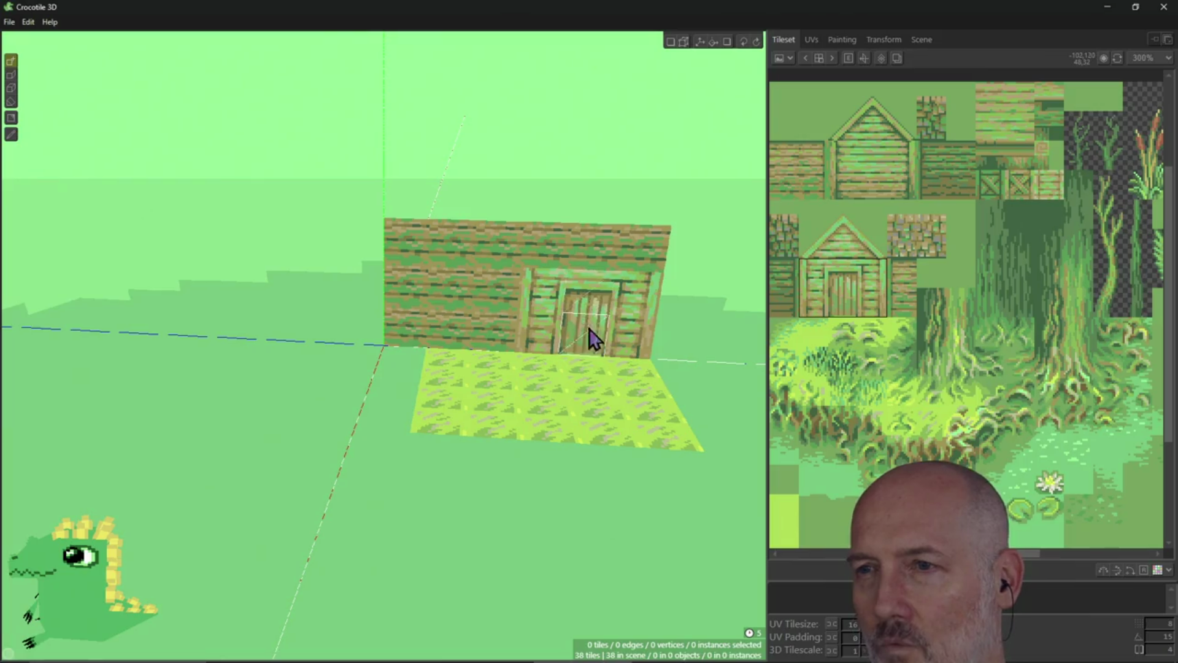
{"action": "right_click_drag", "start_coordinate": [570, 351], "coordinate": [534, 341]}
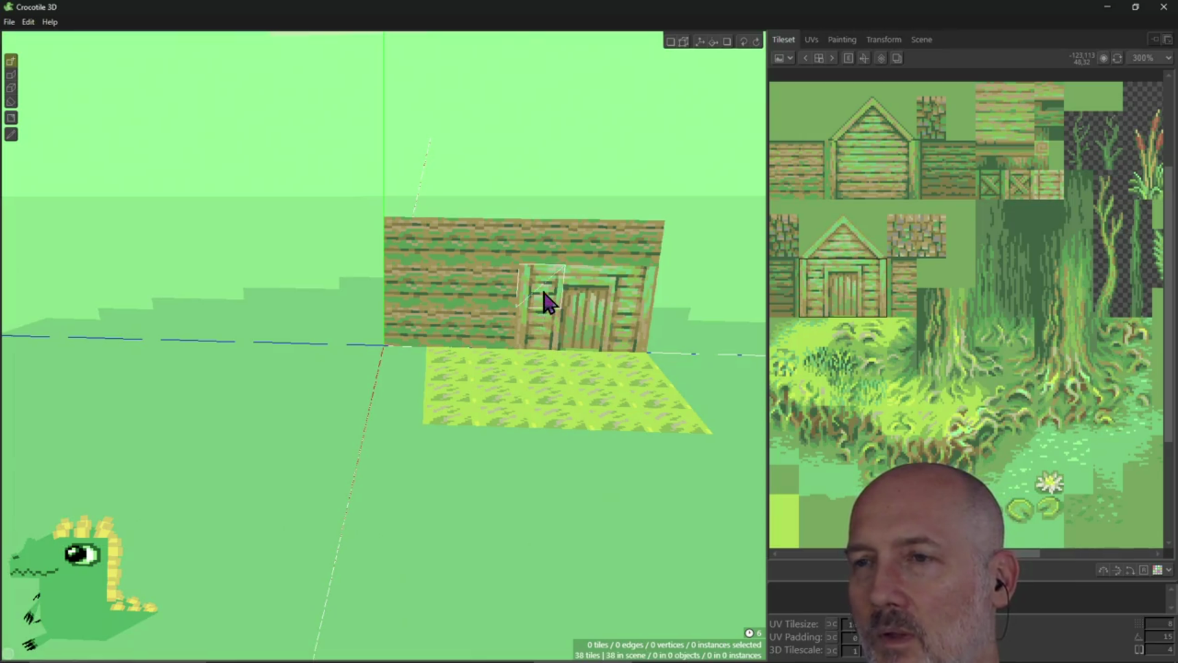
Delete a six-tile block from the wall's right side and stamp the framed wooden door into the gap
{"action": "key", "text": "Tab"}
{"action": "left_click", "coordinate": [558, 322]}
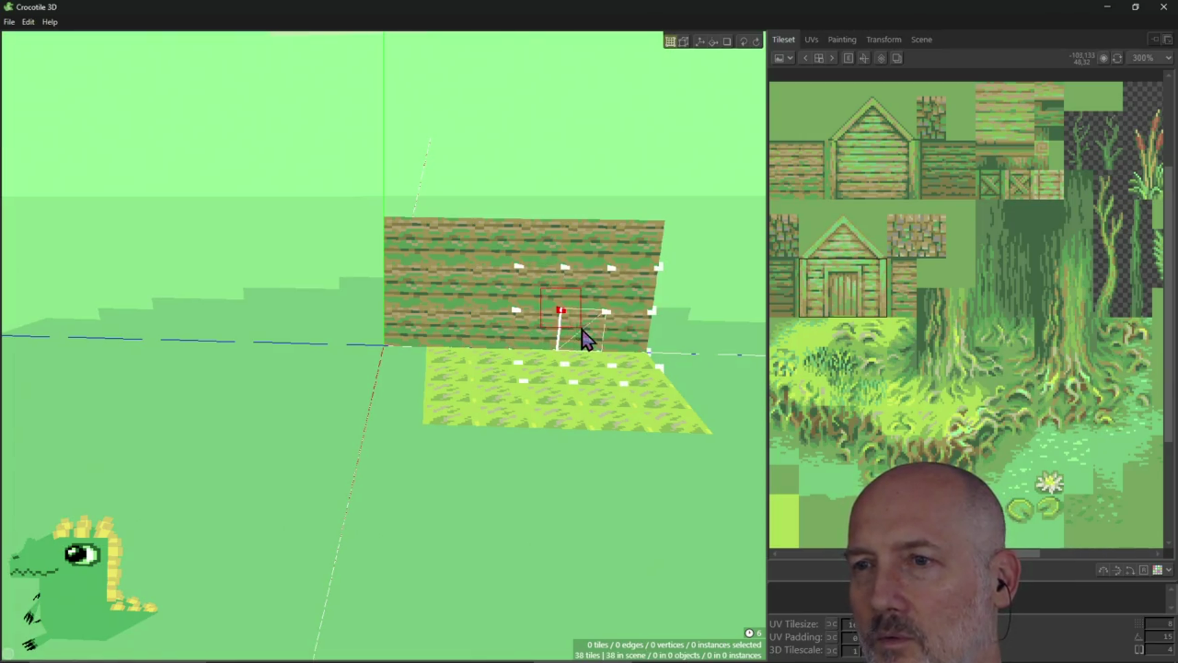
{"action": "left_click", "coordinate": [543, 290]}
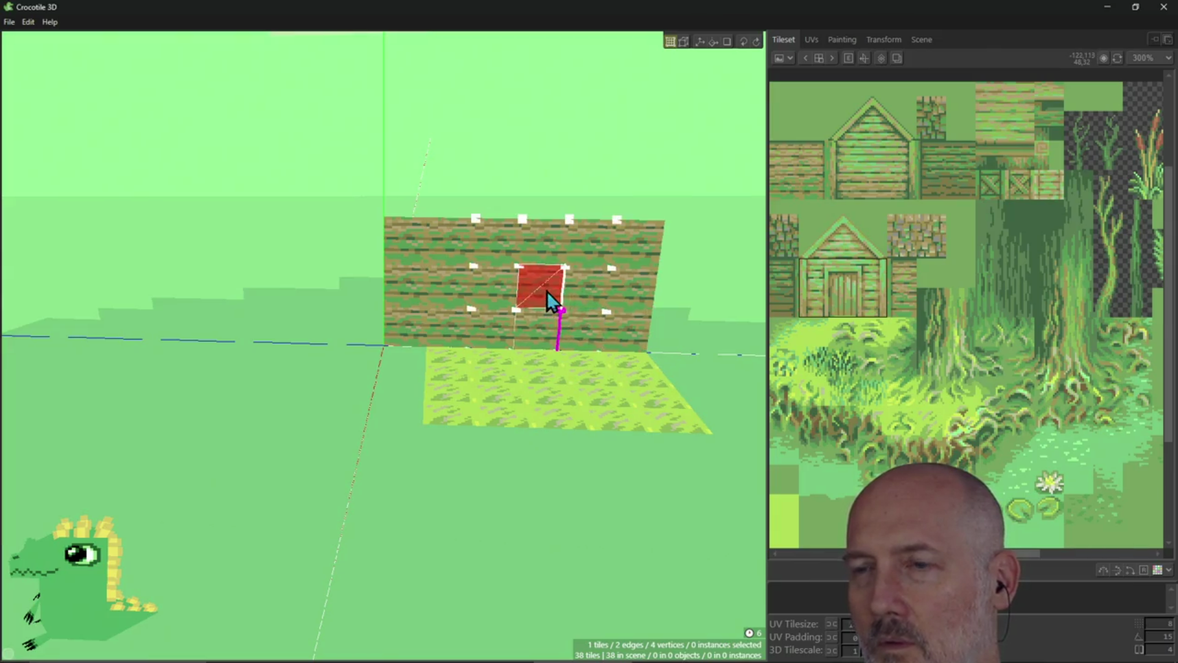
{"action": "left_click", "coordinate": [540, 305]}
{"action": "left_click", "coordinate": [544, 307]}
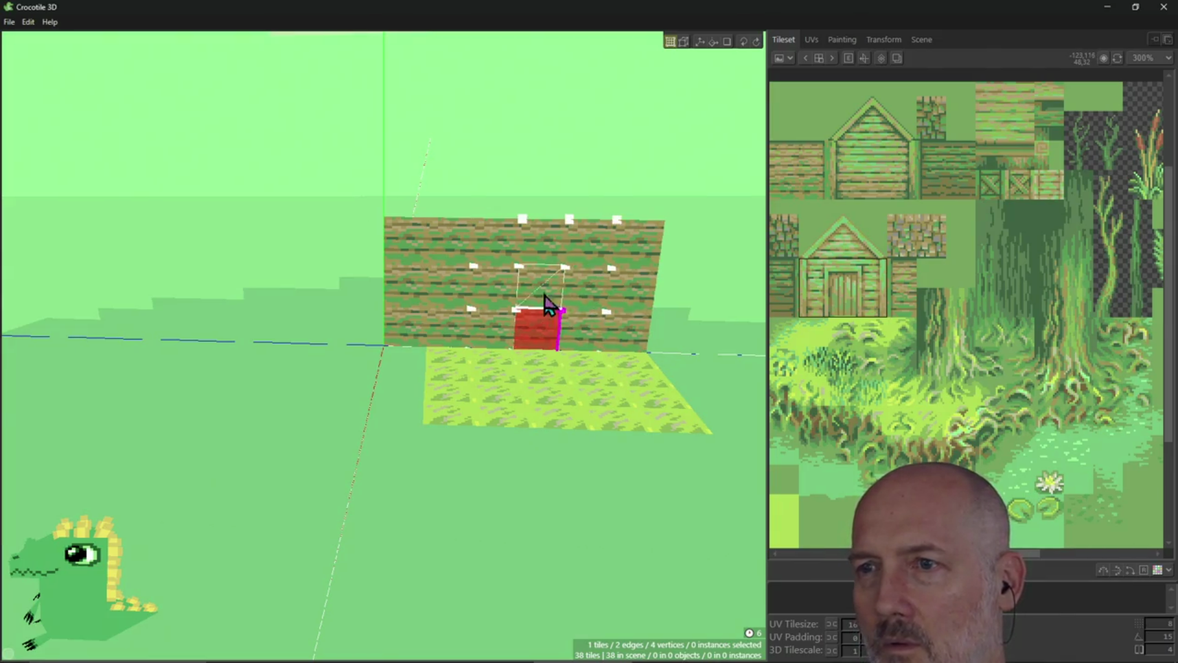
{"action": "left_click_drag", "start_coordinate": [543, 291], "coordinate": [627, 316]}
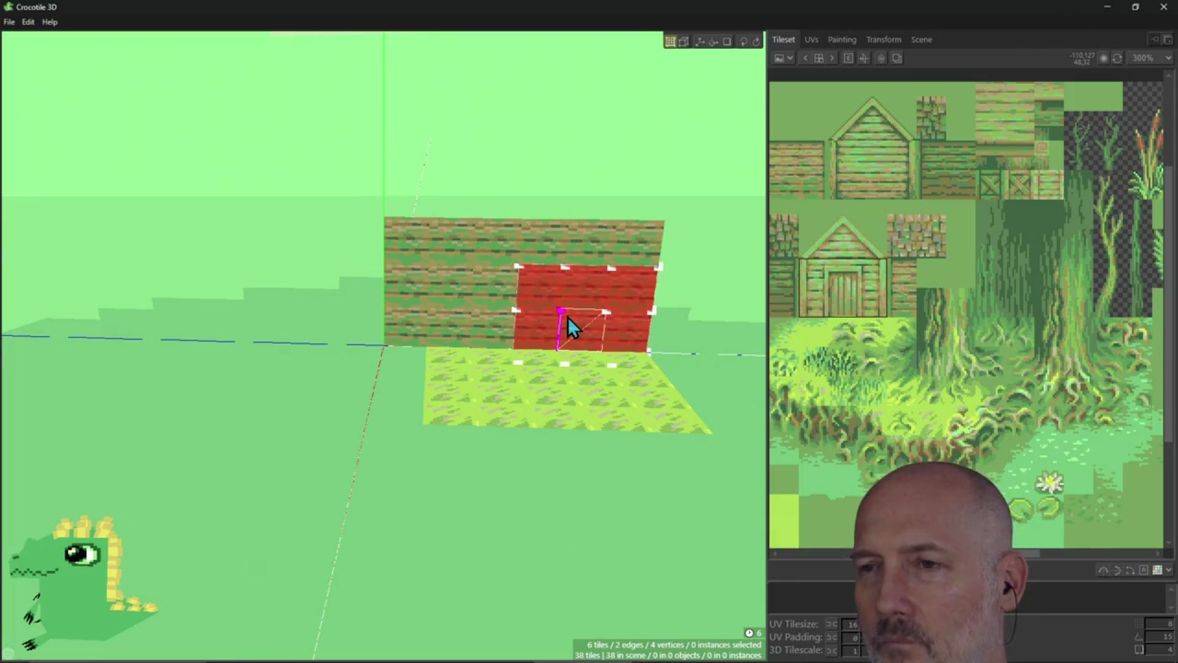
{"action": "key", "text": "Delete"}
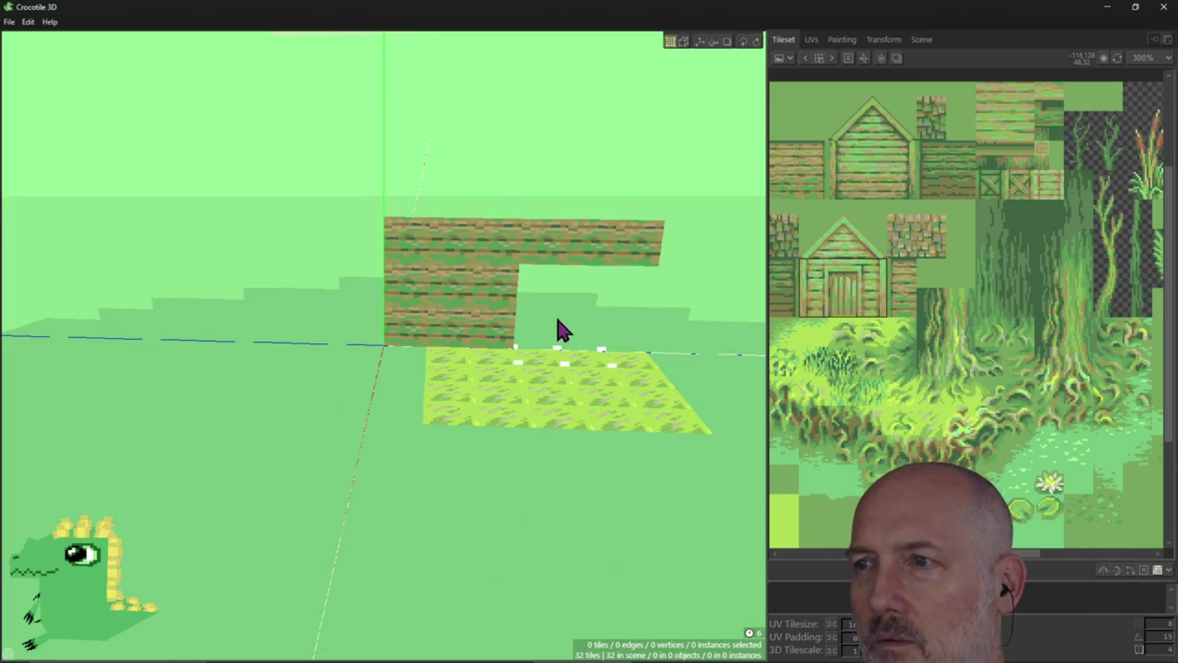
{"action": "left_click", "coordinate": [561, 330]}
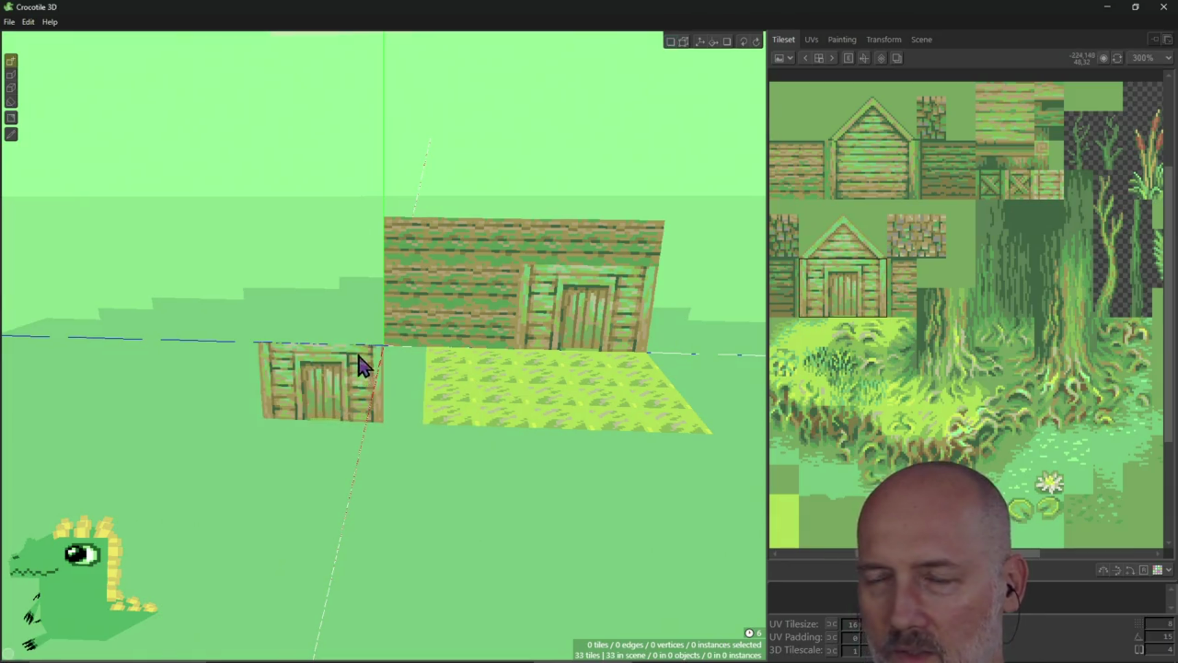
Turn the view edge-on to the wall and pick two stacked tiles from the upper house as the brush
{"action": "mouse_move", "coordinate": [353, 418]}
{"action": "right_mouse_down"}
{"action": "mouse_move", "coordinate": [466, 399]}
{"action": "mouse_move", "coordinate": [442, 344]}
{"action": "mouse_move", "coordinate": [381, 380]}
{"action": "mouse_move", "coordinate": [393, 386]}
{"action": "mouse_move", "coordinate": [356, 378]}
{"action": "mouse_move", "coordinate": [337, 413]}
{"action": "right_mouse_up"}
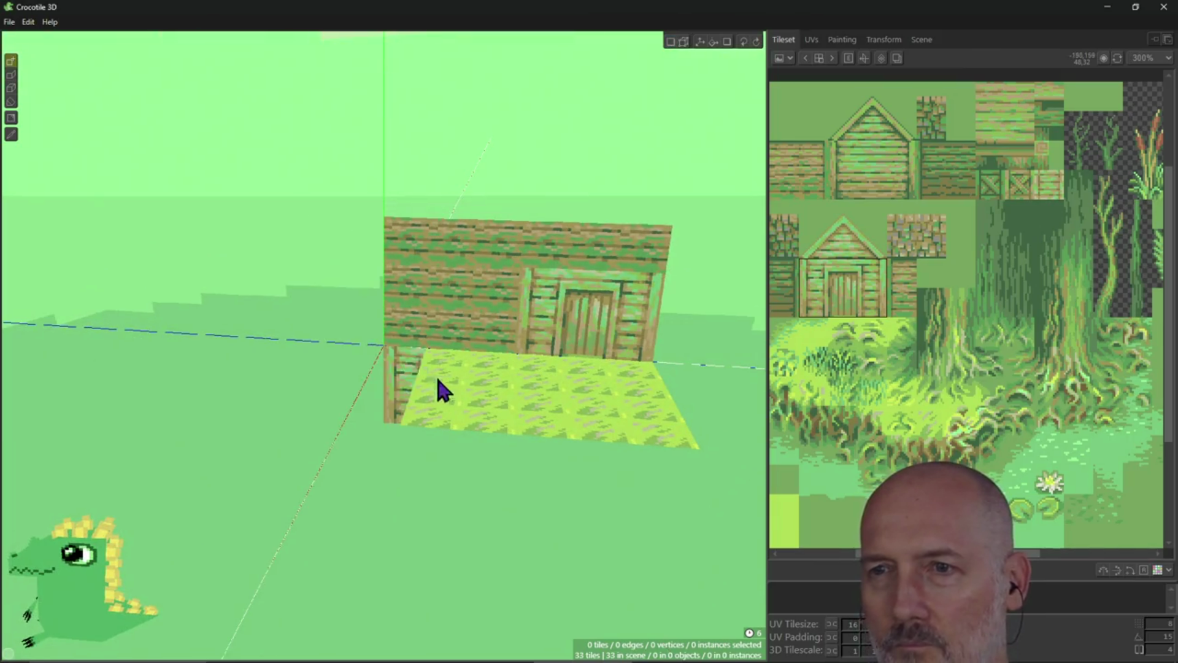
{"action": "left_click", "coordinate": [486, 288]}
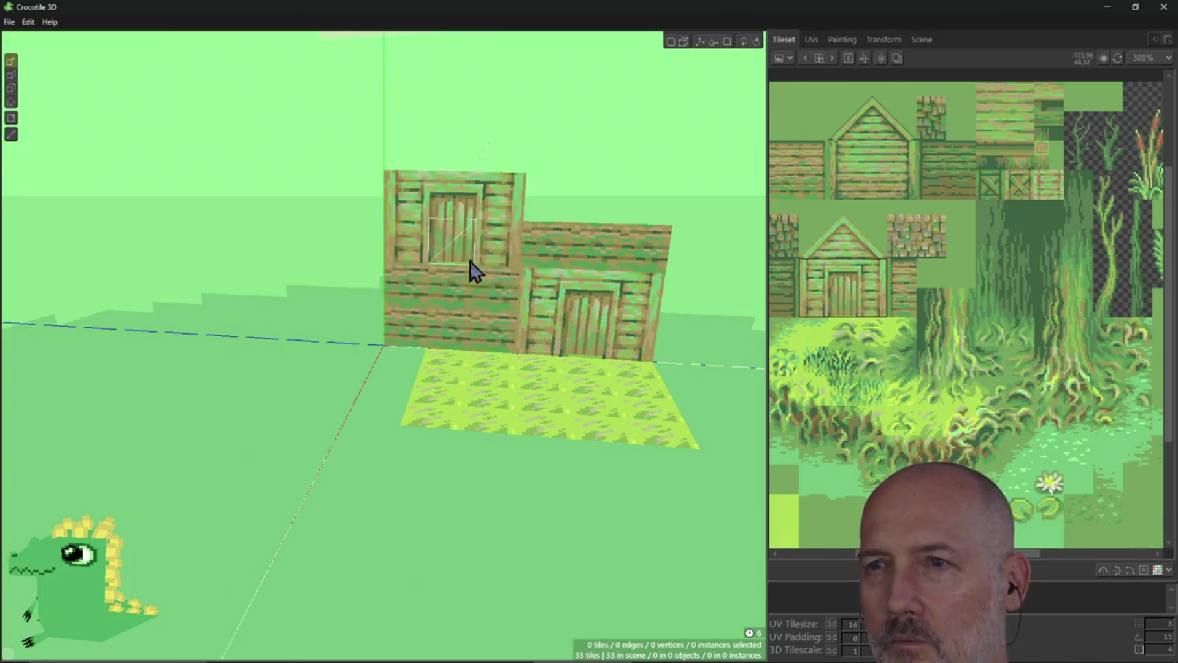
{"action": "left_click_drag", "start_coordinate": [859, 160], "coordinate": [865, 181]}
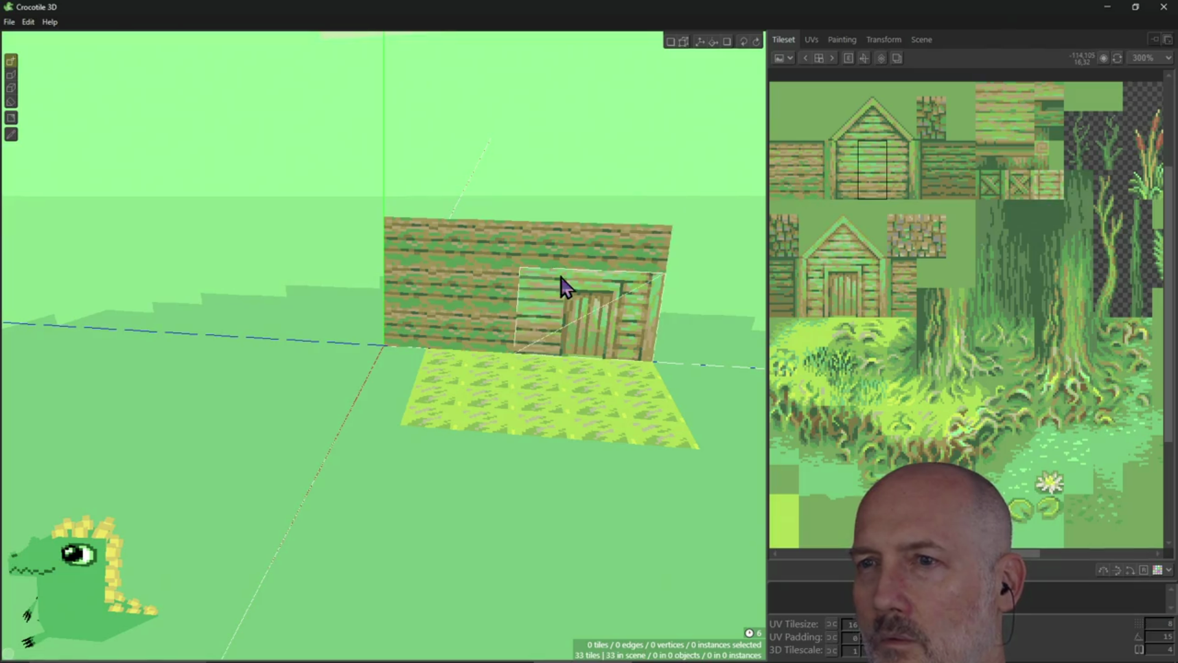